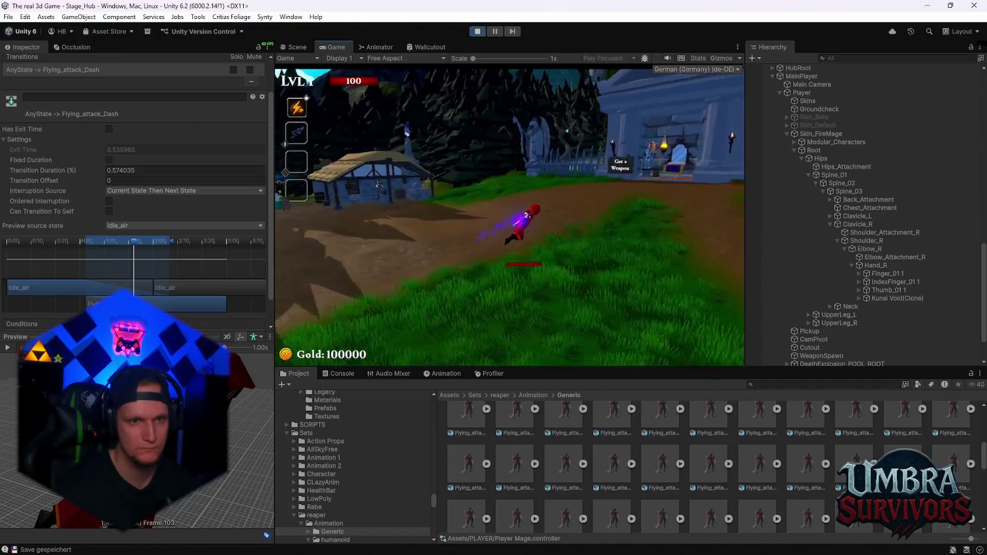
Step: Tick Fixed Duration (0.574035 s) on the AnyState to Flying_attack_Dash transition, then resume play-testing
key(space)
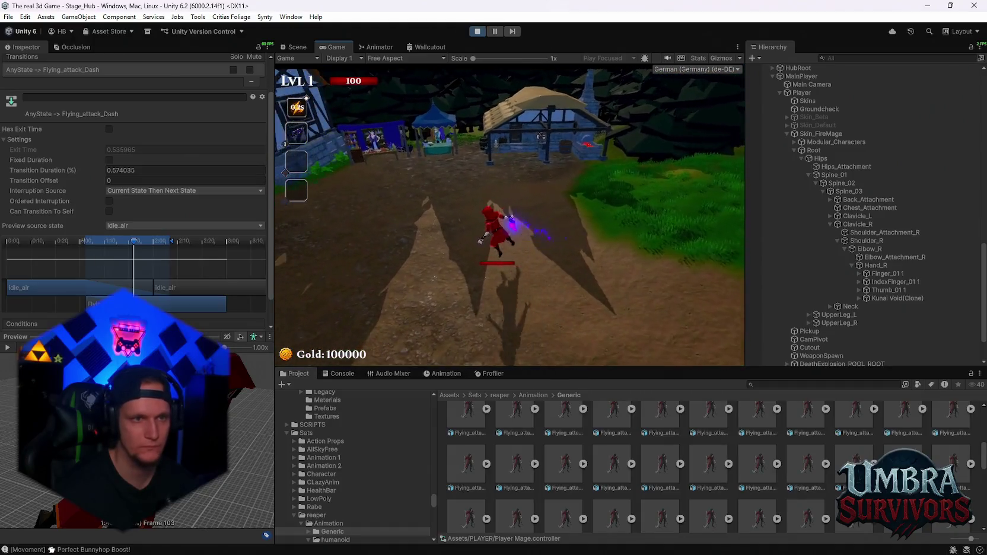
key(Escape)
click(300, 46)
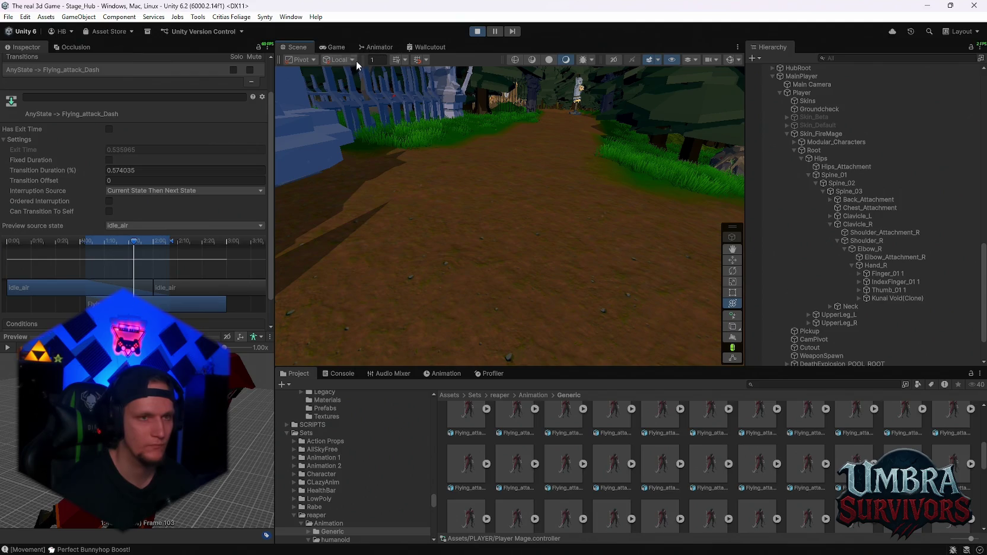
click(378, 47)
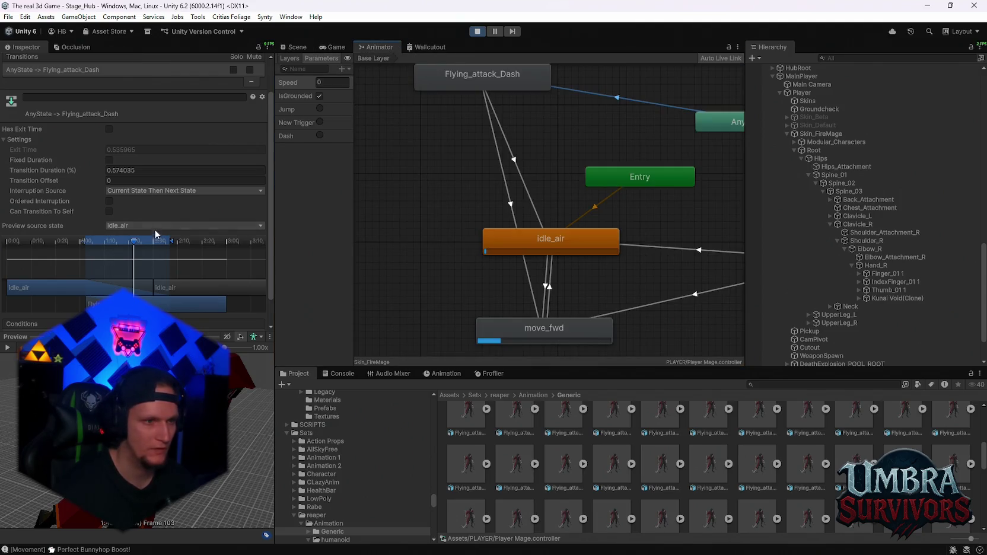
click(108, 160)
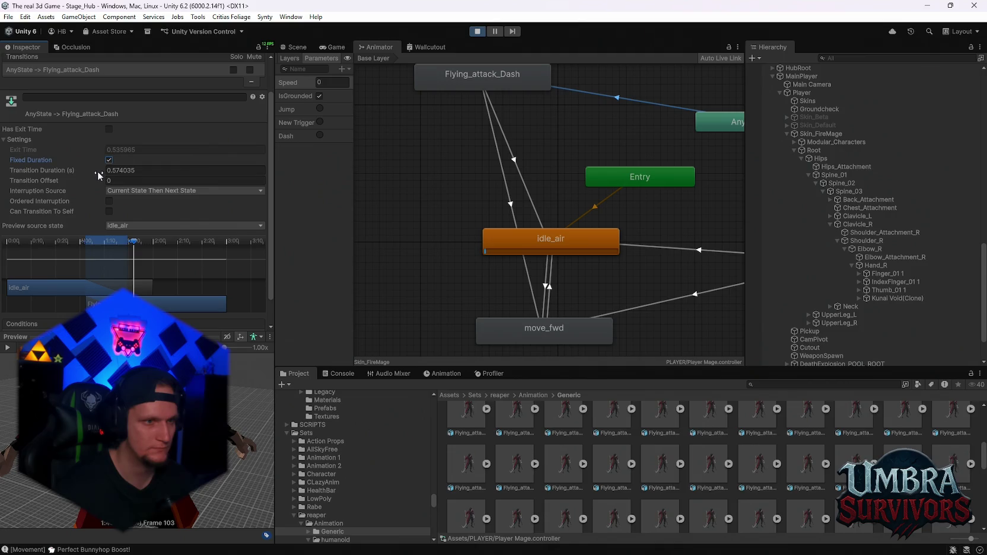
click(332, 47)
click(501, 192)
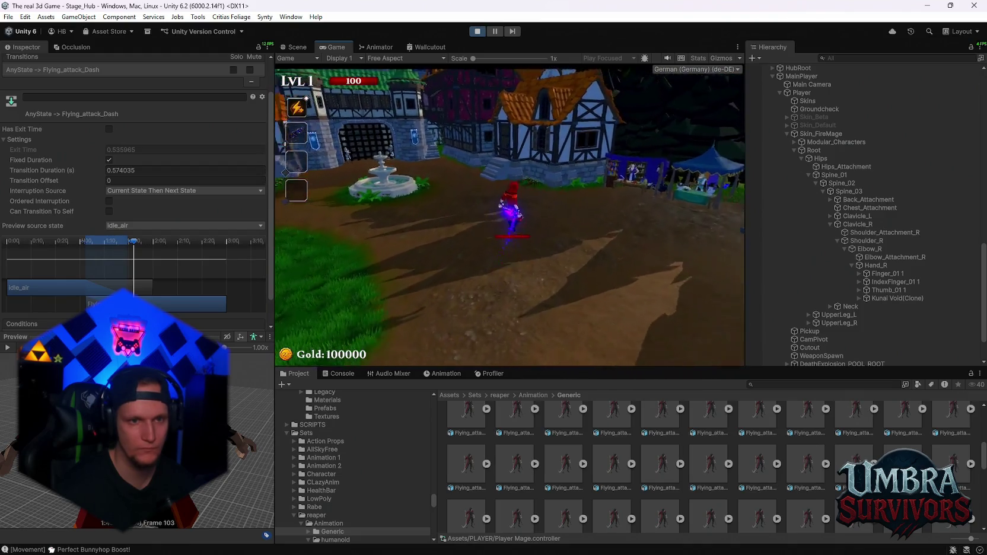
key(Escape)
Step: Select the Flying_attack_Dash state in the Animator and bring up its clip import settings
click(300, 47)
click(354, 48)
scroll(156, 217, down, 2)
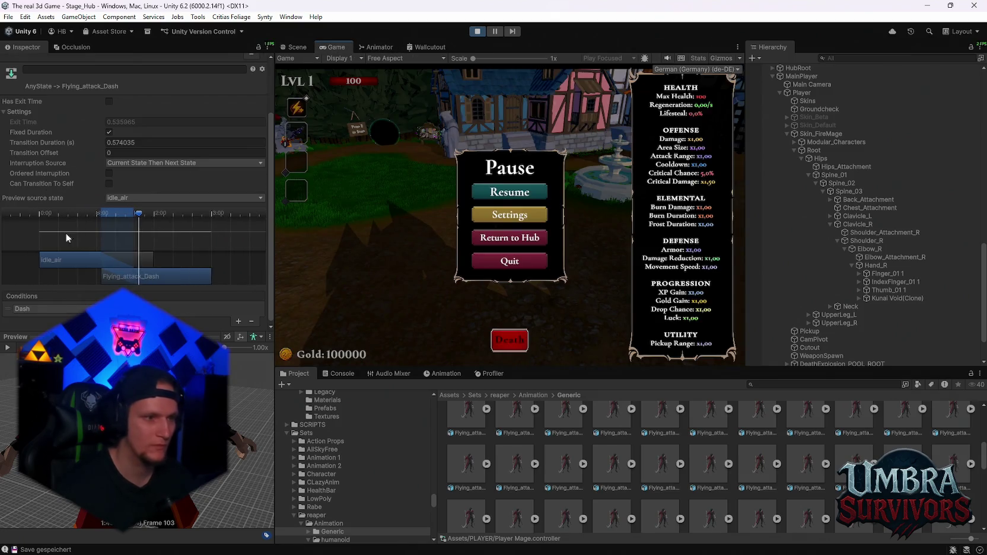
click(377, 47)
click(474, 83)
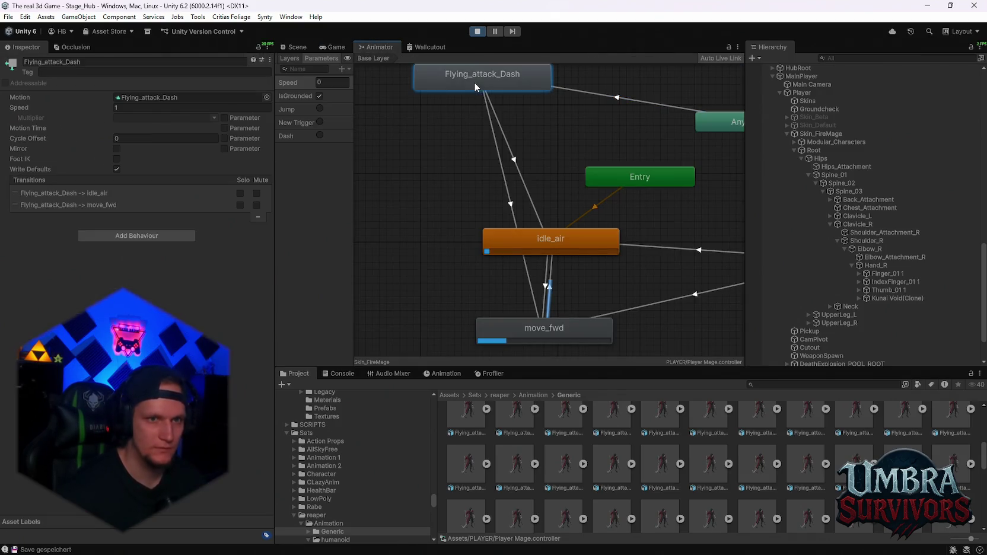
scroll(512, 97, up, 2)
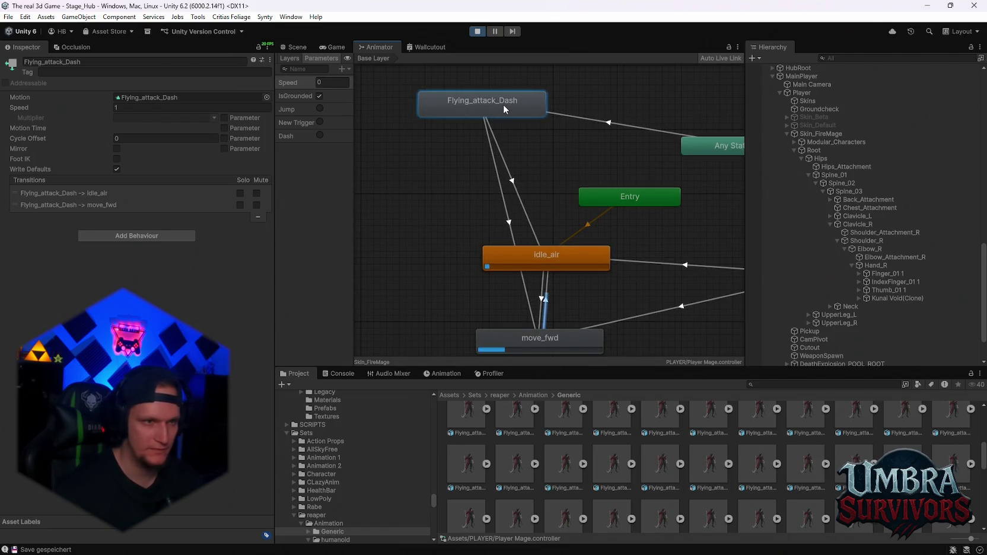
double_click(503, 105)
Step: Move the Flying_attack_Dash clip Start to frame 7 and apply the import change
scroll(145, 241, down, 10)
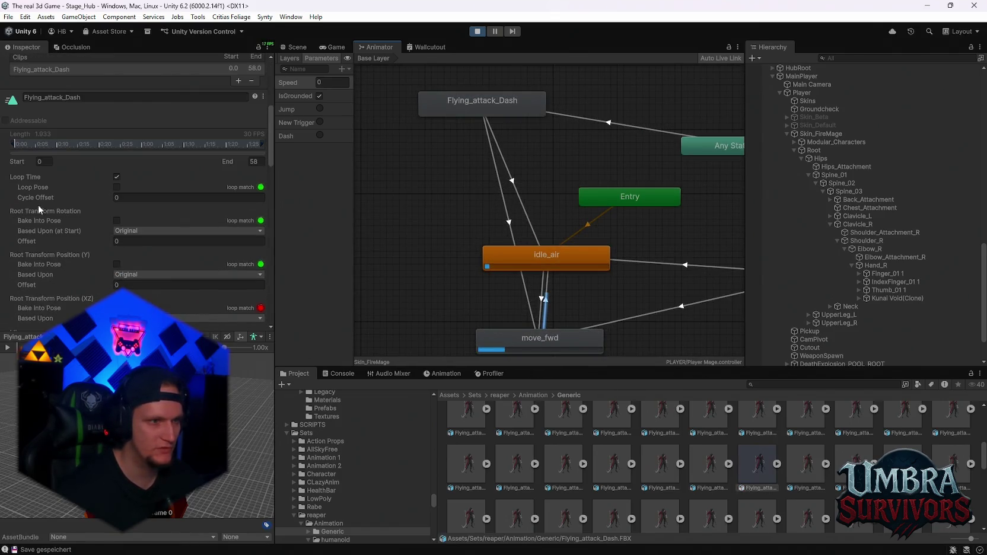
mouse_move(16, 145)
mouse_down()
mouse_move(114, 147)
mouse_move(55, 146)
mouse_up()
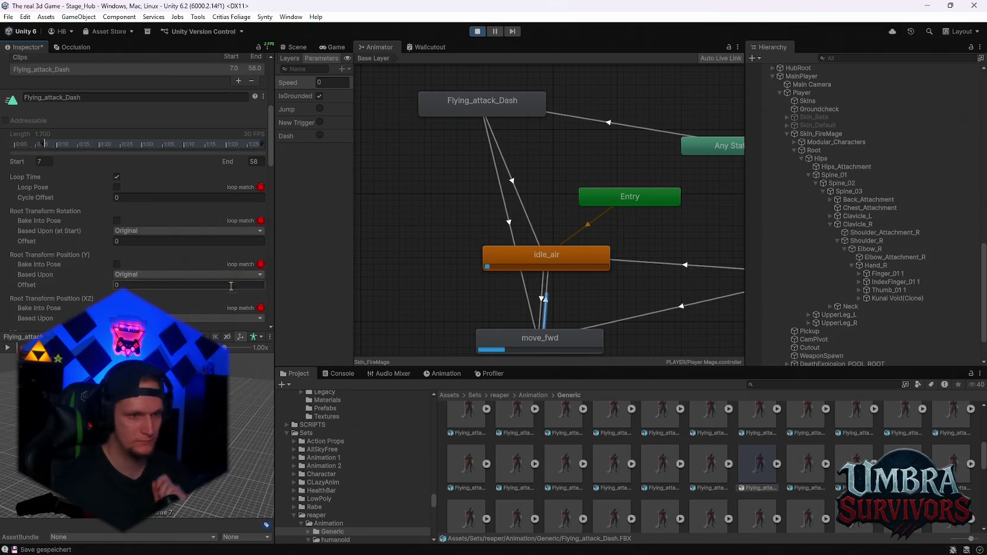
scroll(247, 296, down, 10)
scroll(248, 287, down, 3)
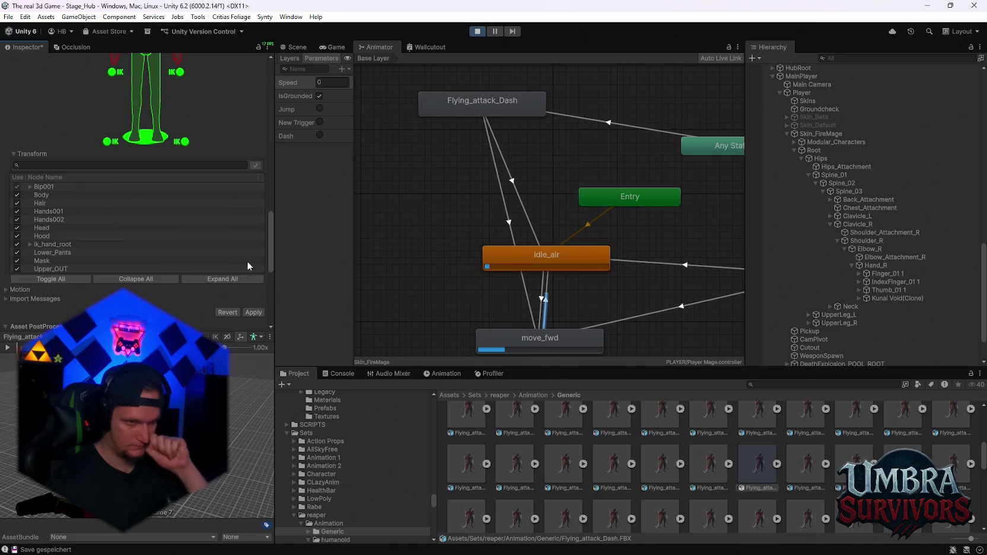
click(249, 312)
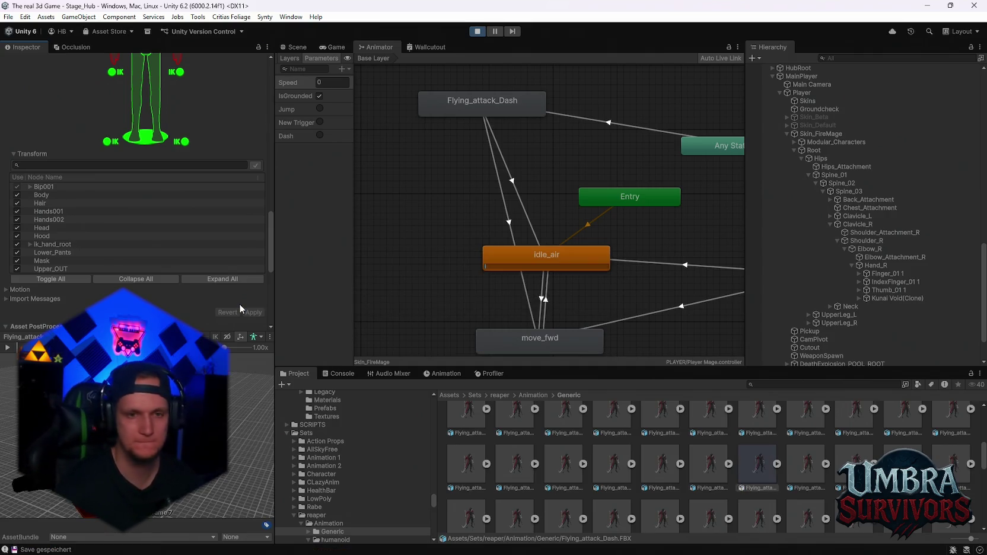
click(336, 47)
Step: Play-test the trimmed dash by running the mage along the path, then pause
click(513, 192)
key(a)
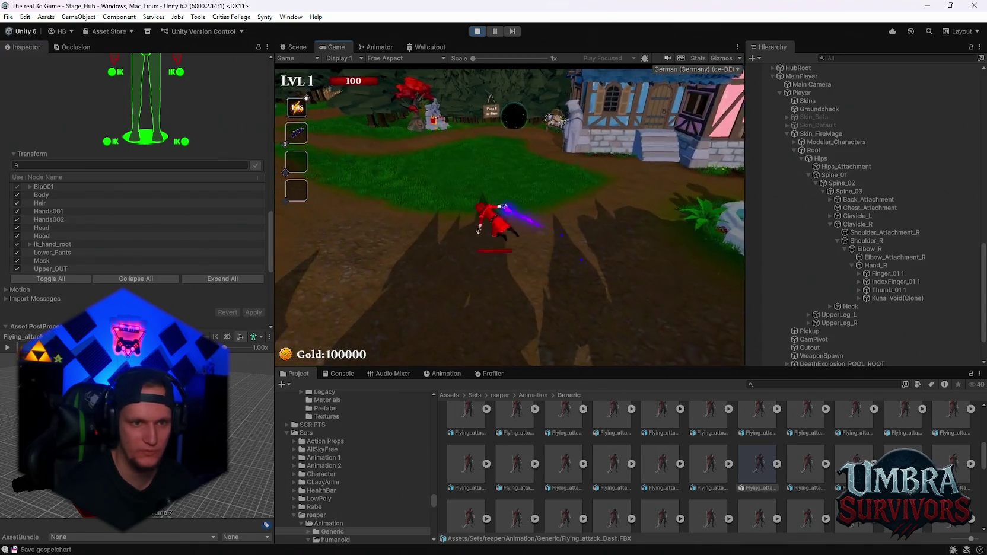
key(w)
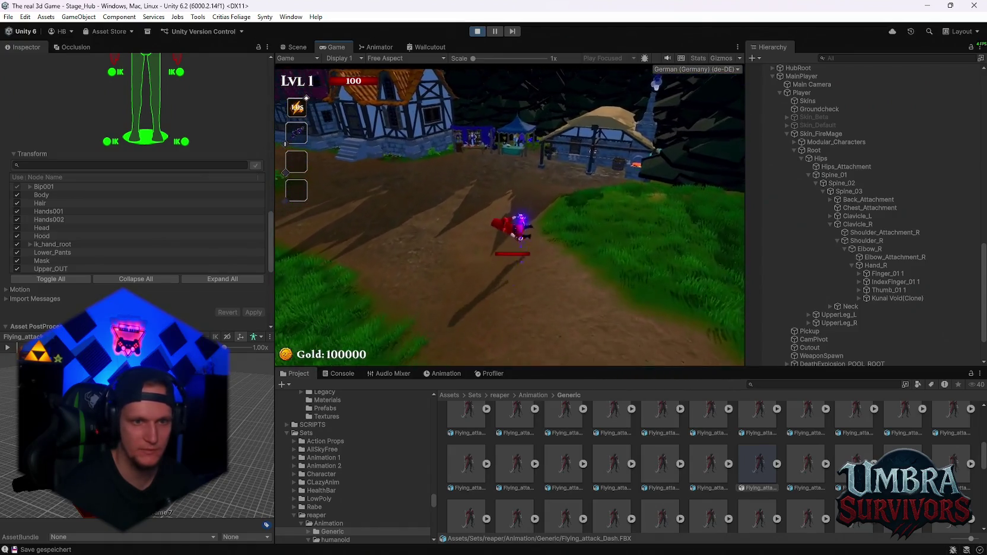
key(Escape)
Step: Reset the clip Start to frame 0, set Cycle Offset to 0.27, and apply the import settings
scroll(166, 195, up, 10)
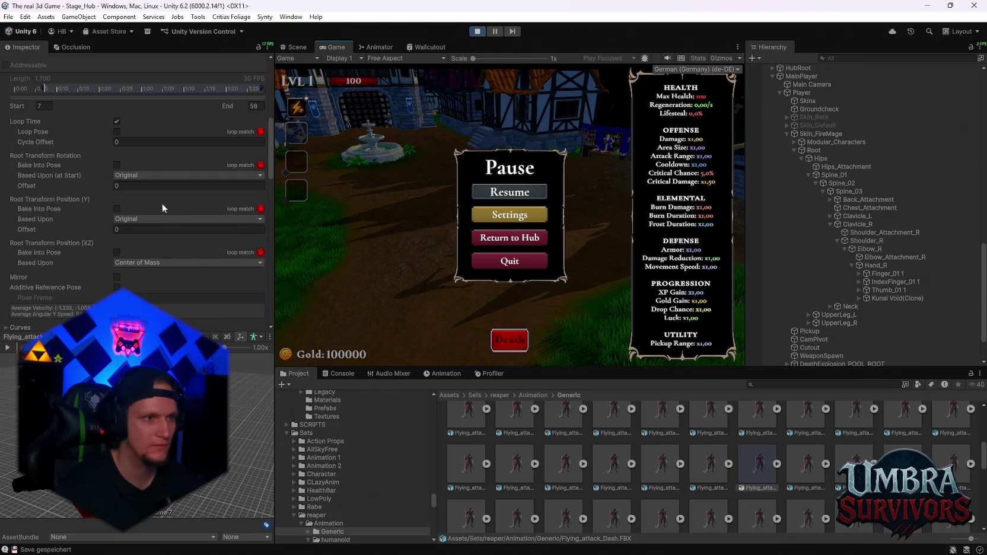
scroll(106, 176, up, 3)
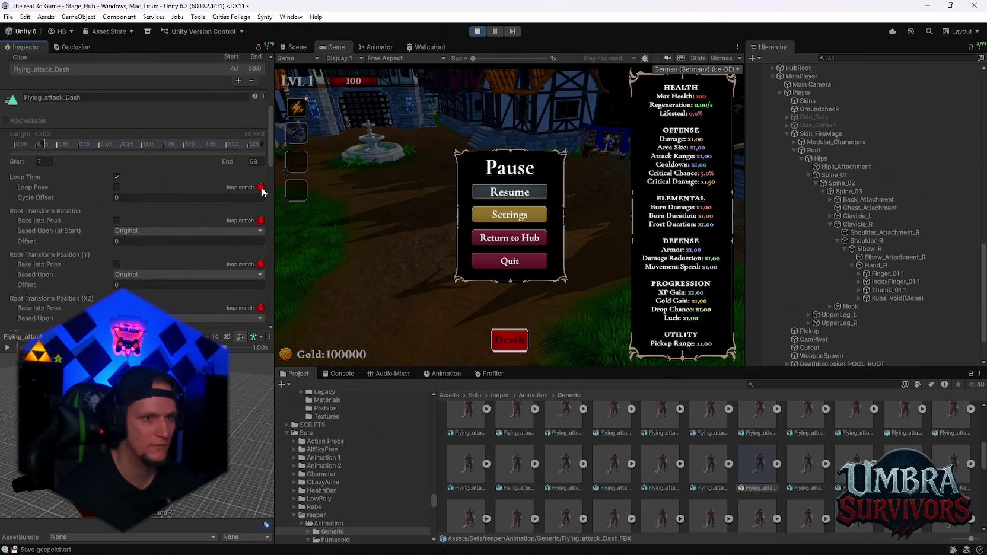
drag(42, 143, 14, 143)
scroll(145, 184, down, 2)
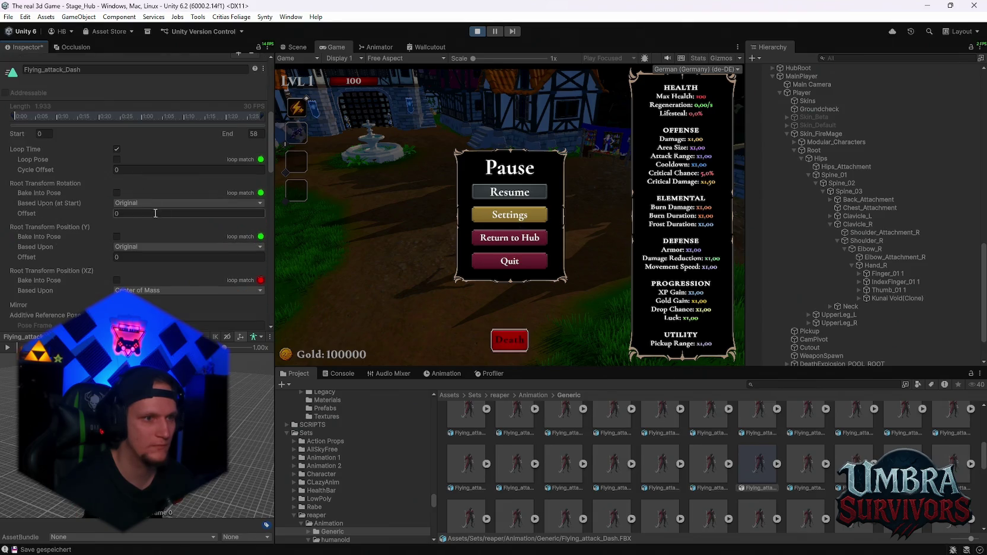
drag(107, 170, 114, 171)
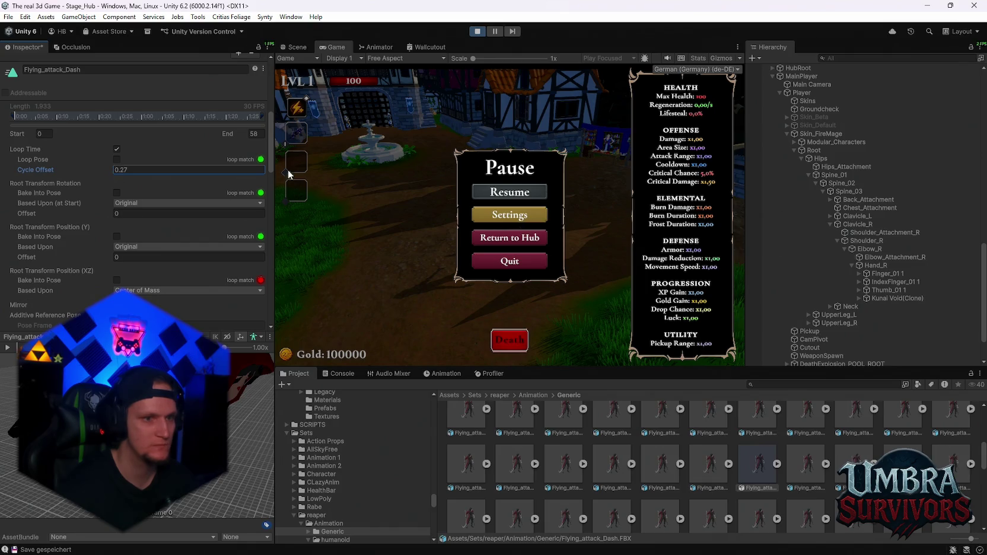
click(505, 194)
key(Escape)
scroll(193, 241, down, 10)
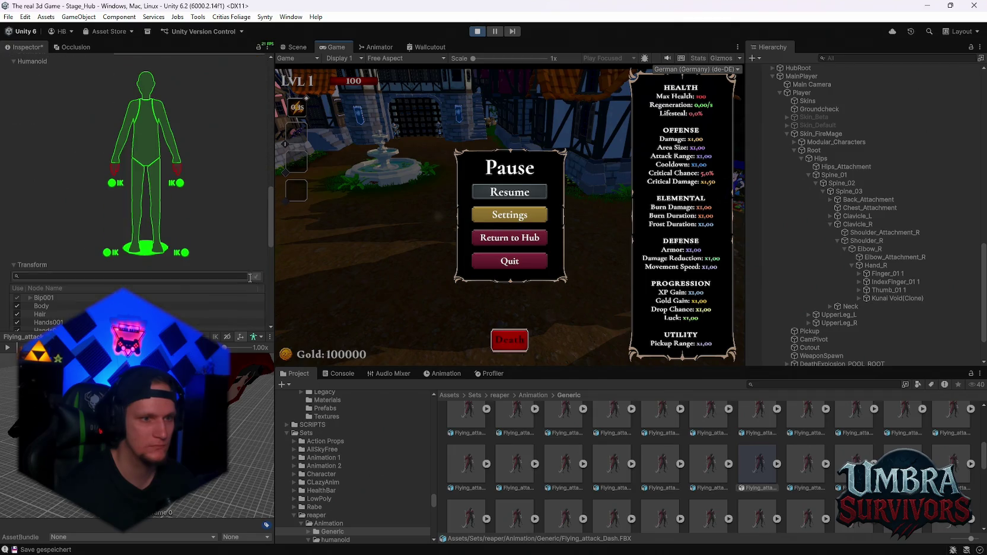
scroll(248, 286, down, 6)
click(253, 257)
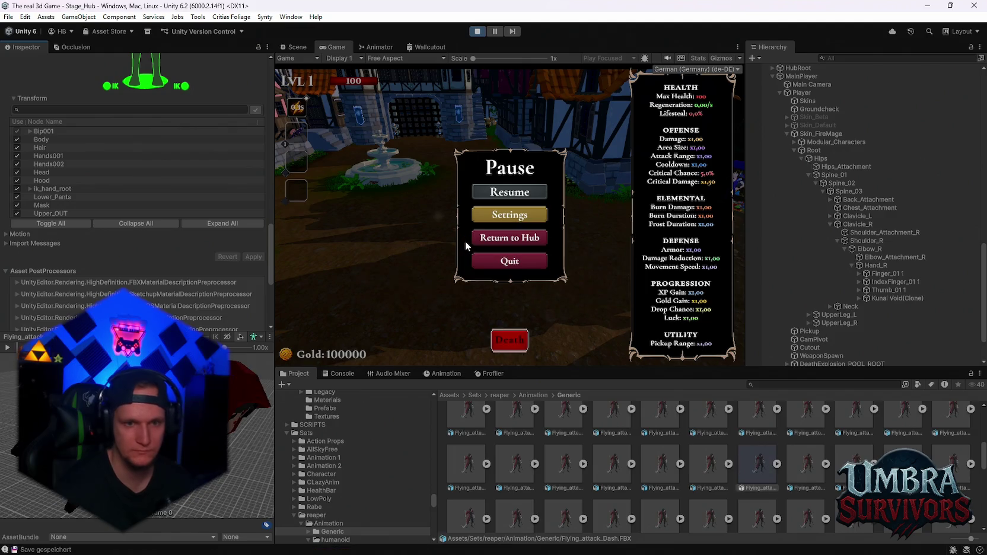
Step: Play-test the dash across the courtyard toward the fountain and portal path, then pause
click(509, 192)
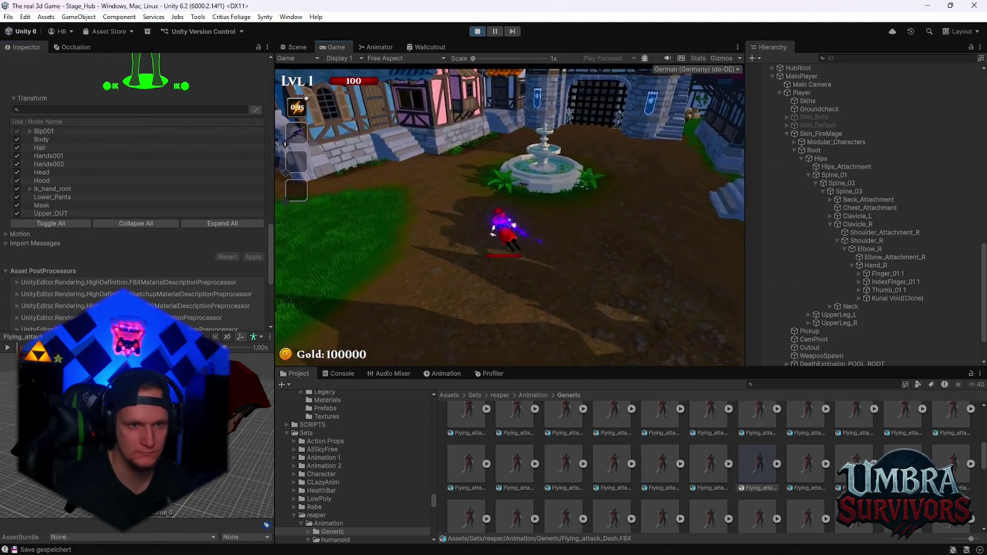
key(d)
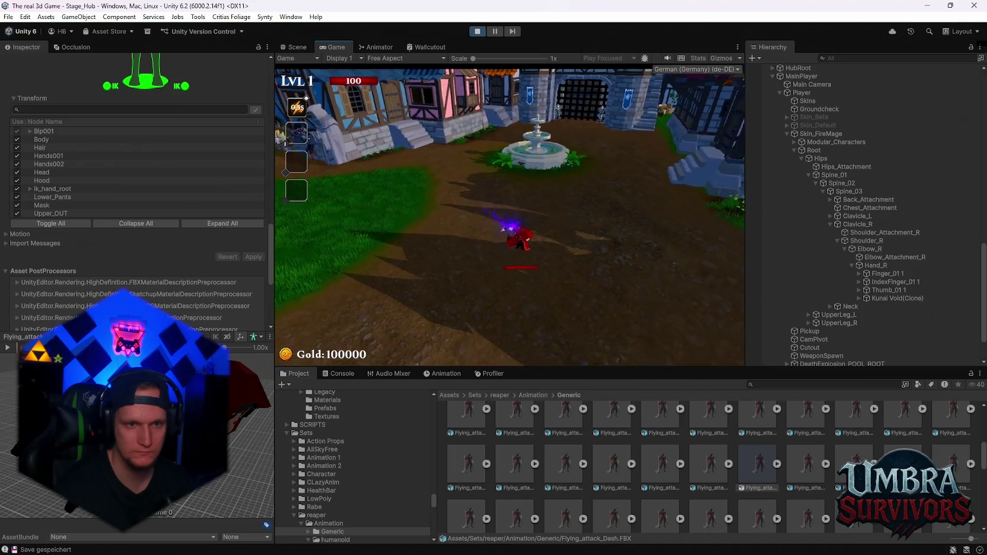
key(w)
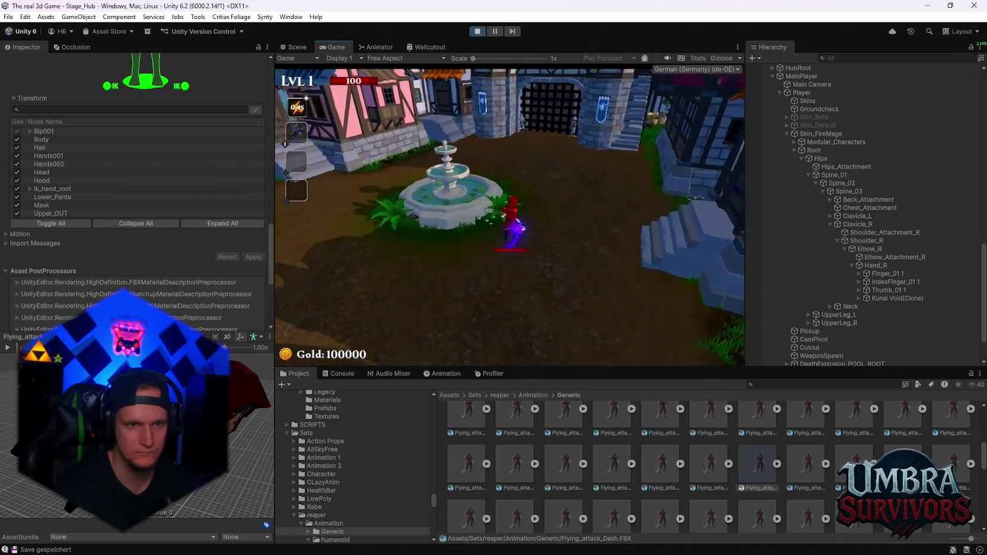
key(a)
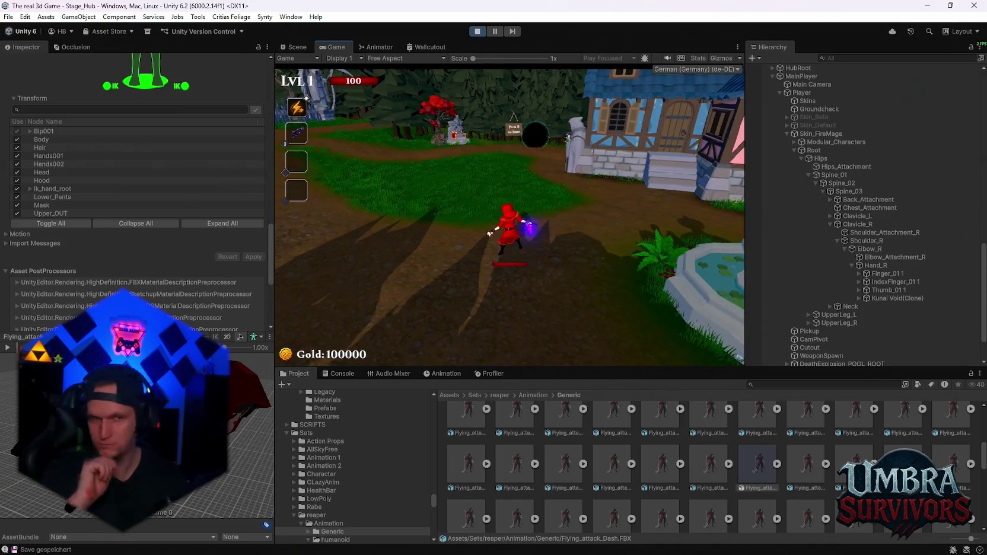
key(Escape)
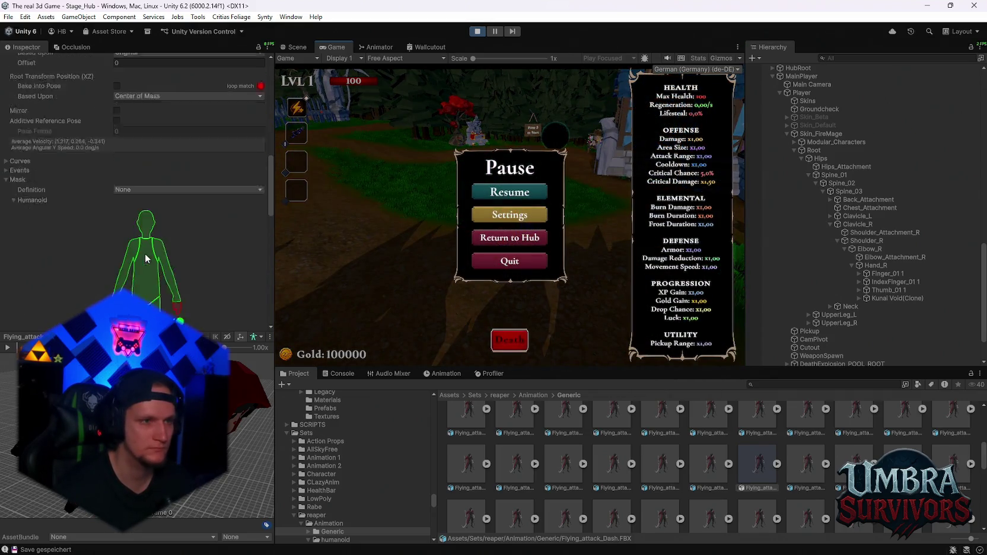
scroll(142, 251, down, 10)
Step: Lower the dash clip's Cycle Offset from 0.27 to 0.15 and apply the import settings
click(107, 140)
drag(107, 140, 102, 141)
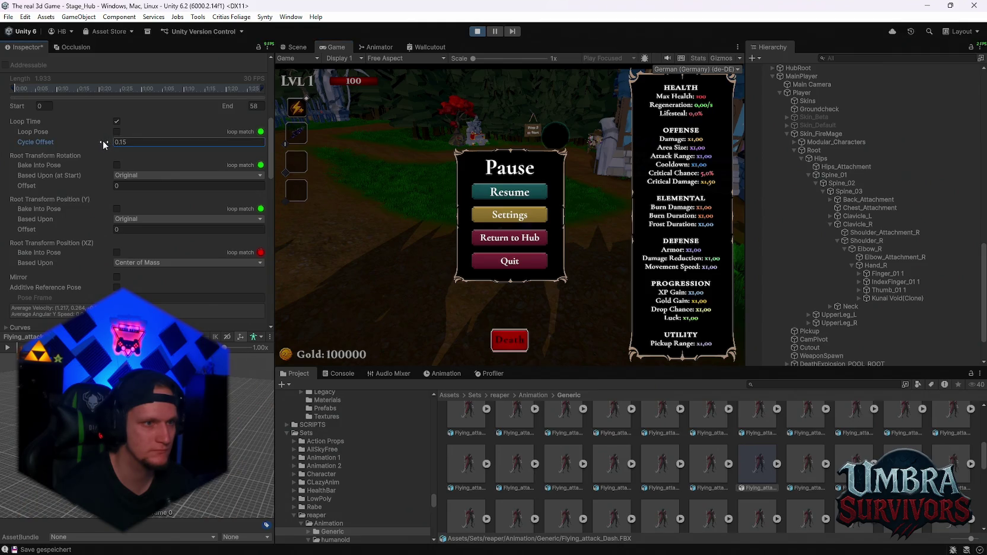
scroll(143, 147, up, 10)
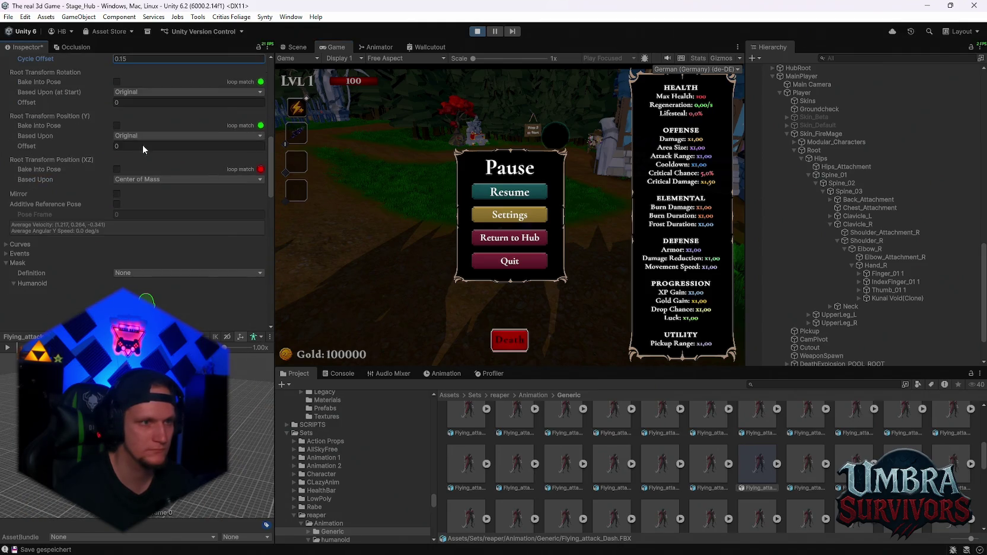
scroll(250, 303, down, 3)
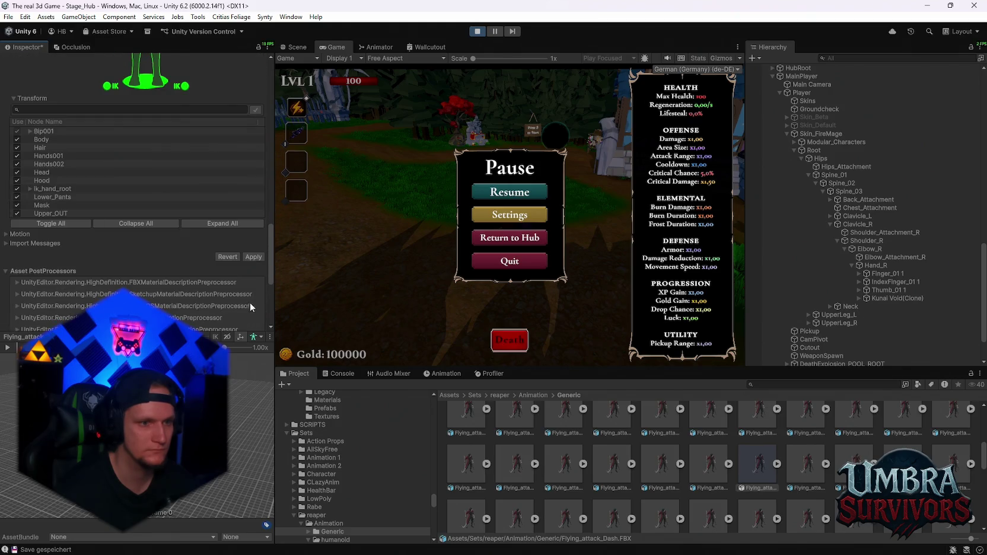
click(253, 258)
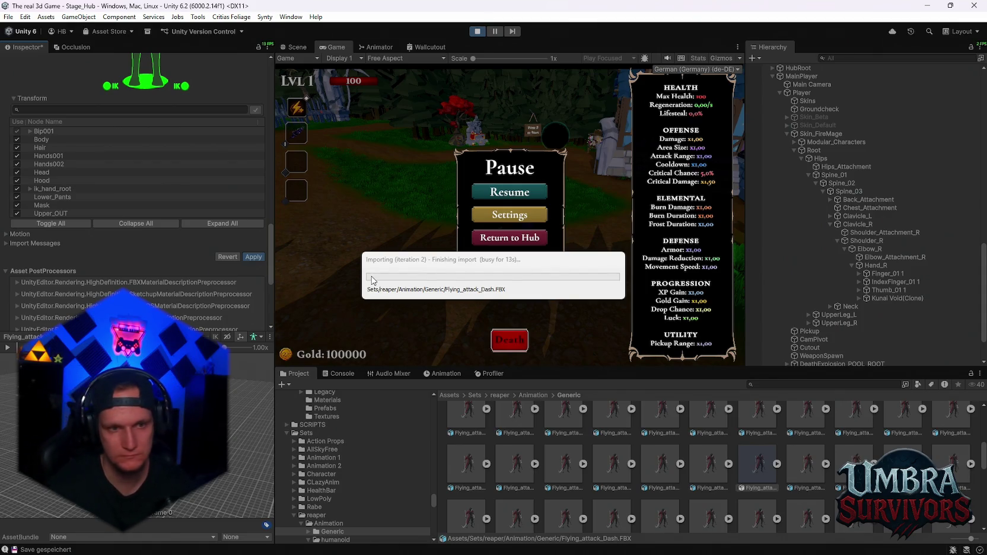
Step: Play-test the dash by running the mage toward the village, then pause
click(510, 199)
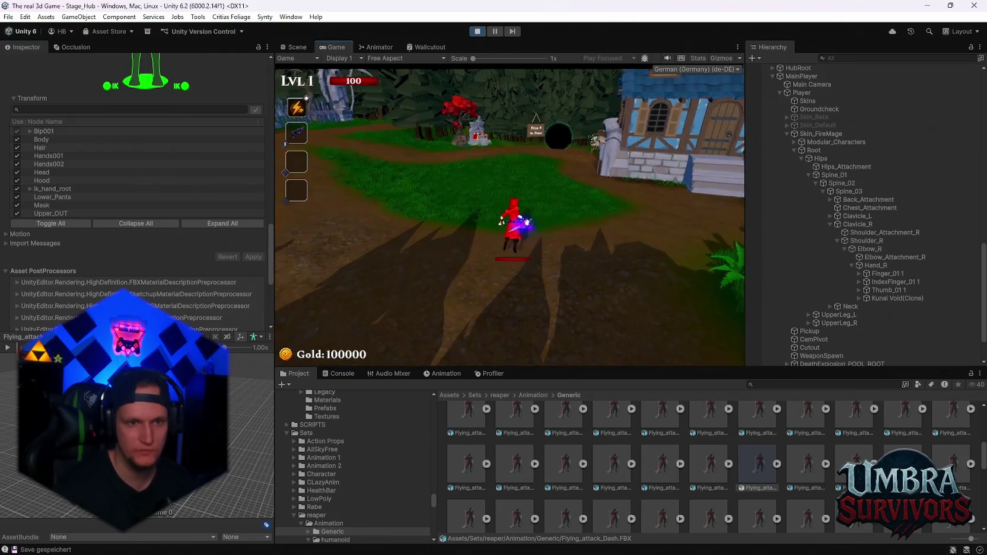
key(w)
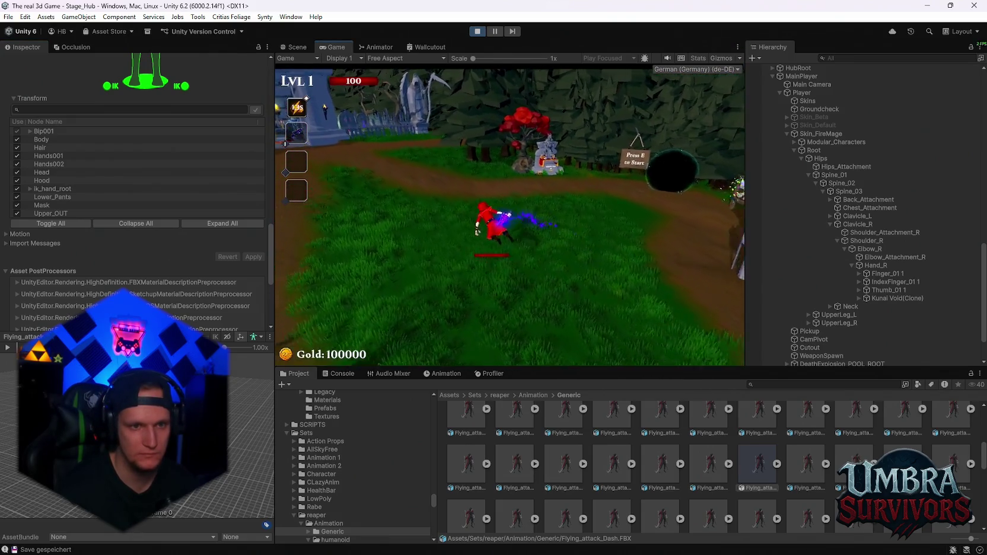
key(w)
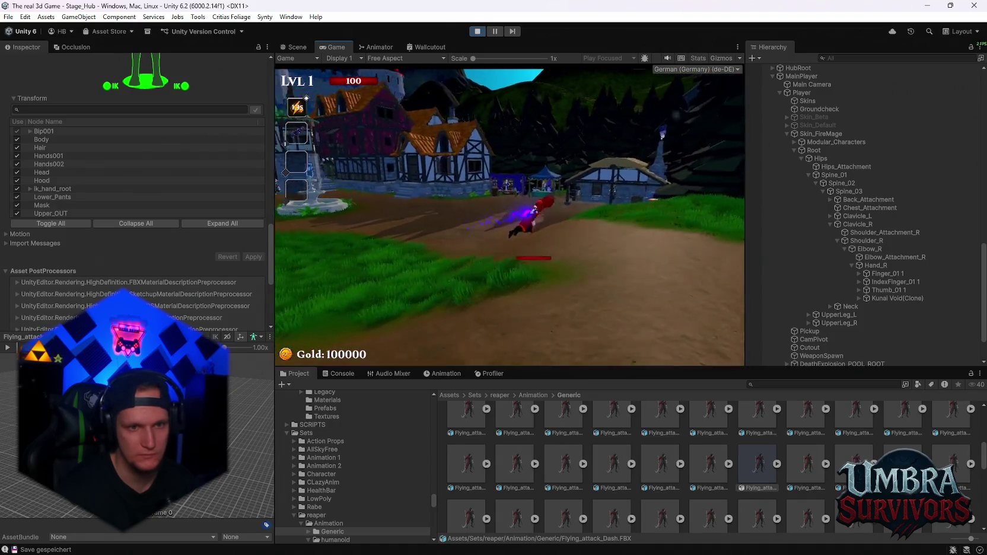
key(Escape)
scroll(178, 249, up, 10)
Step: Lower Cycle Offset from 0.09 to 0.06, reimport the dash clip, and resume play
click(107, 281)
drag(105, 278, 105, 279)
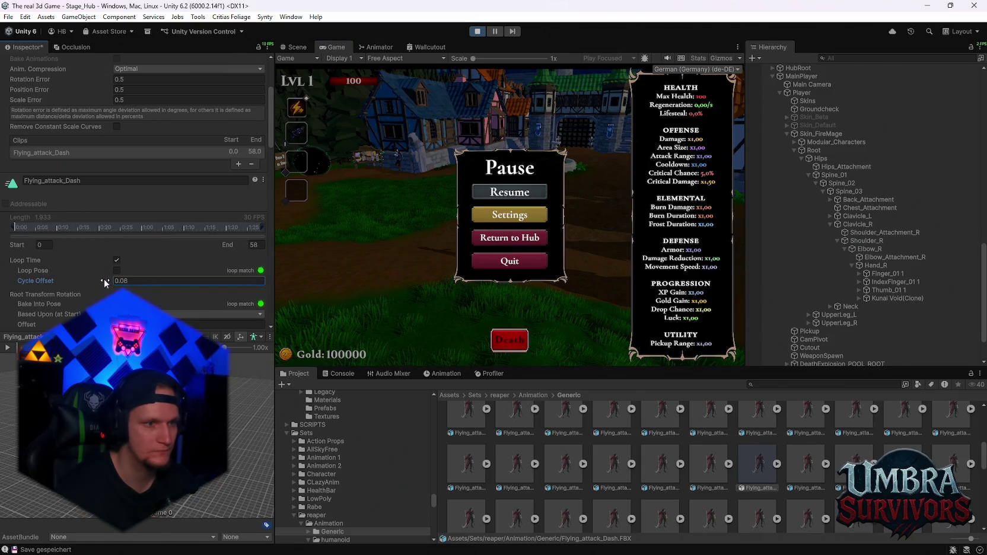
click(494, 193)
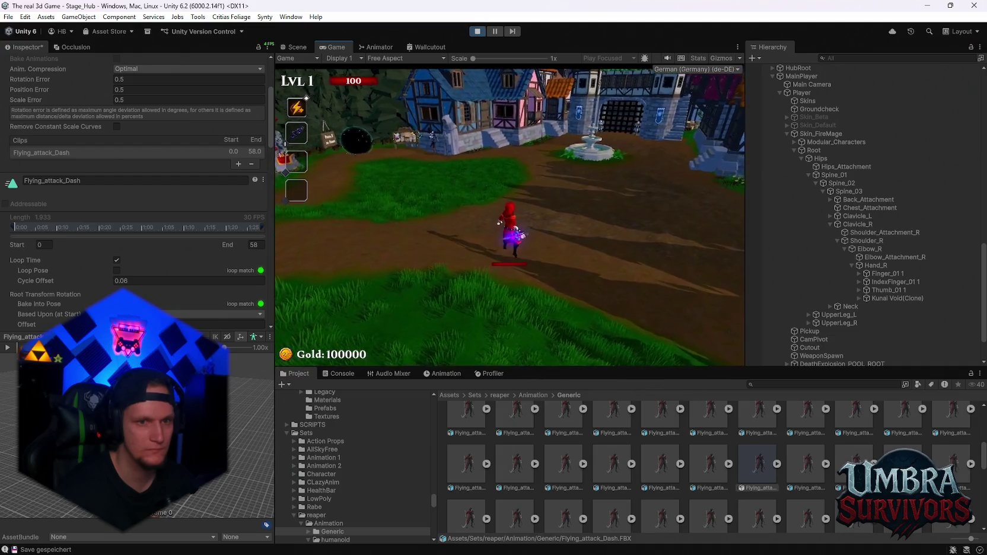
key(Escape)
scroll(198, 290, down, 15)
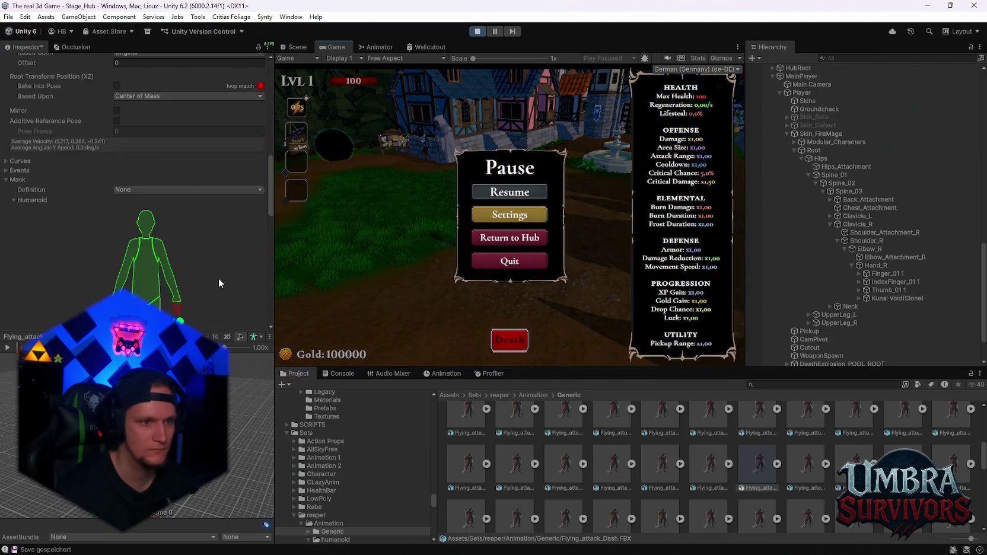
click(251, 285)
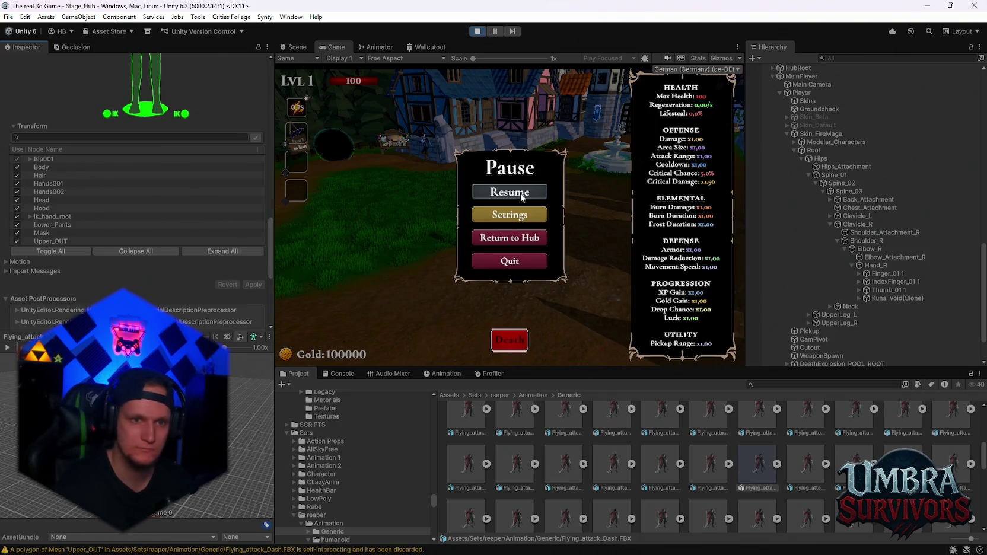
click(511, 193)
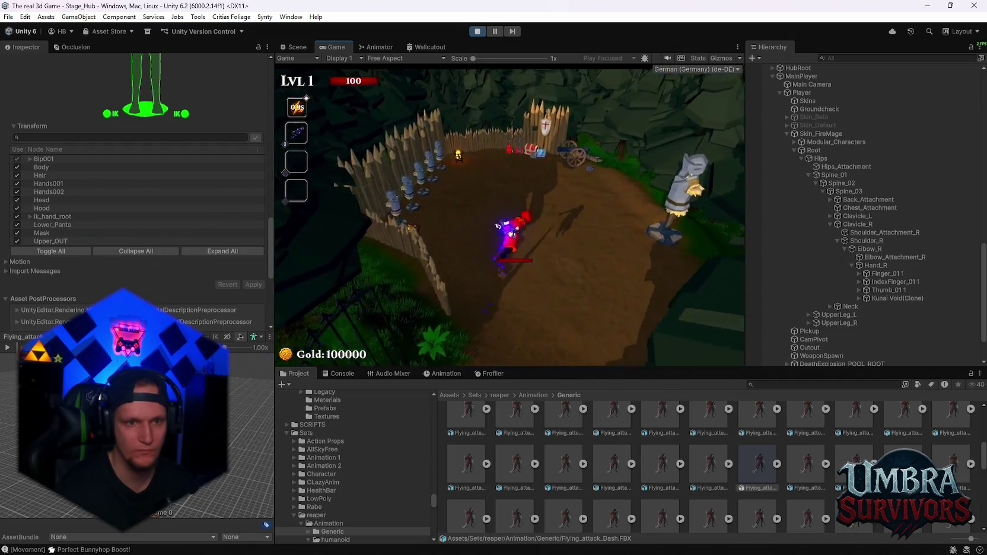
key(w)
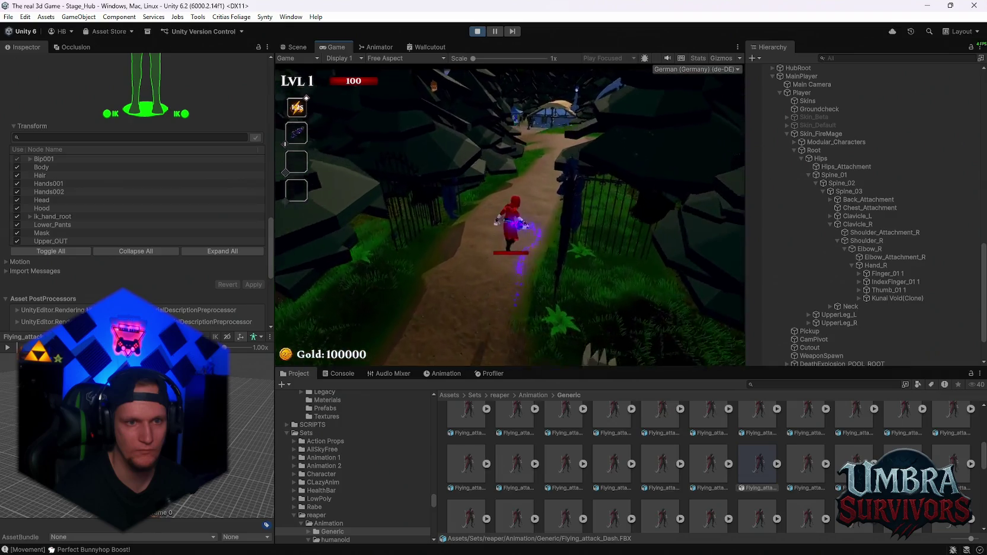
key(w)
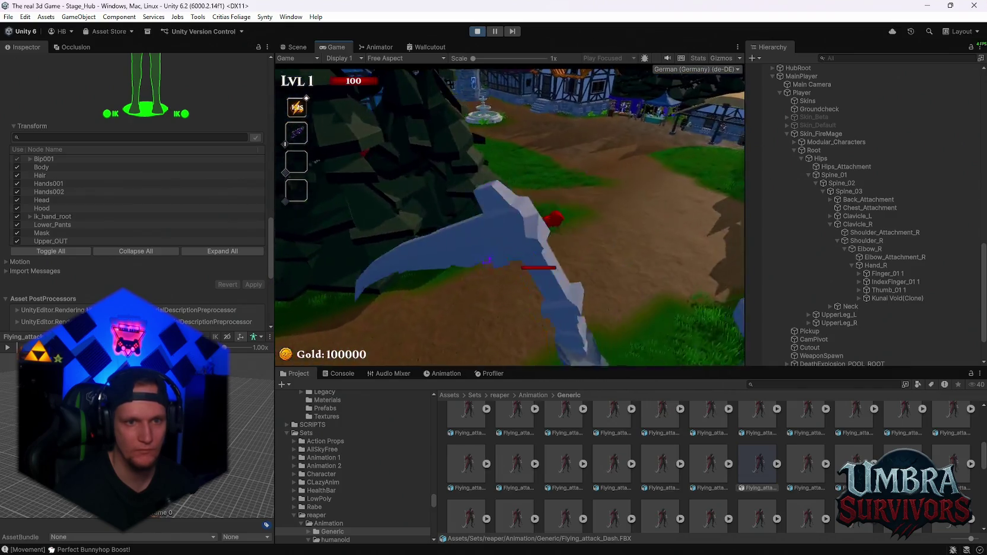
key(w)
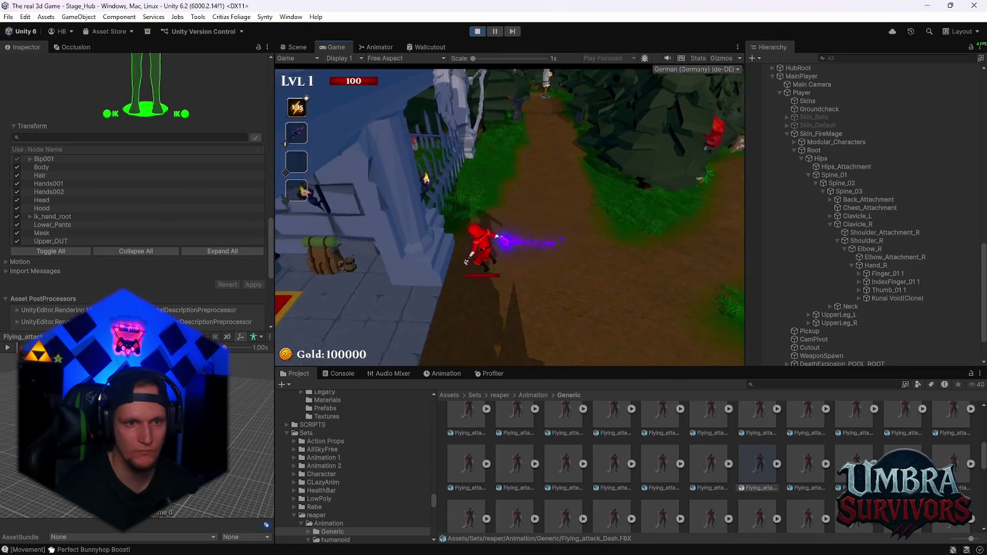
key(Escape)
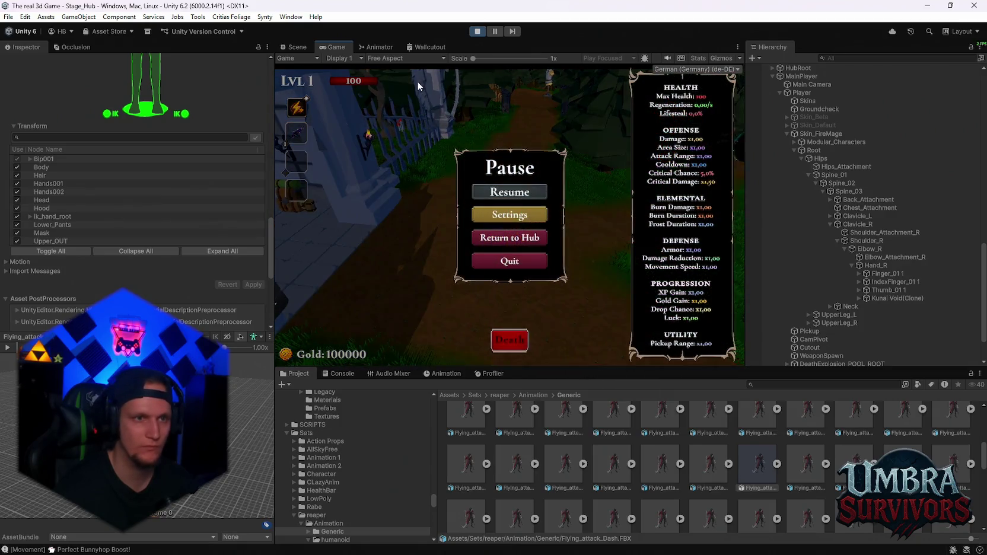
click(373, 46)
Step: Check the AnyState to Flying_going_up_dynamic transition's interruption source, leaving it unchanged
scroll(605, 178, down, 2)
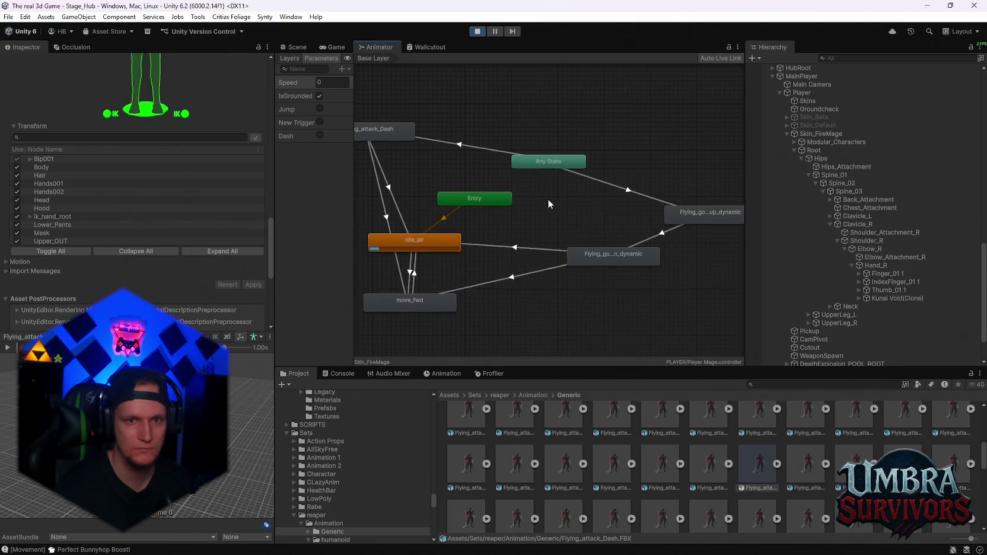
scroll(547, 199, up, 2)
click(668, 190)
click(134, 161)
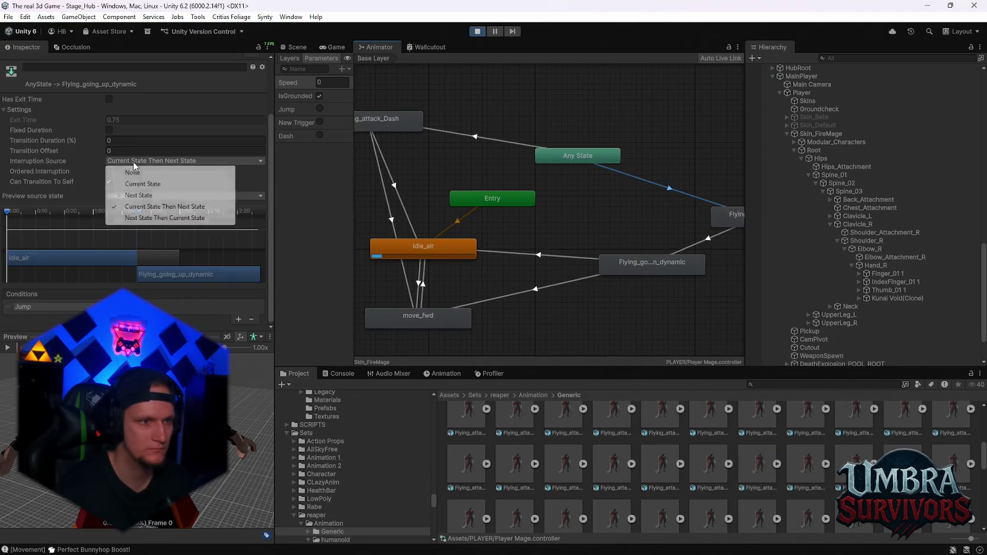
click(246, 172)
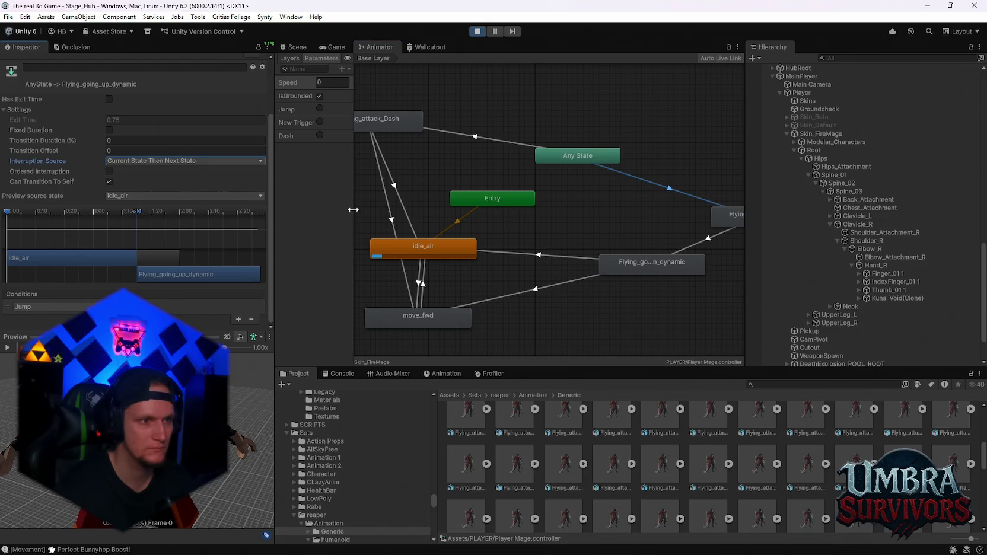
Step: Select the AnyState to Flying_attack_Dash transition and play-test the dash along the graveyard path
drag(516, 222, 570, 230)
click(516, 142)
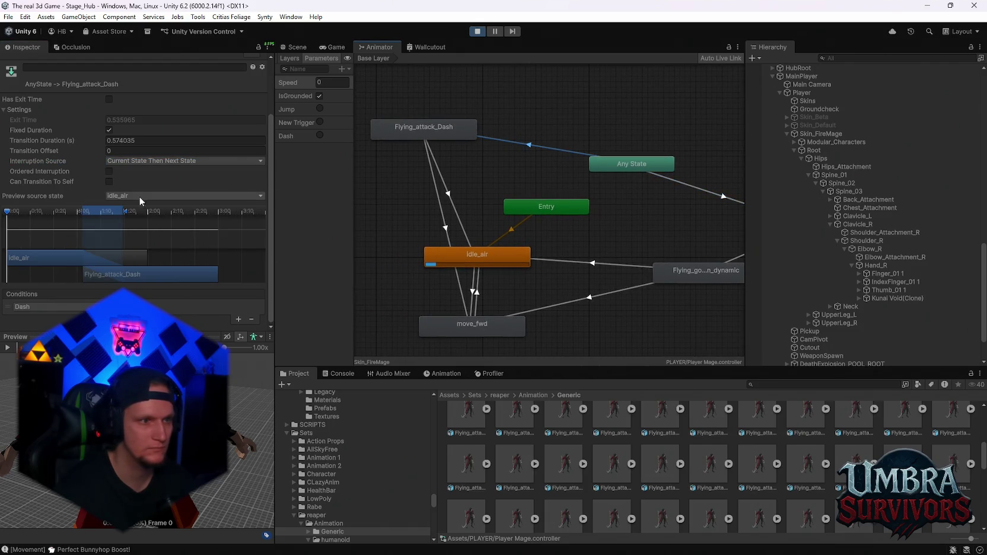
click(528, 188)
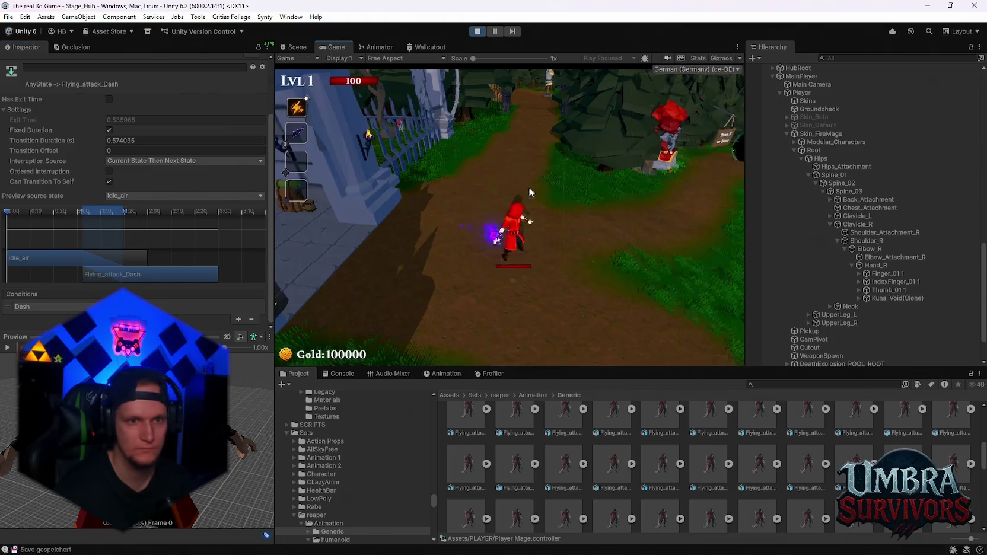
key(w)
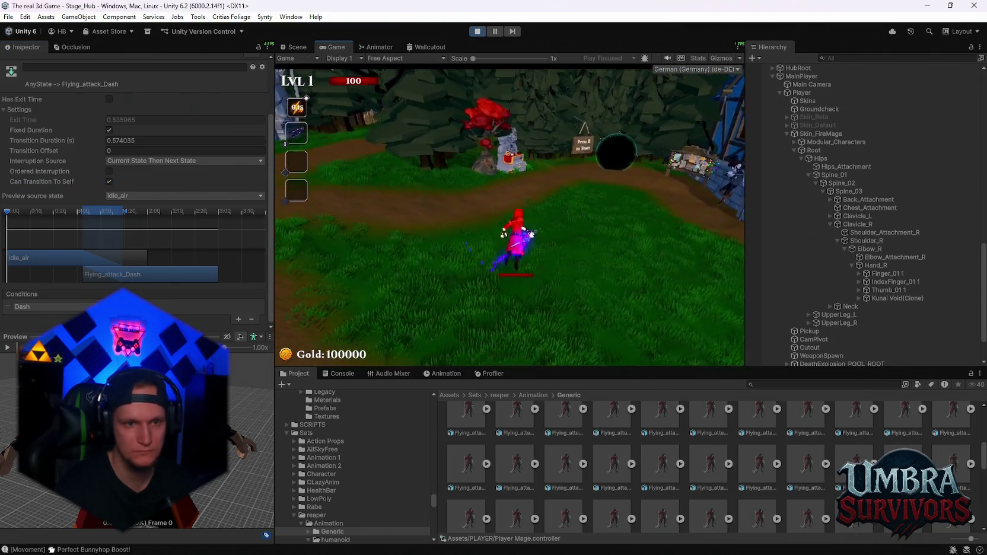
key(w)
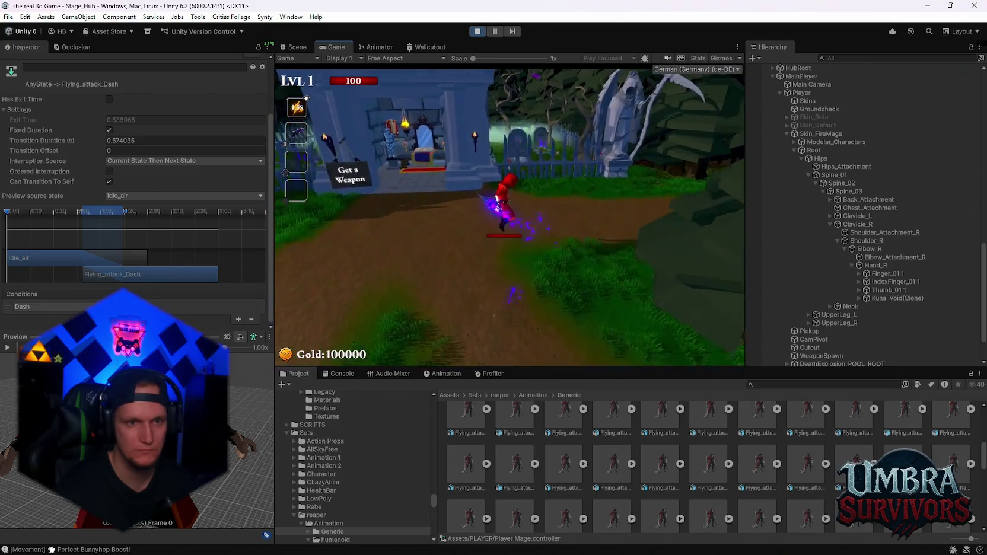
key(Escape)
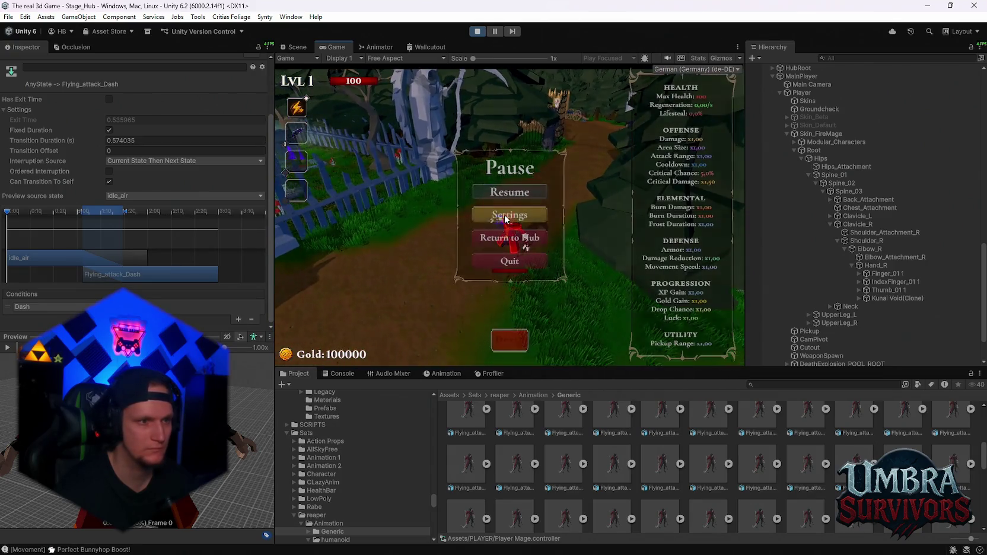
Step: Set the dash transition's interruption source to Current State and test it in play
click(146, 162)
click(142, 183)
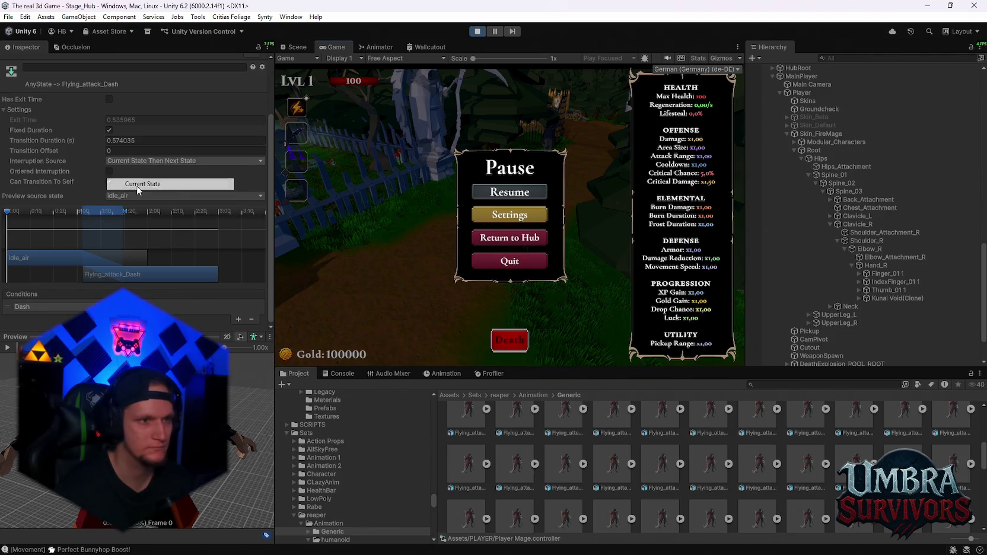
click(497, 192)
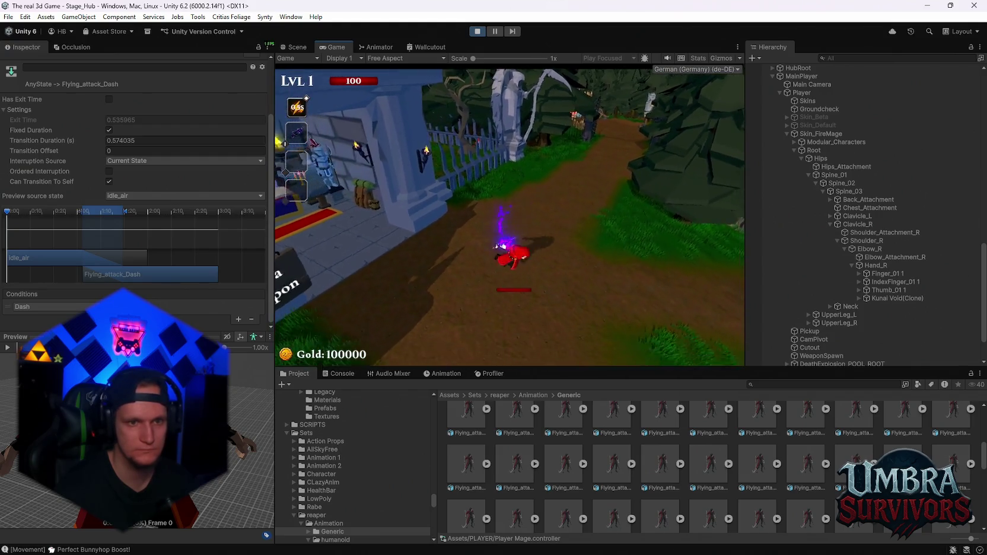
key(Escape)
Step: Try Current State Then Next State, then Next State Then Current State interruption, testing in play
click(177, 163)
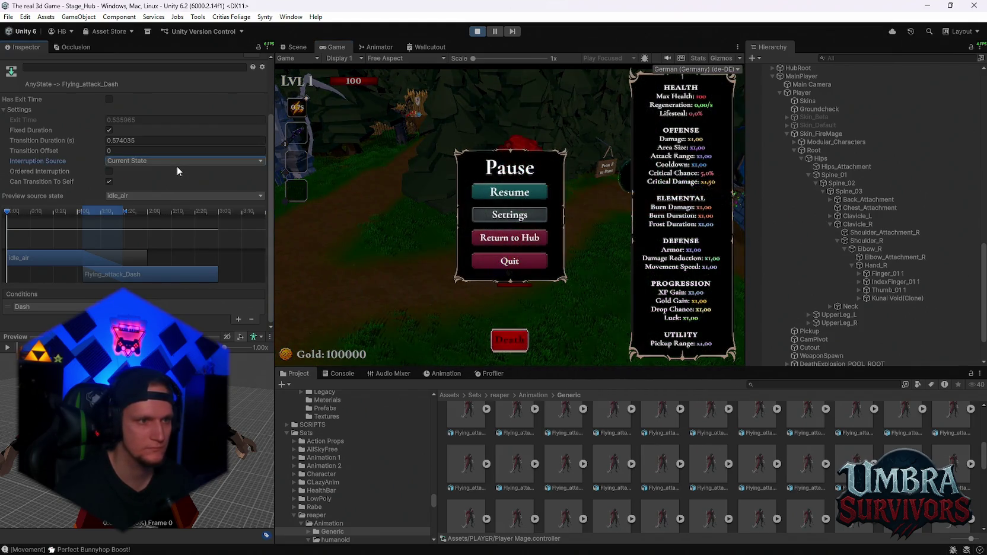
click(166, 206)
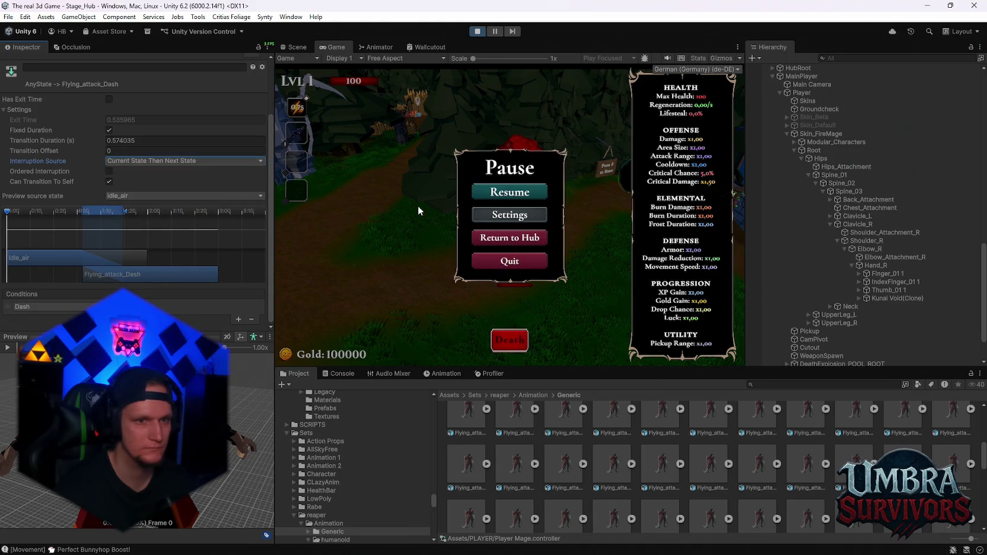
click(149, 161)
click(160, 219)
click(497, 195)
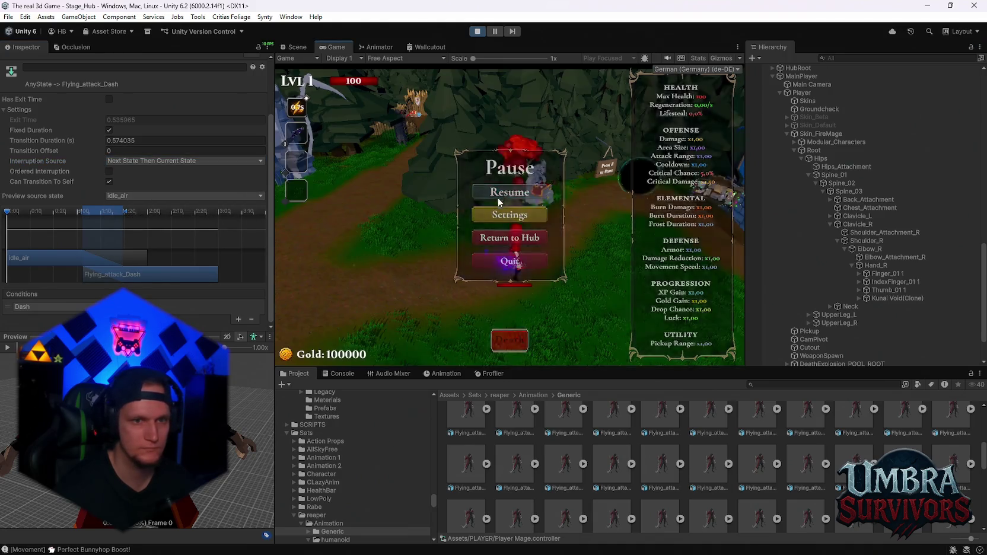
key(Escape)
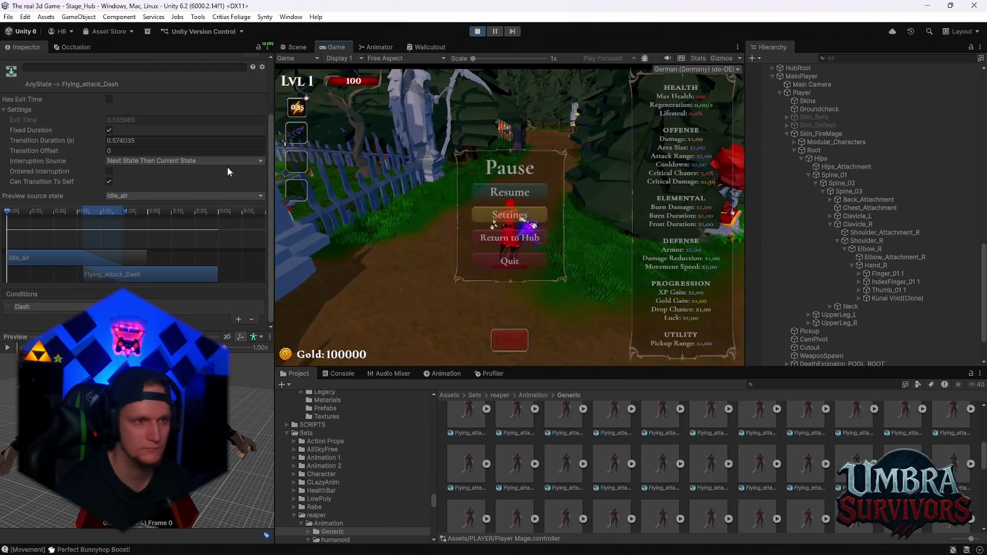
Step: Restore Current State Then Next State interruption and dash the mage around the fountain, then pause
click(172, 161)
click(165, 206)
click(509, 192)
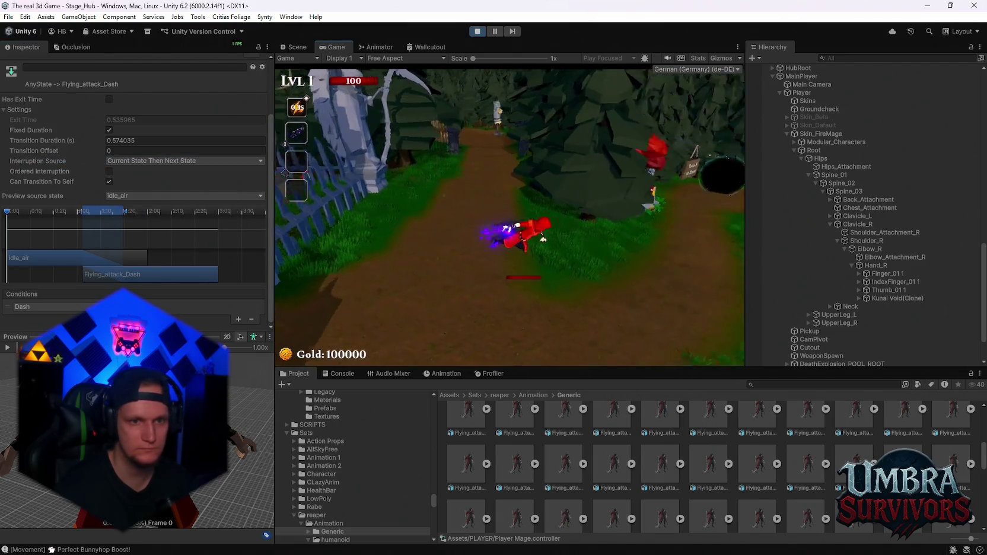
key(w)
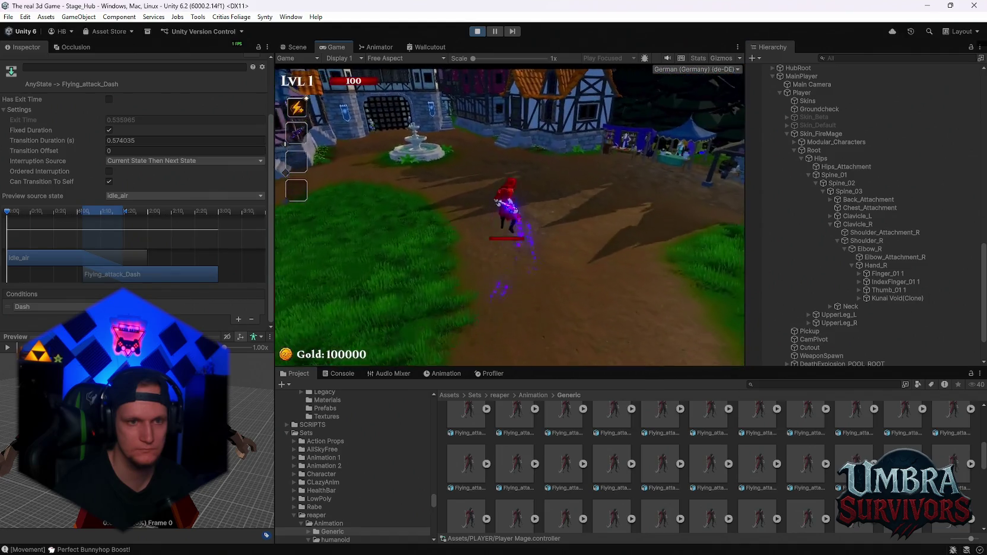
key(w)
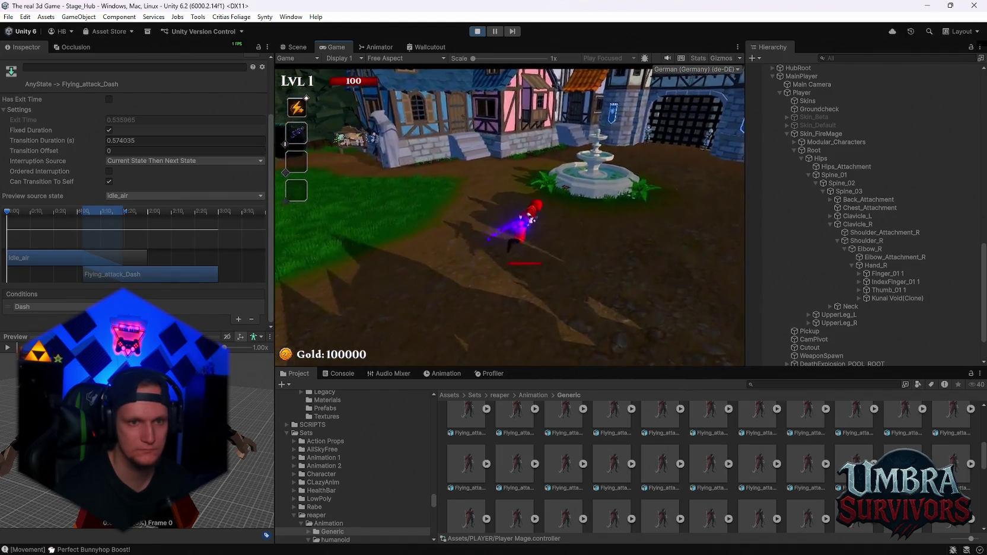
key(w)
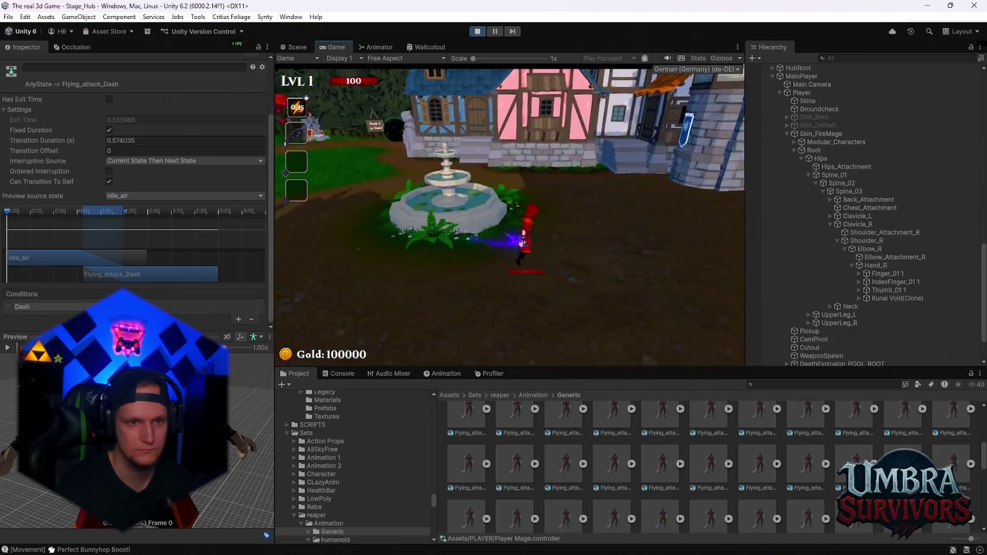
key(w)
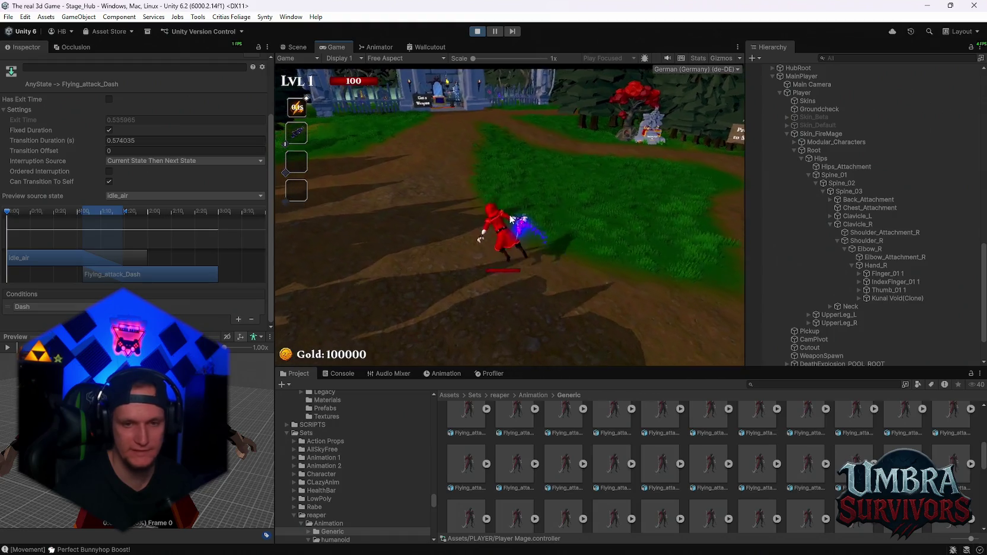
key(Escape)
scroll(673, 441, down, 3)
scroll(676, 456, down, 3)
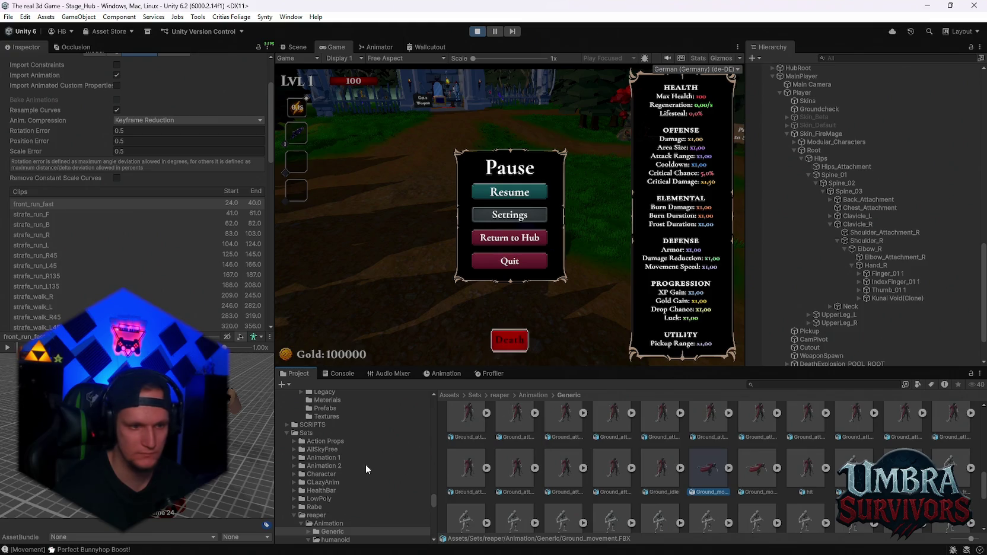
Step: Browse the humanoid animation folder, inspecting the jump_long_Z0, Ground_movement_Inplace and Ground_Idle clips
scroll(365, 469, down, 2)
click(335, 509)
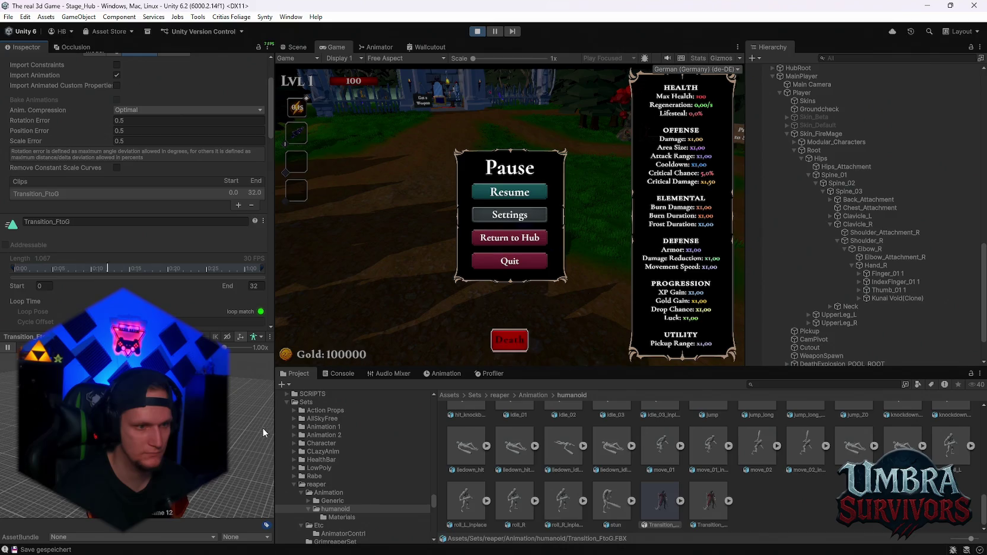
scroll(622, 486, up, 2)
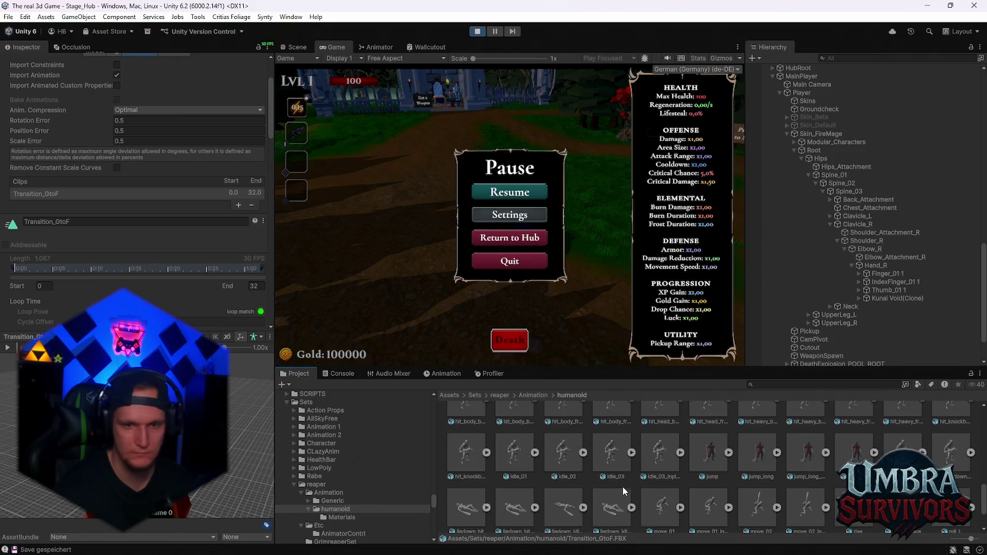
click(805, 458)
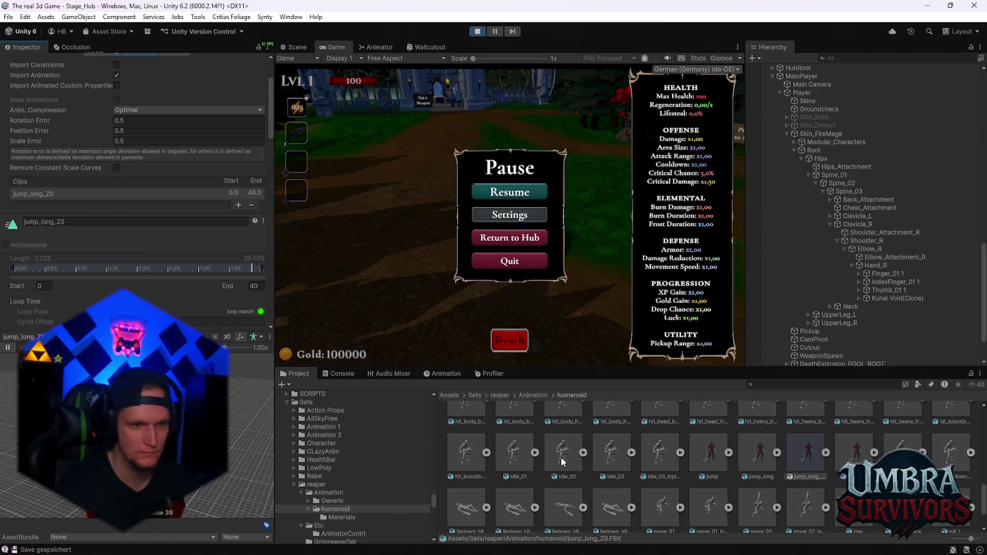
scroll(732, 472, up, 2)
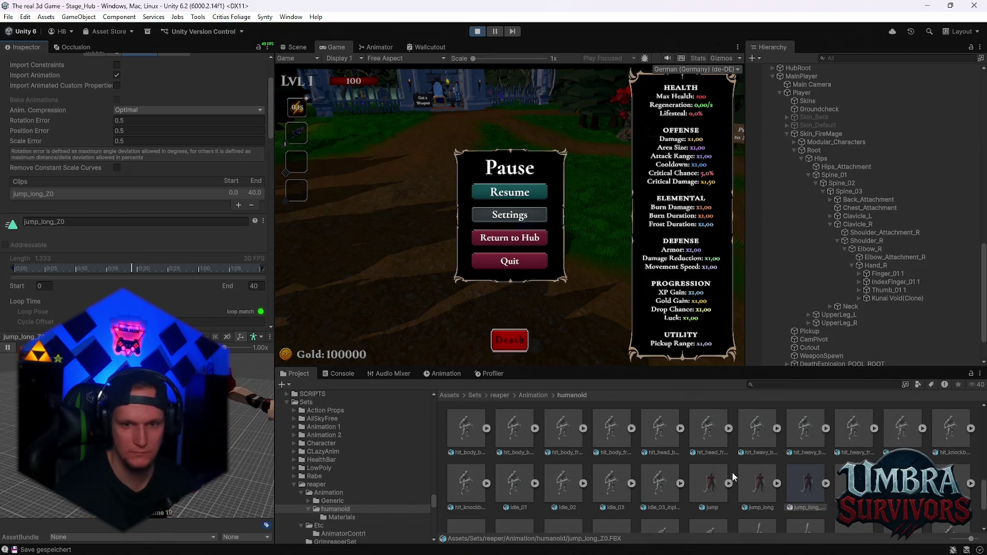
scroll(748, 470, up, 1)
click(861, 436)
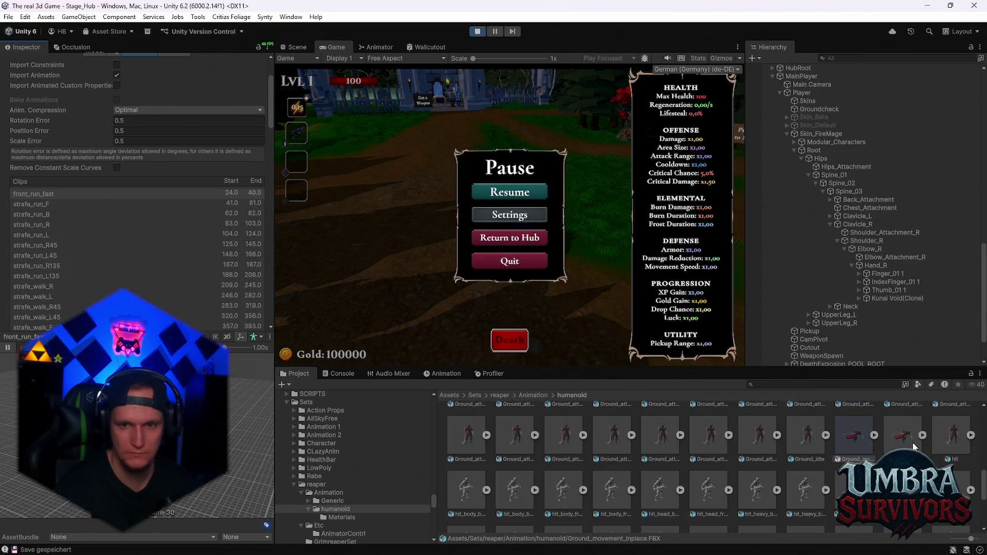
click(806, 436)
scroll(733, 474, up, 1)
scroll(732, 472, up, 1)
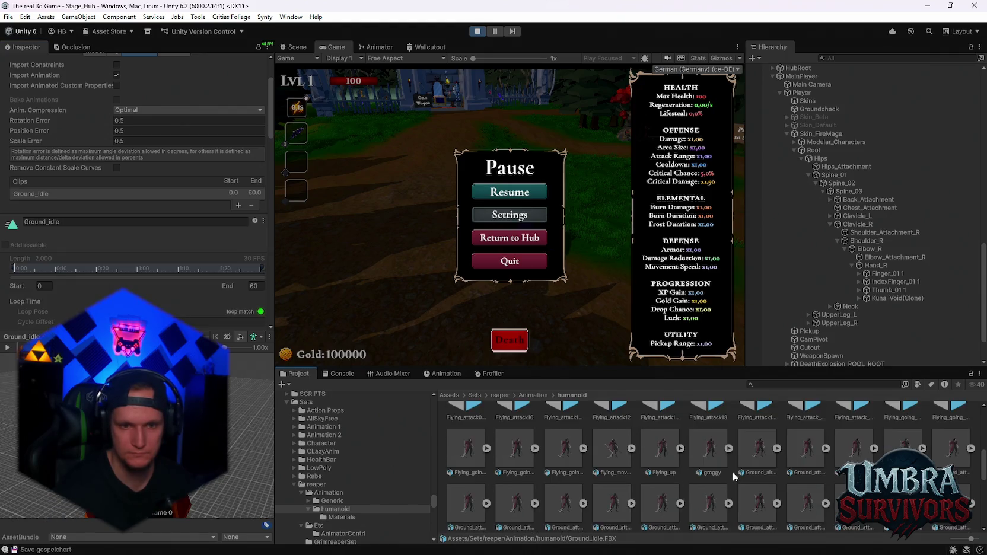
Step: Inspect flying_movement_Inplace, Ground_attack01/03, Flying_going_down, Flying_attack_spin_Inplace and Flying_attack12_Inplace clips
click(615, 453)
click(818, 451)
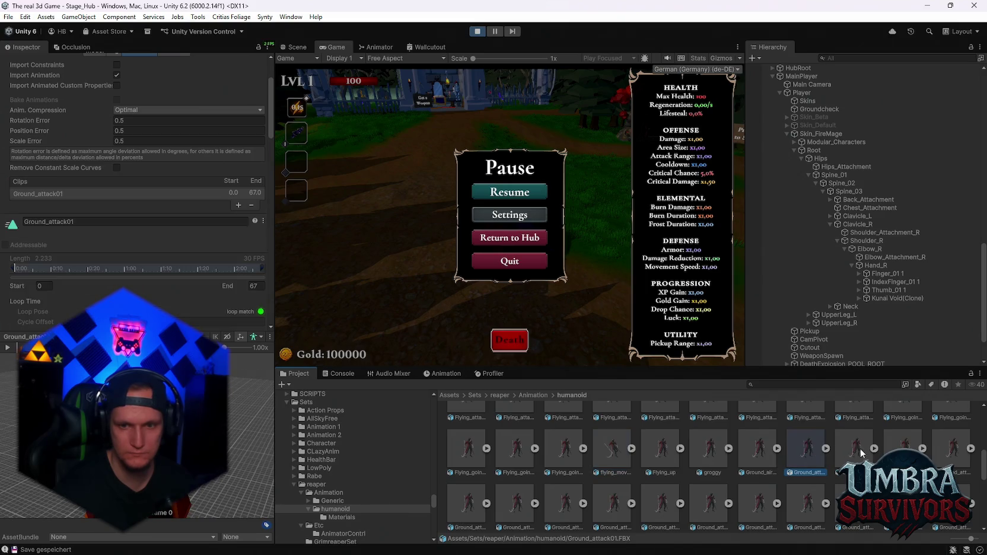
click(939, 450)
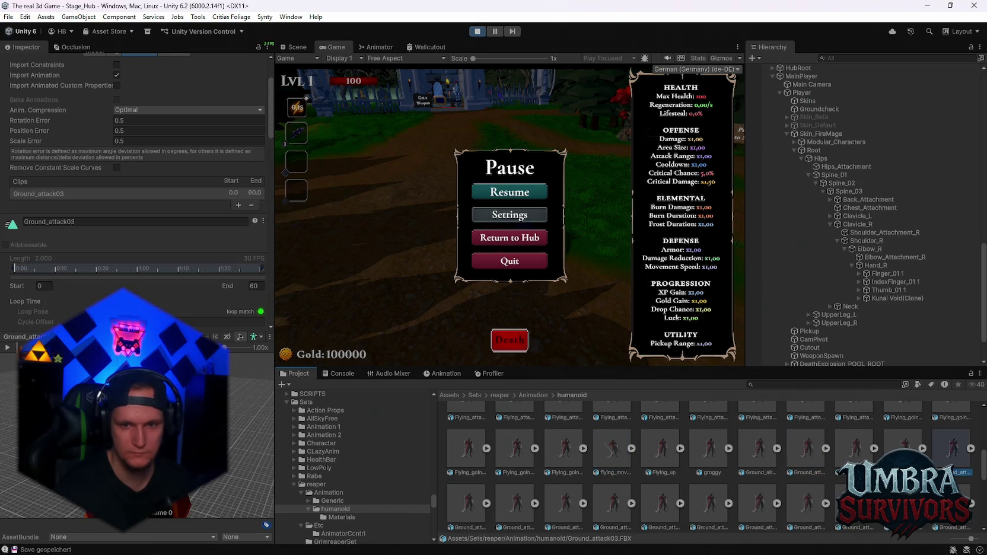
scroll(939, 461, up, 1)
click(938, 461)
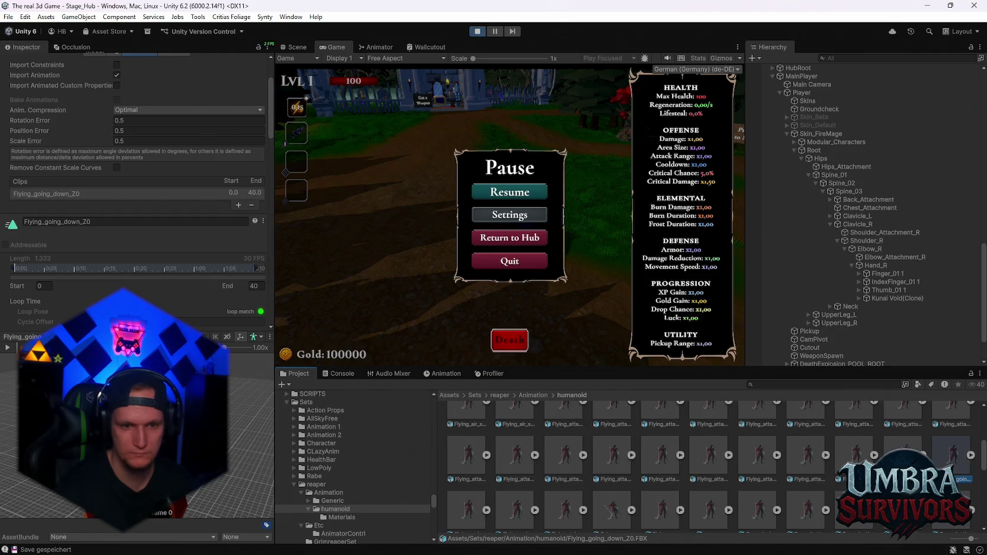
click(903, 455)
click(847, 453)
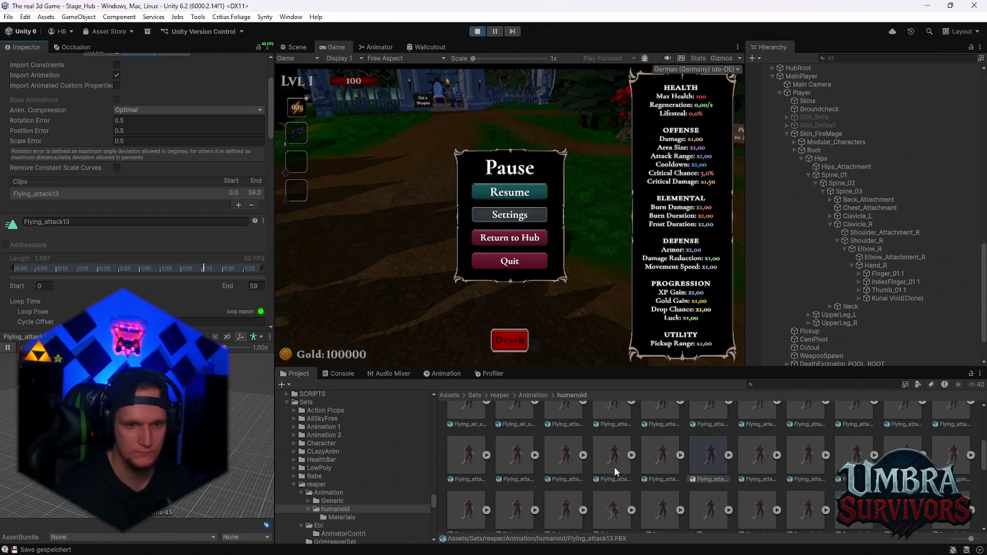
click(658, 460)
Step: Inspect the Flying_attack02_Inplace and Flying_air_spin clips, then resume the game
scroll(609, 466, up, 2)
click(609, 463)
scroll(629, 467, up, 1)
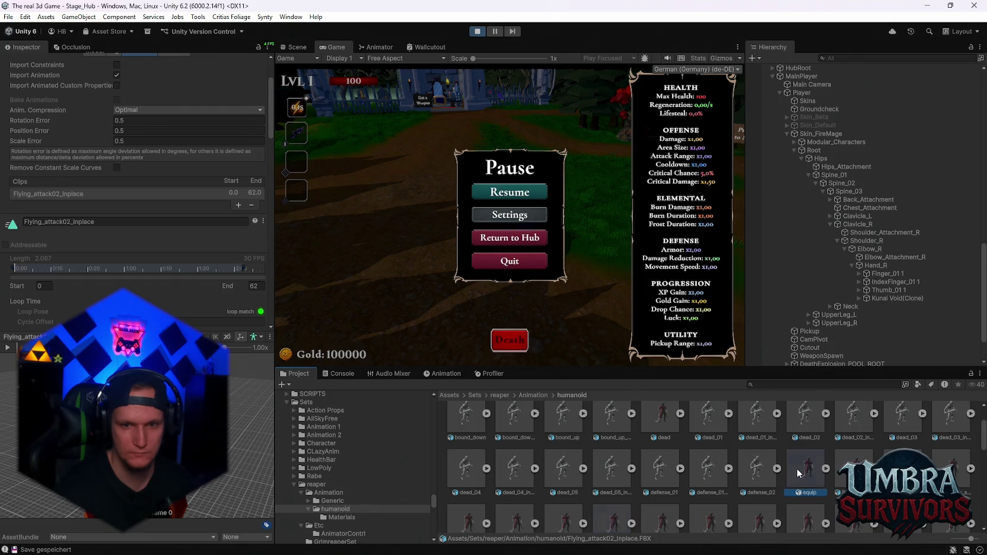
click(853, 468)
scroll(709, 465, up, 1)
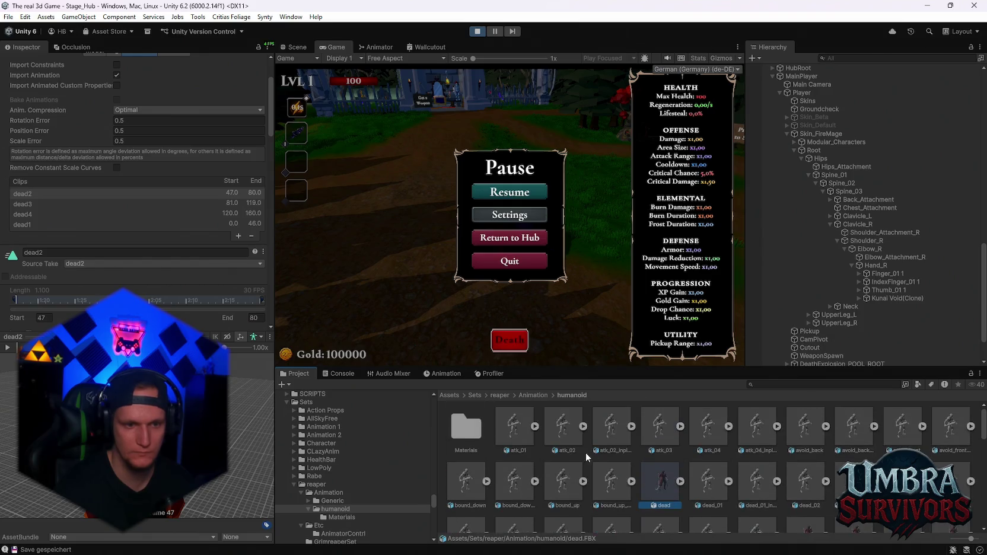
click(499, 192)
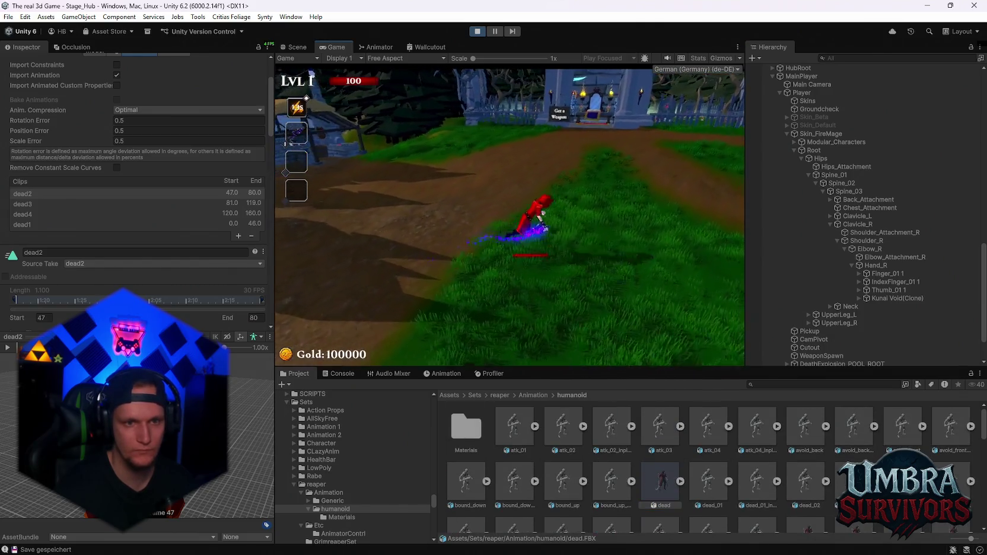
Step: Run the mage from the graveyard past the fountain toward the gate, then pause
key(space)
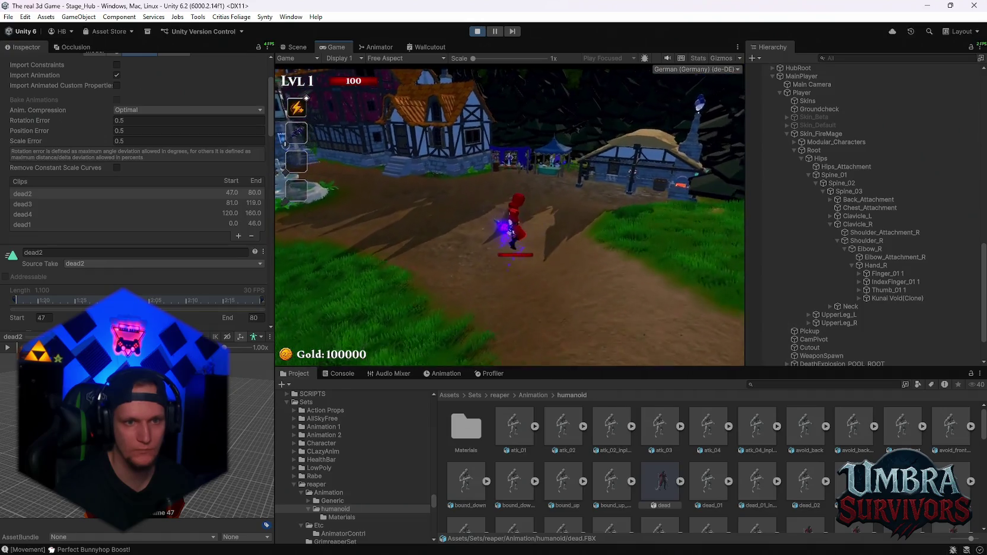
key(w)
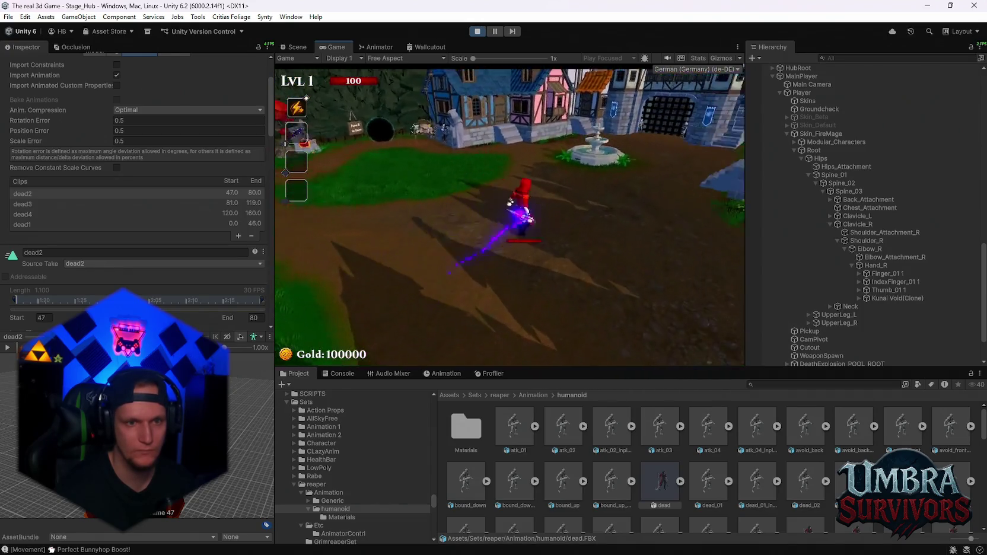
key(w)
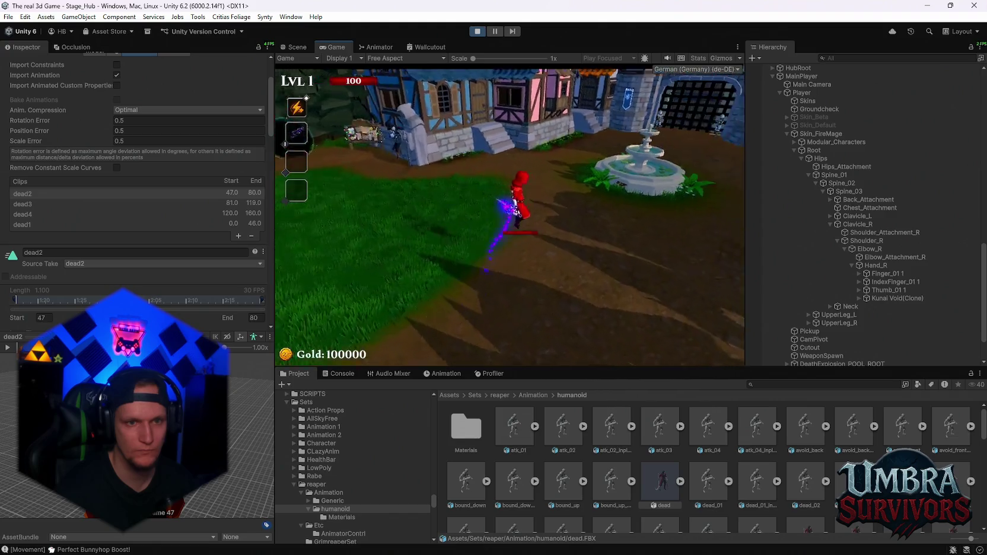
key(w)
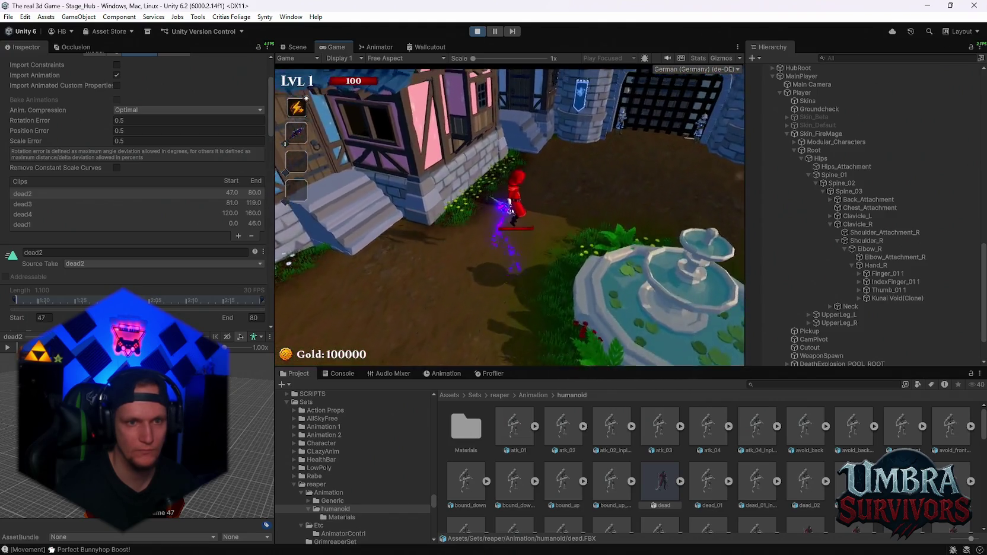
key(Escape)
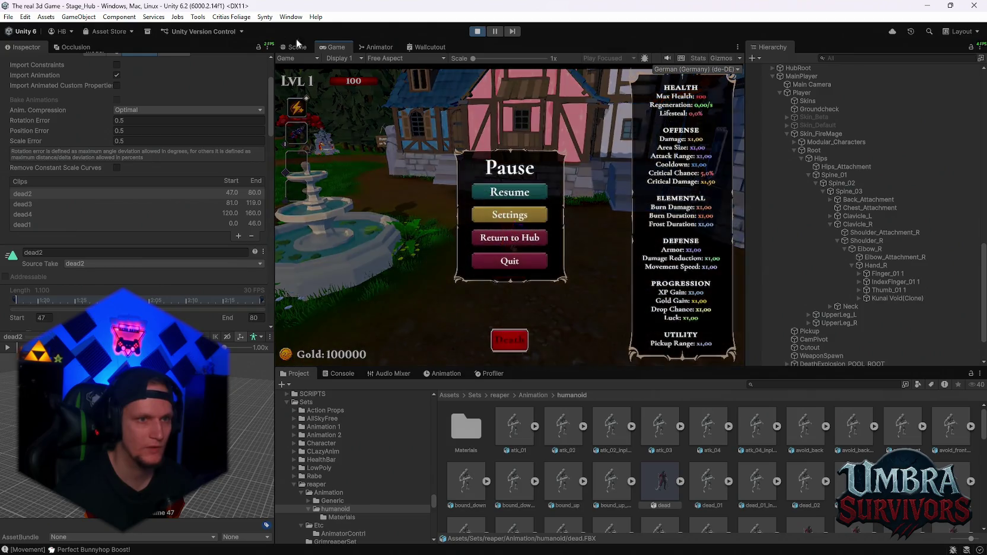
Step: Select the Flying_attack_Dash state in the Animator and show its FBX clip import settings
click(374, 47)
click(462, 136)
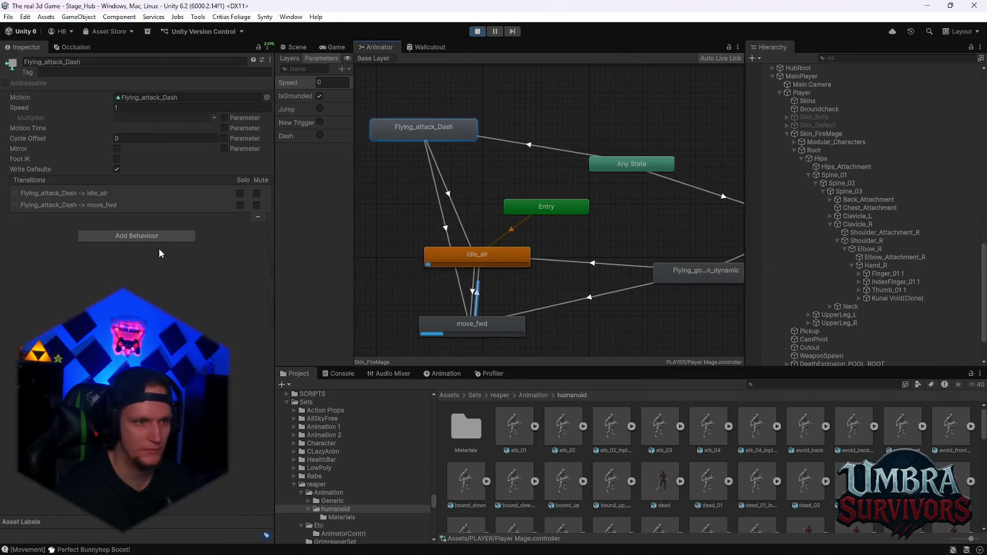
double_click(422, 131)
scroll(157, 284, down, 10)
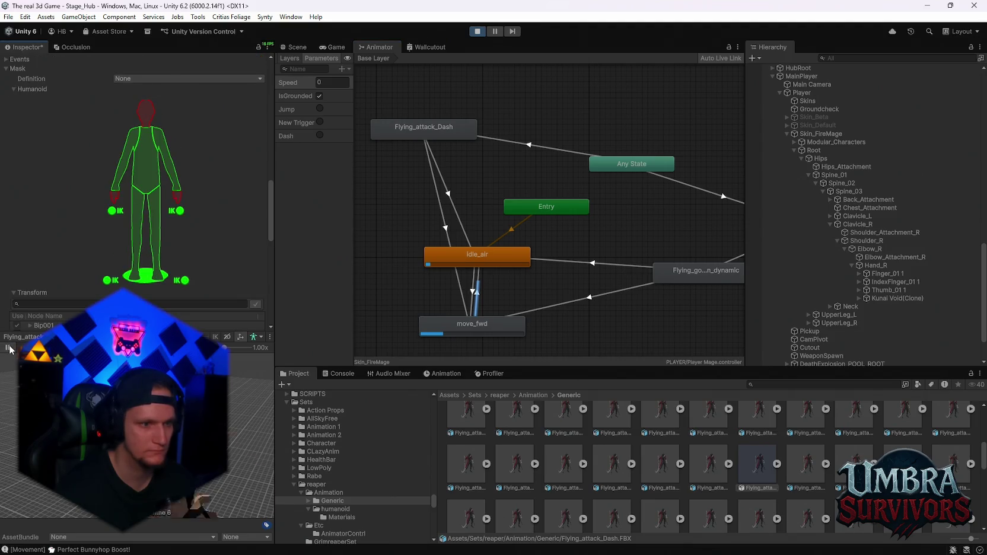
Step: Run the mage briefly toward the gate, then apply the dash clip's changed import settings
click(331, 48)
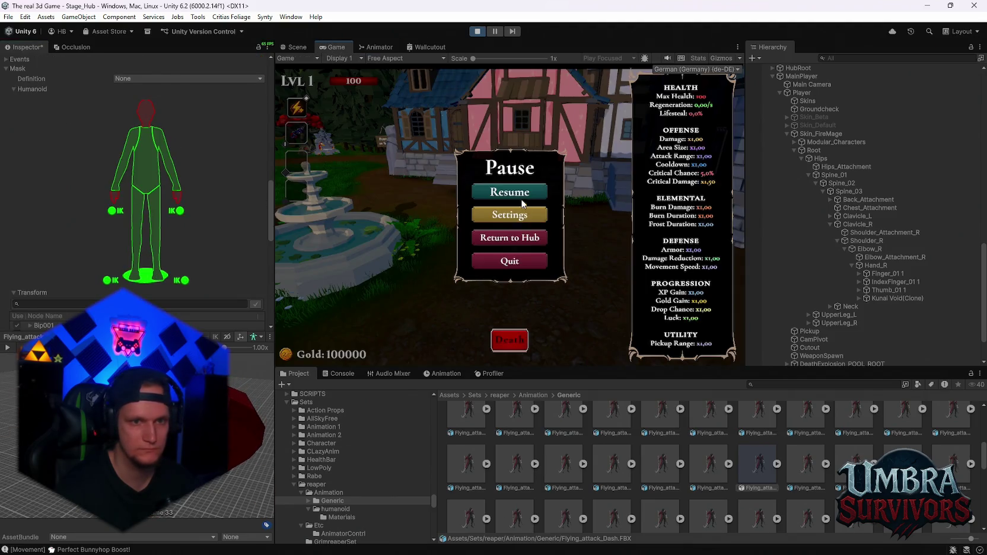
key(Escape)
key(w)
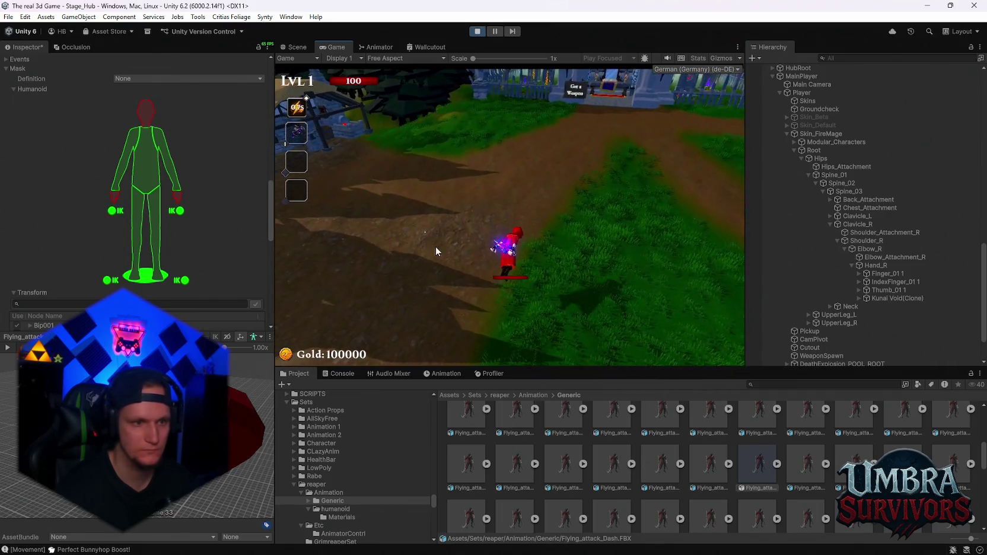
key(Escape)
scroll(247, 305, down, 10)
click(253, 173)
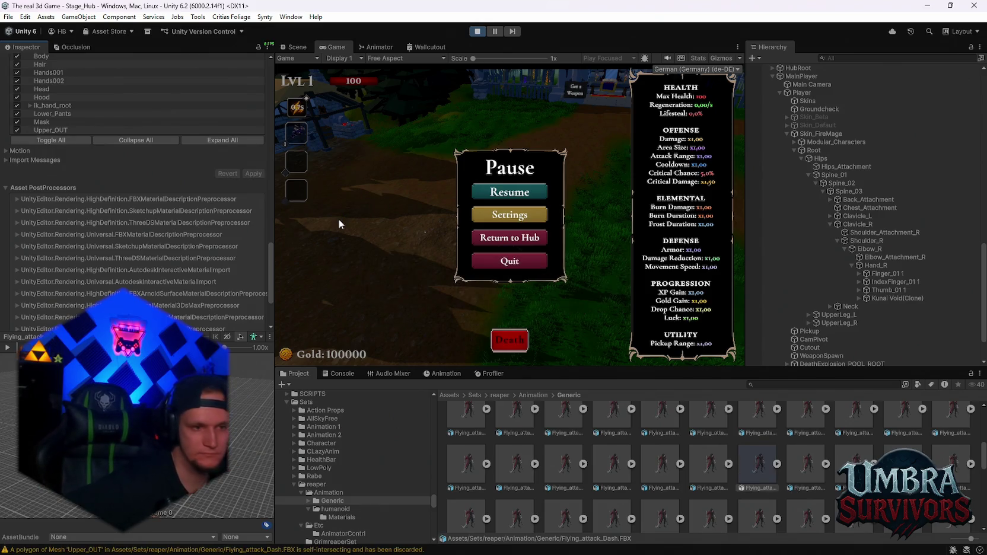
Step: Play-test the dash past the fountain and timber houses, then pause on the Animator graph
click(507, 186)
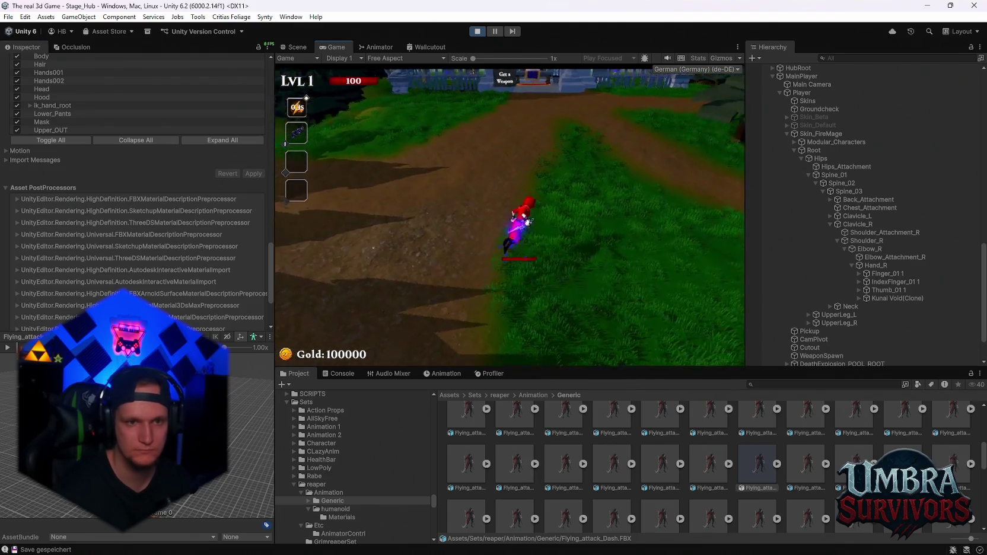
key(d)
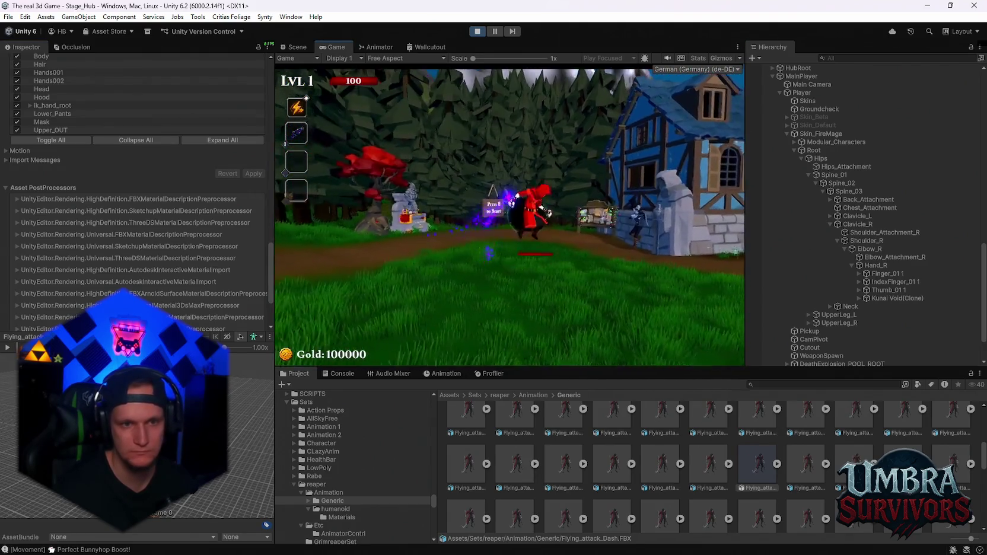
key(w)
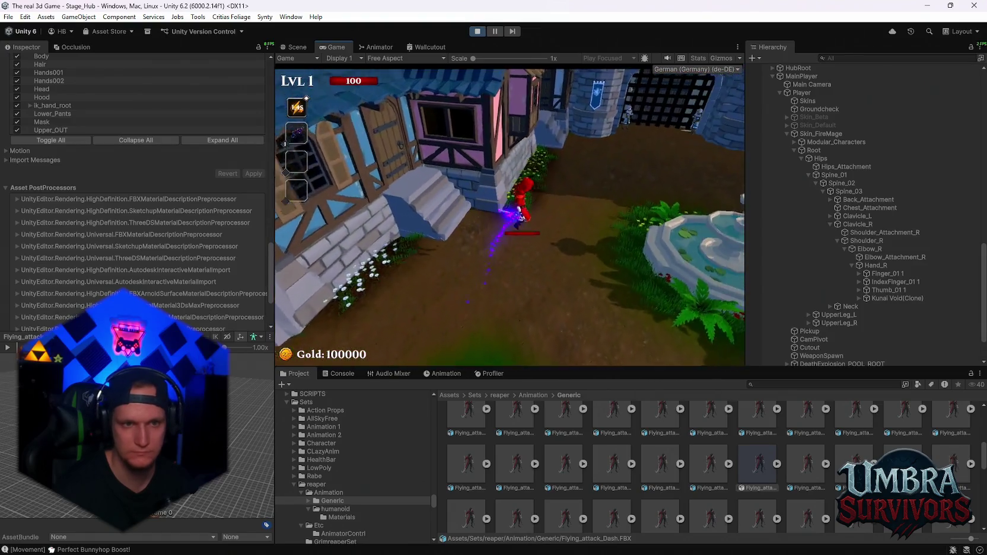
key(a)
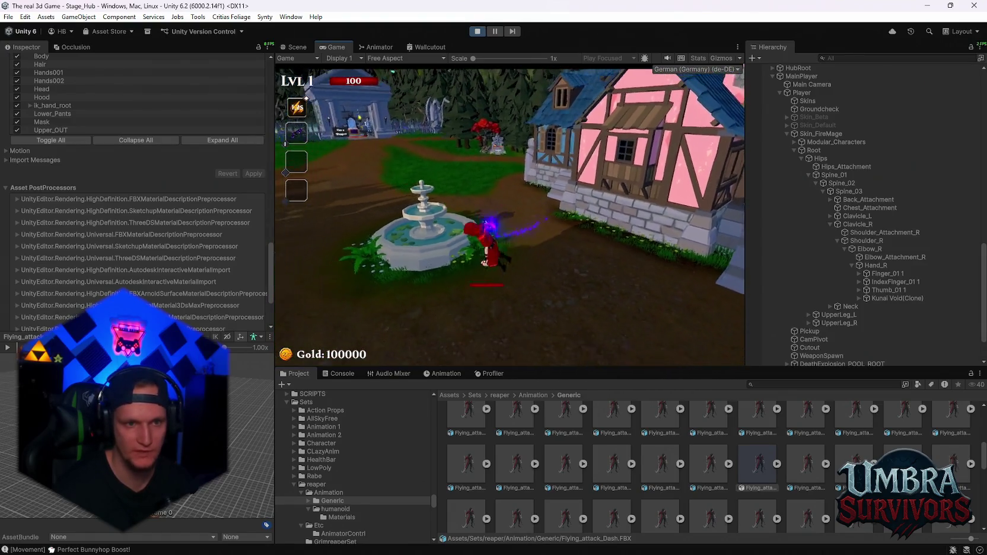
key(w)
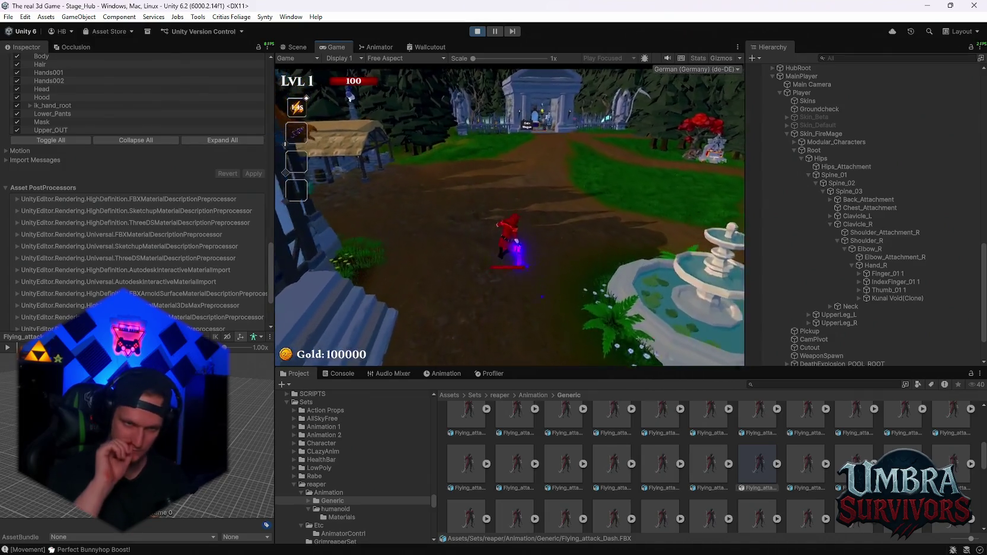
key(Escape)
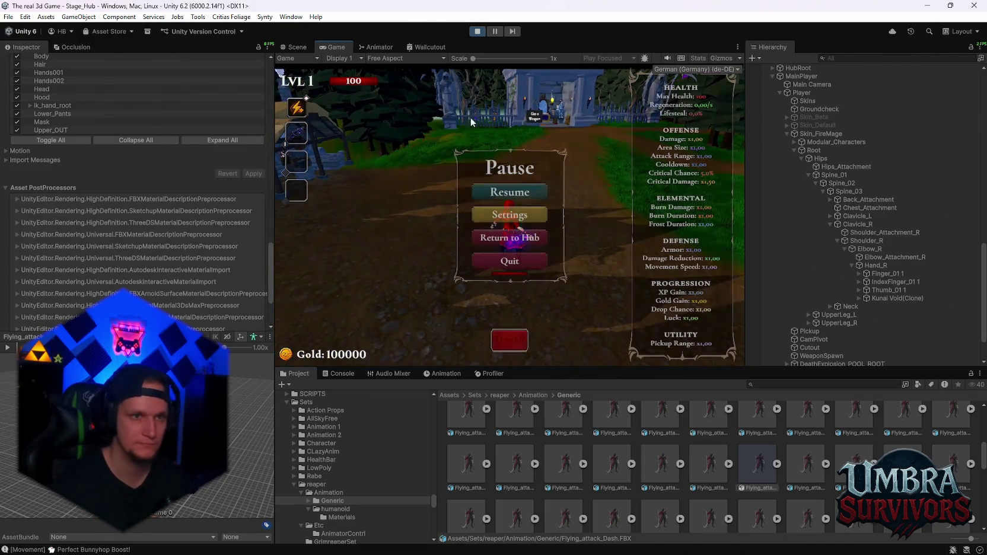
click(373, 47)
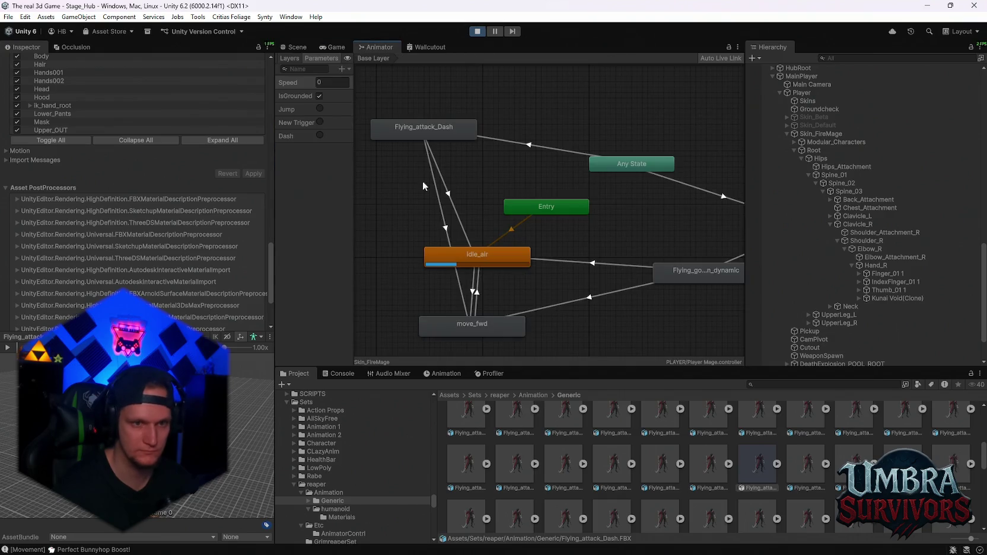
Step: Open the Flying_attack_Dash clip's import settings and change its mask definition
click(473, 261)
click(404, 131)
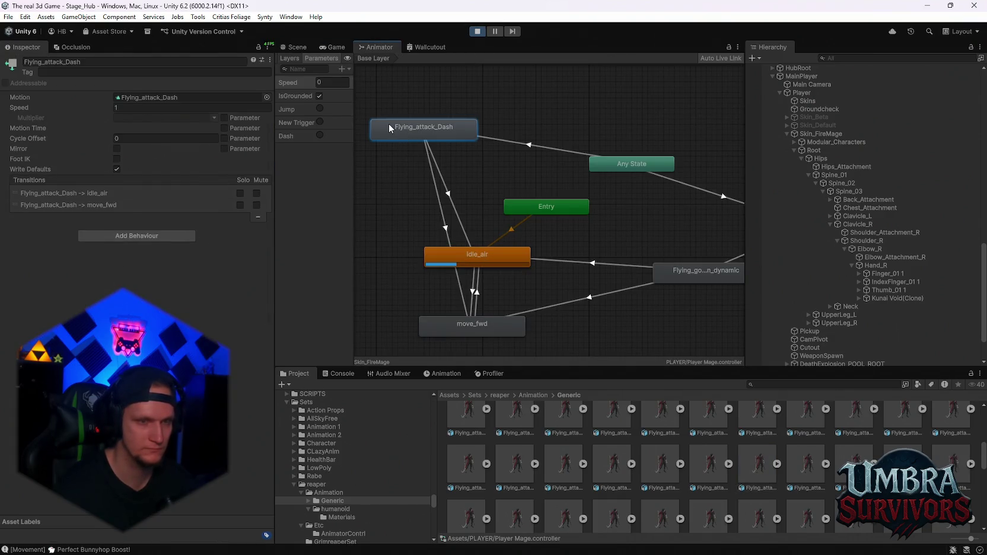
double_click(388, 123)
scroll(154, 273, down, 10)
click(169, 272)
click(172, 284)
scroll(213, 262, down, 5)
scroll(256, 256, down, 3)
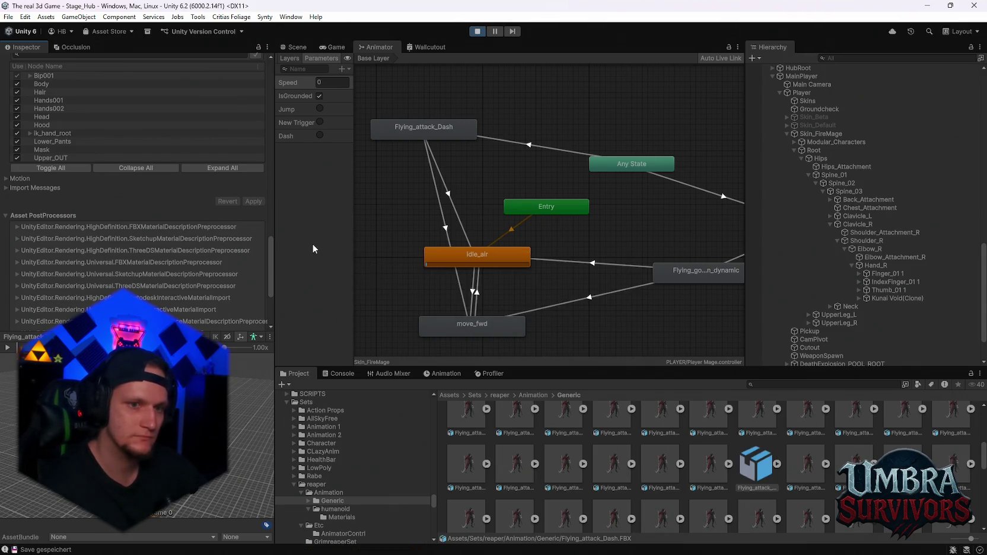
Step: Set dash-to-idle_air to exit at 0.4018219 with a 0.4398111 blend; give dash-to-move_fwd the same 0.4398111 duration
click(512, 149)
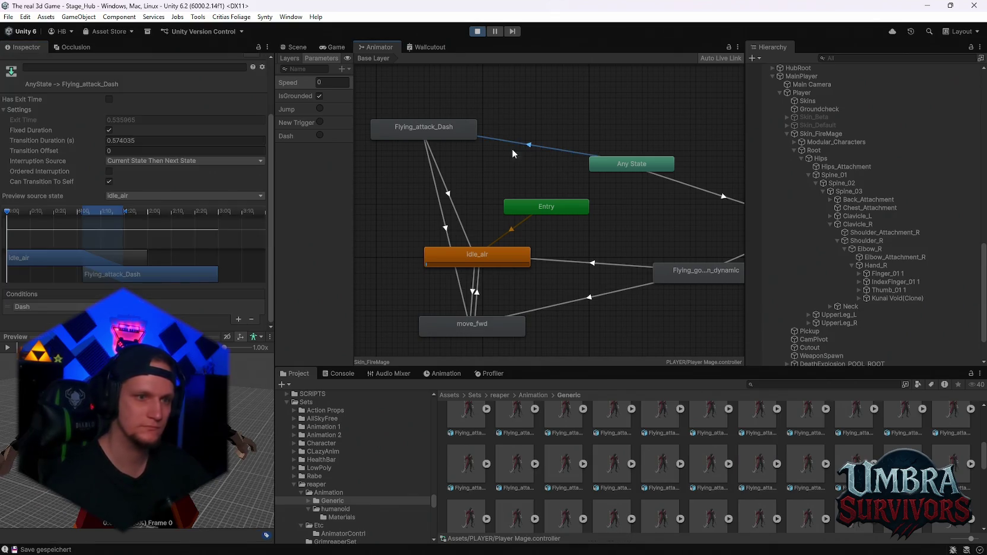
click(448, 197)
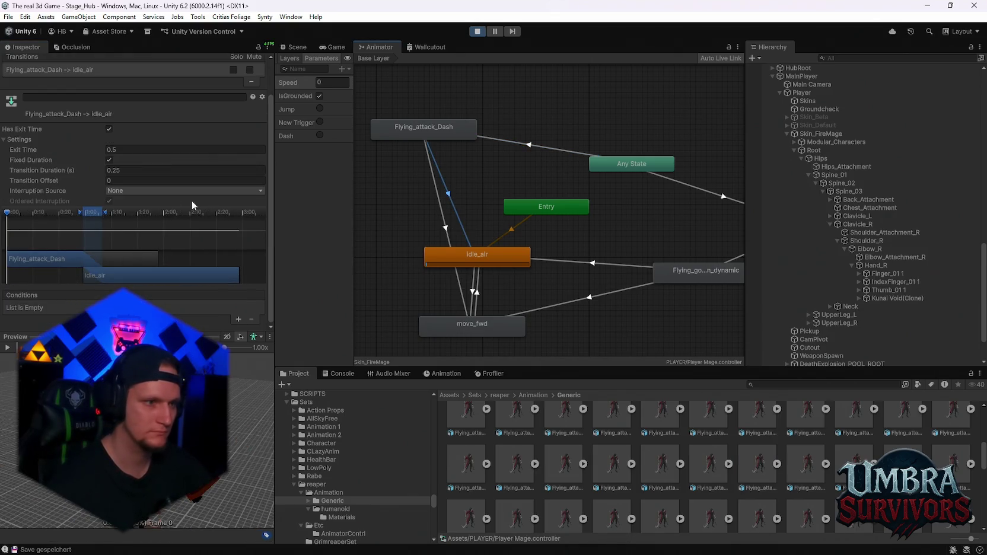
drag(6, 213, 116, 221)
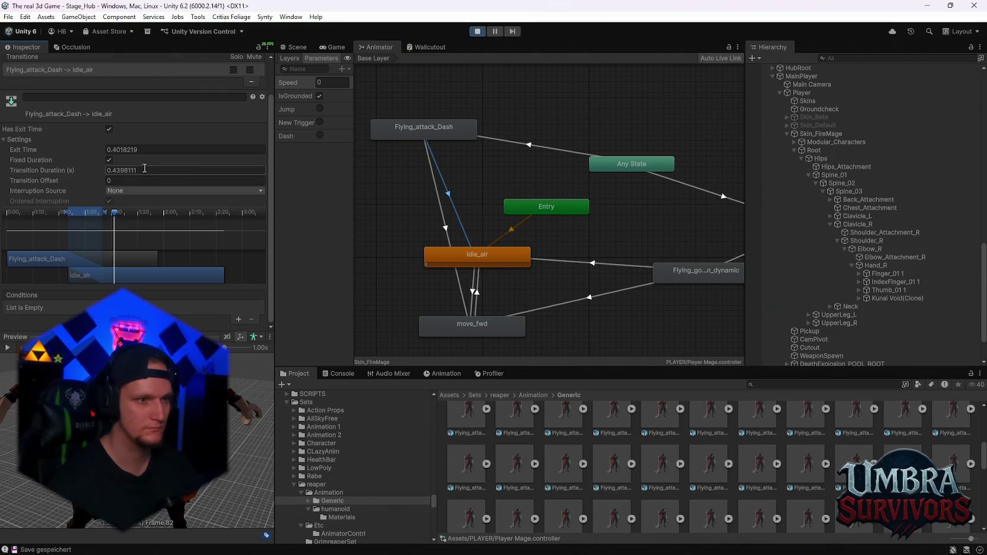
click(442, 216)
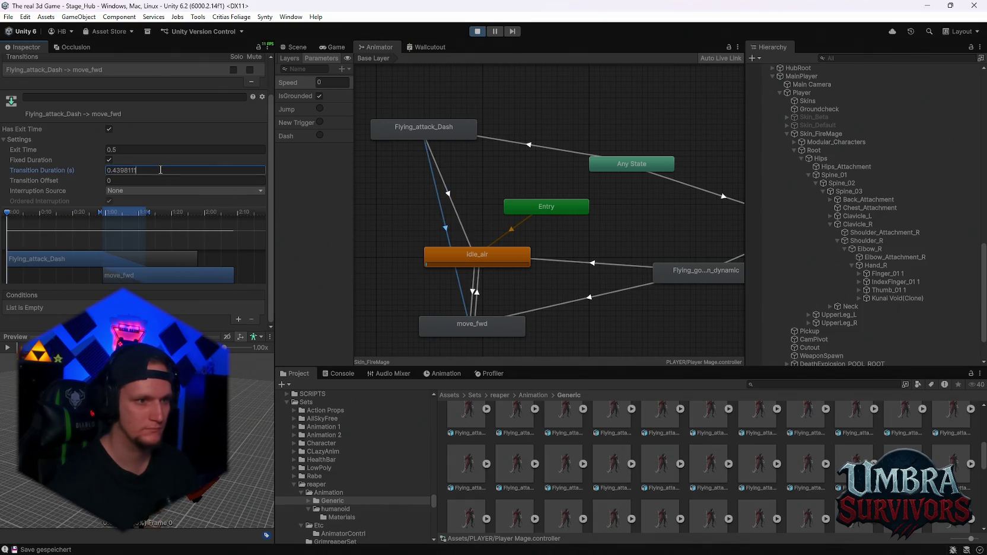
drag(18, 216, 33, 215)
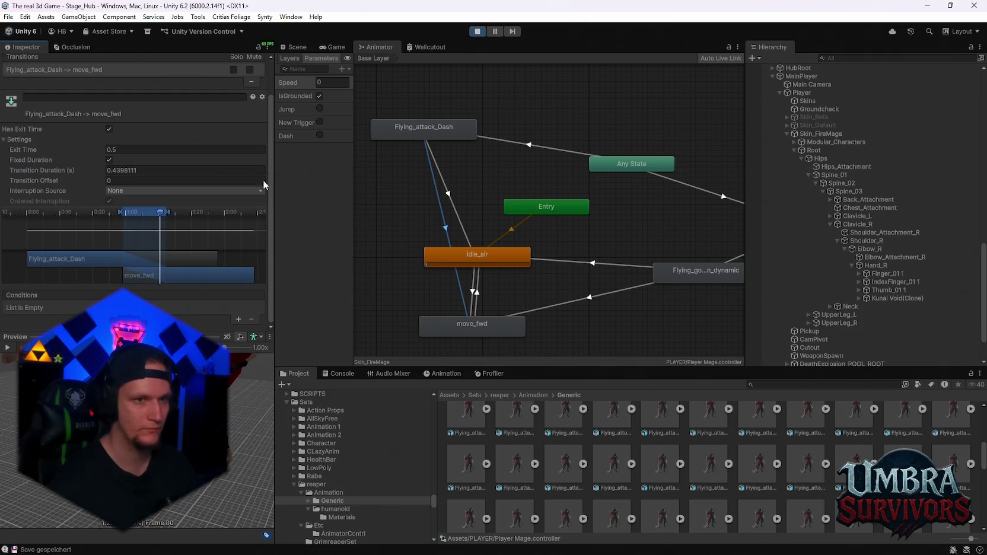
click(332, 47)
Step: Play-test the new dash blend by running across the town square and dashing past the fountain, then pause
key(Escape)
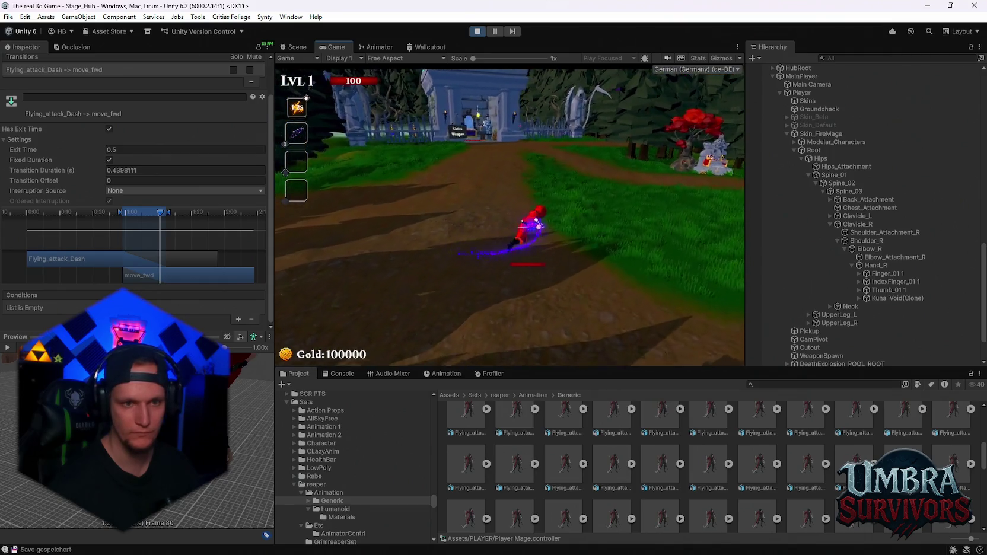
key(w)
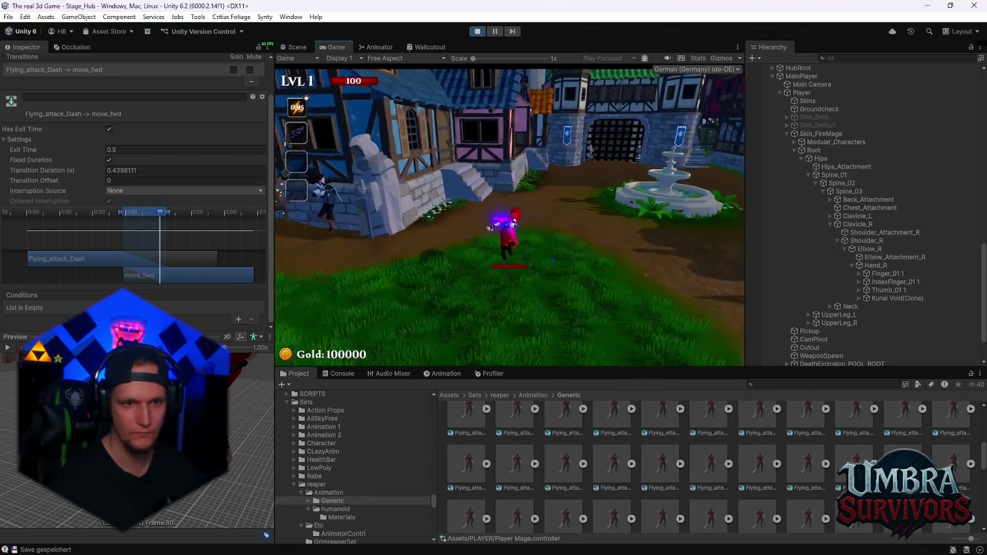
key(a)
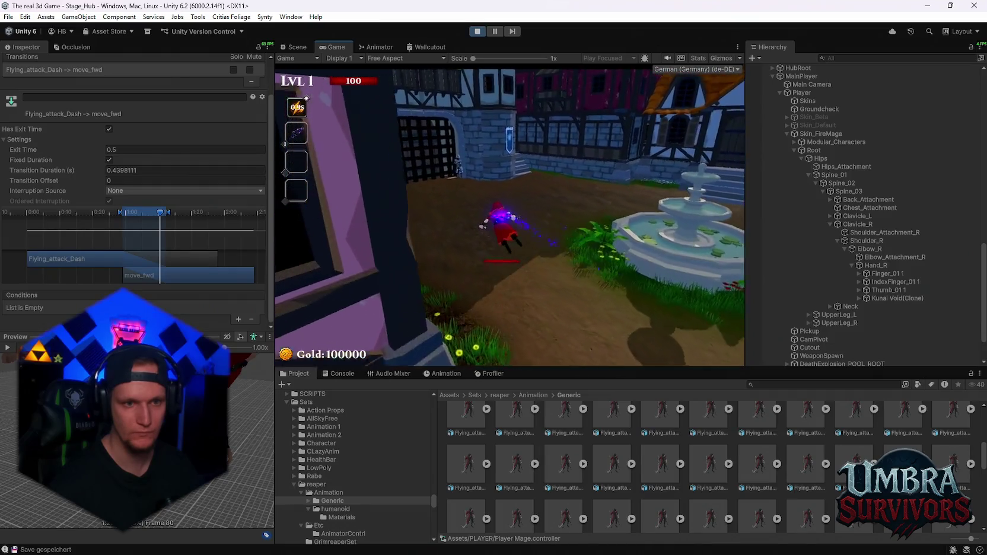
key(space)
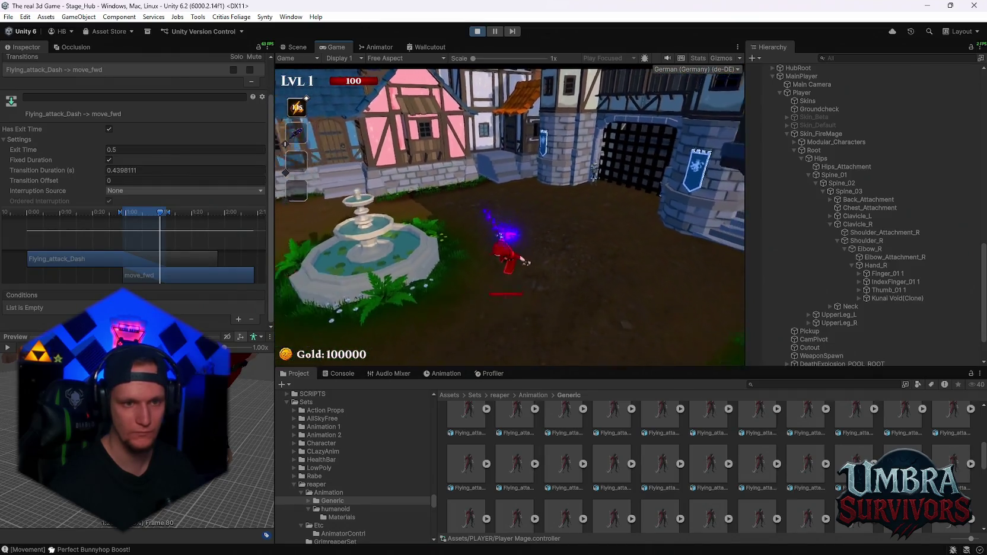
key(w)
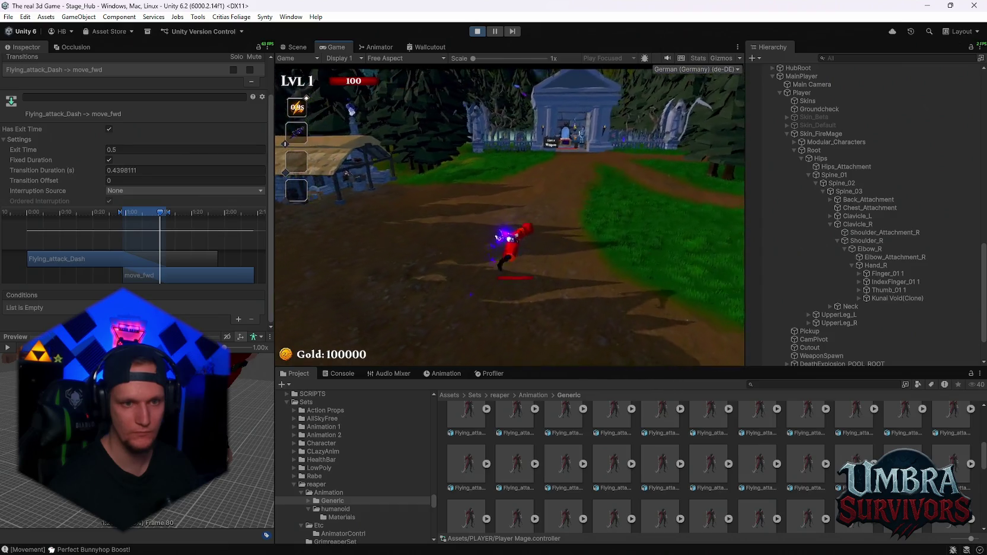
key(Escape)
click(308, 48)
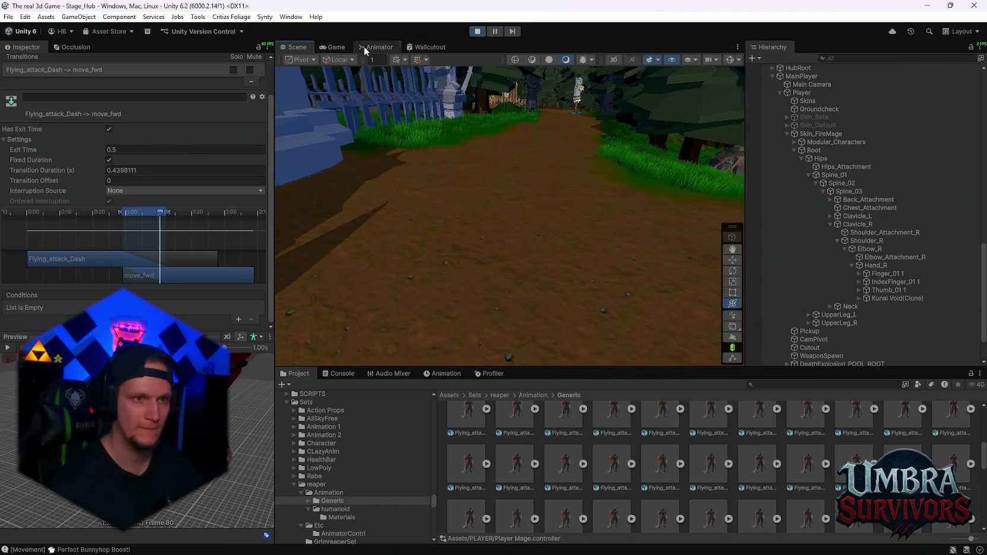
Step: Set the dash-to-move_fwd transition to exit at 0.4596887 with a 0.5177483 blend
click(364, 46)
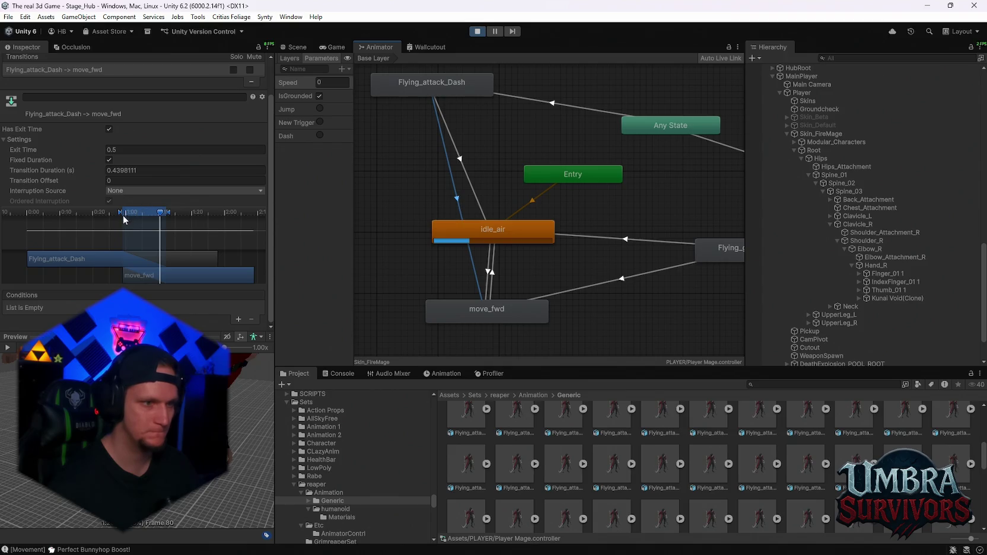
click(333, 47)
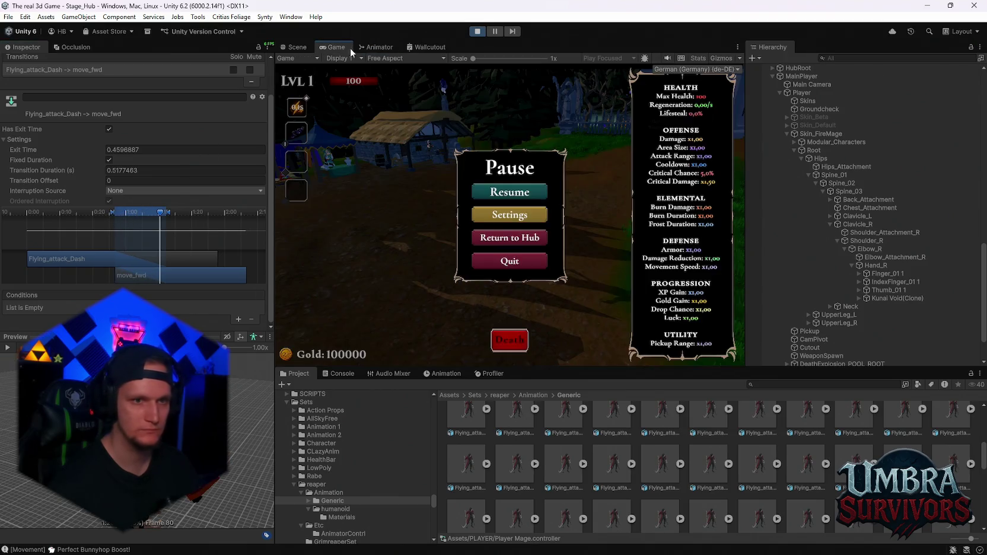
click(486, 189)
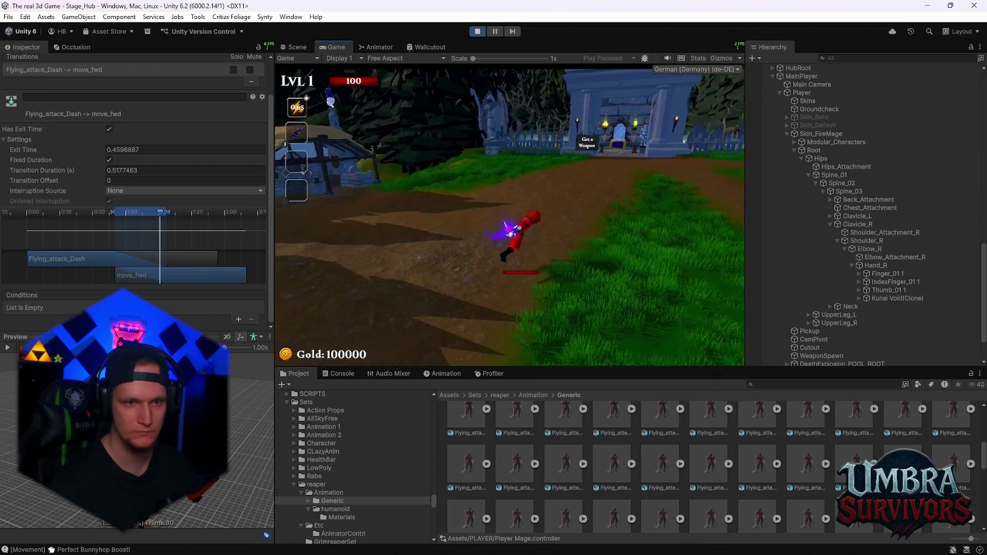
Step: Play-test running and dashing along the forest path toward the training yard, then pause and return to the Animator
key(w)
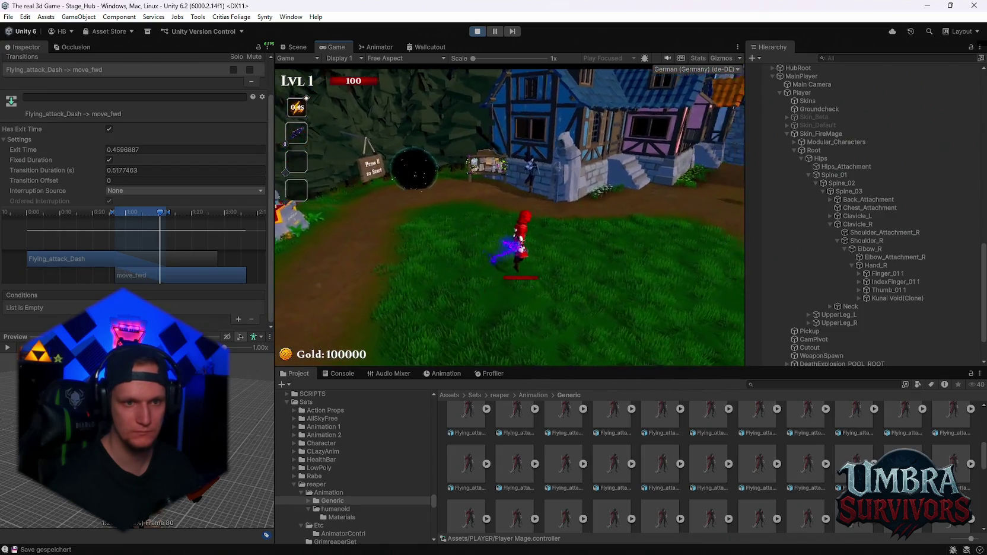
key(a)
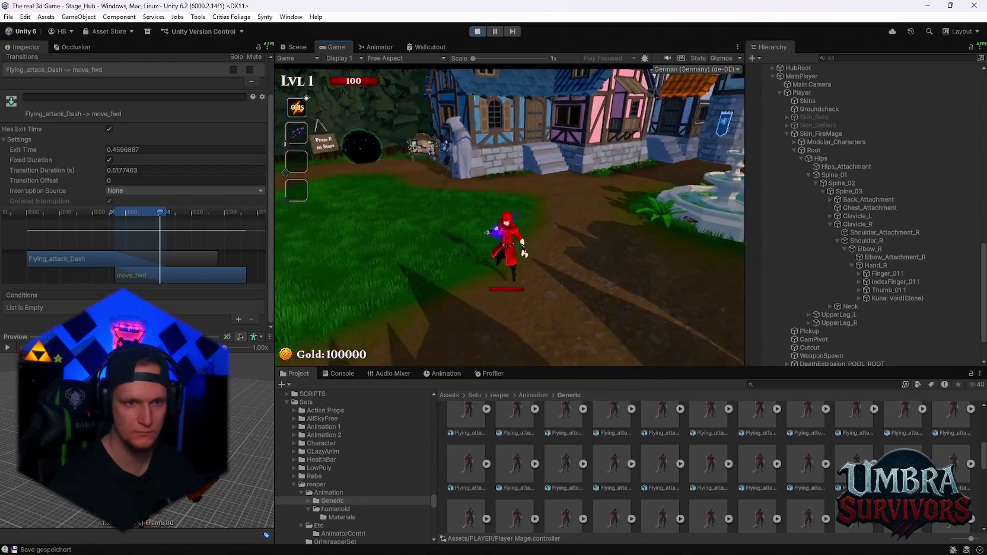
key(space)
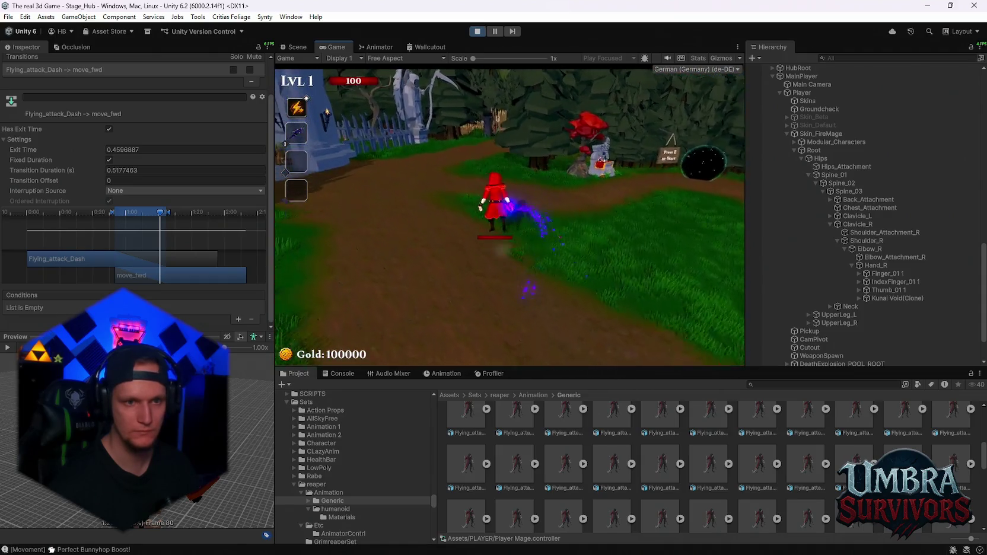
key(w)
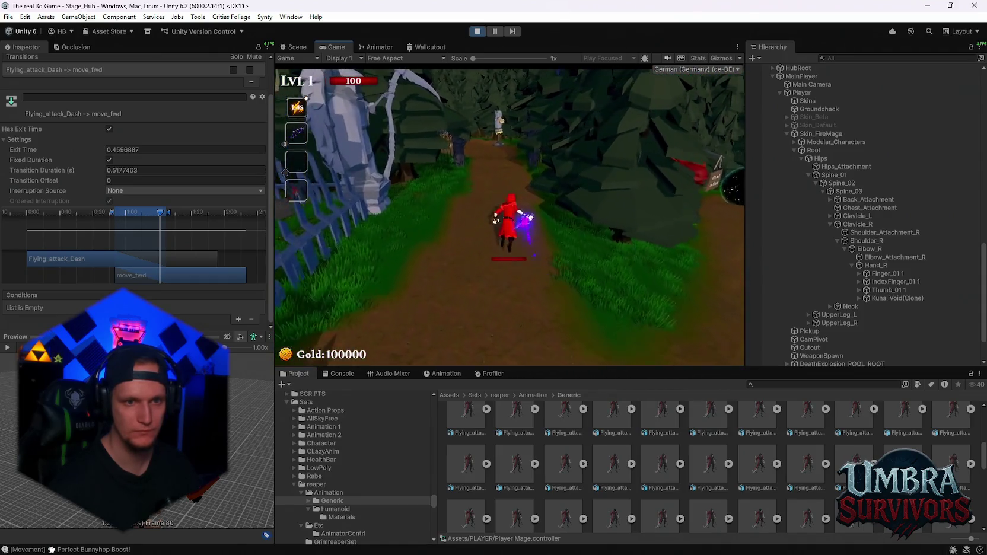
key(shift)
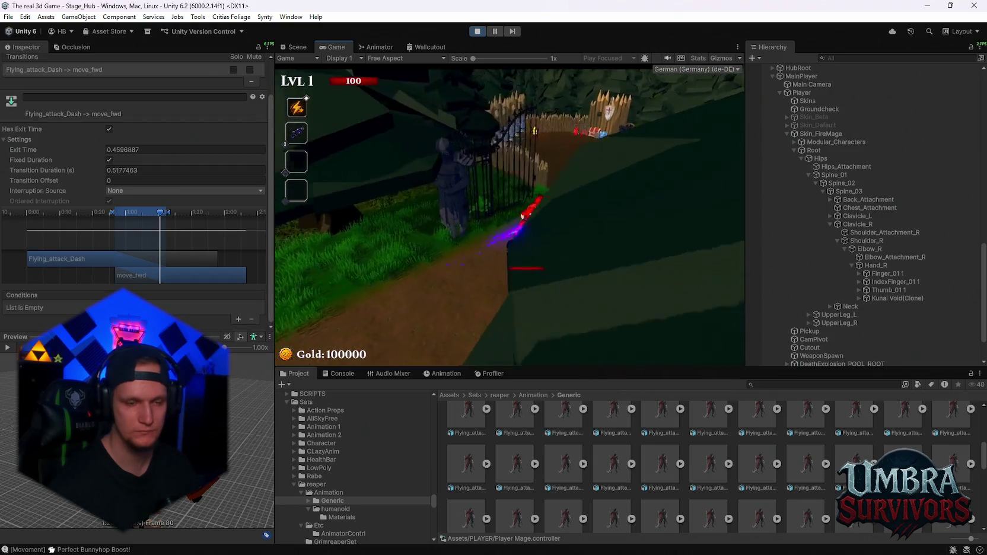
key(w)
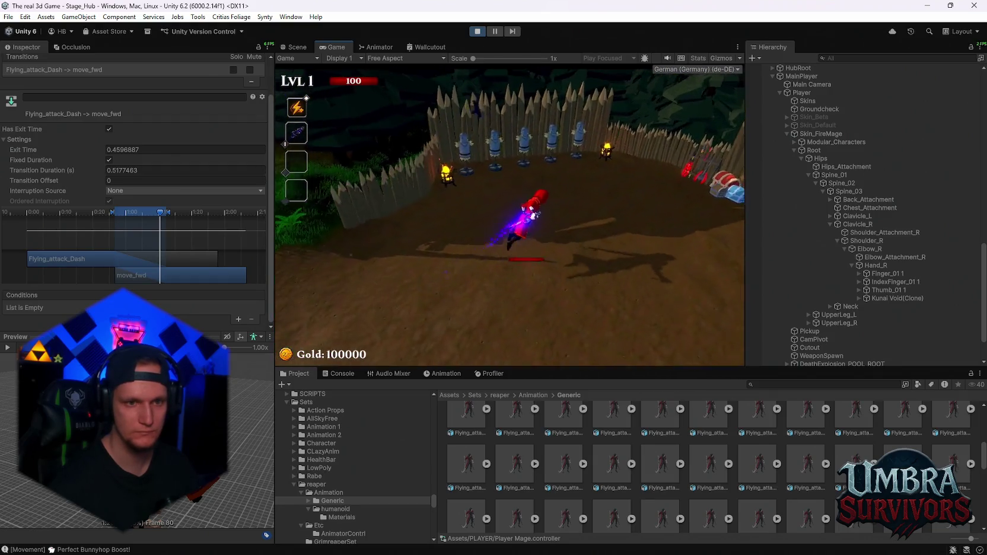
key(w)
key(w)
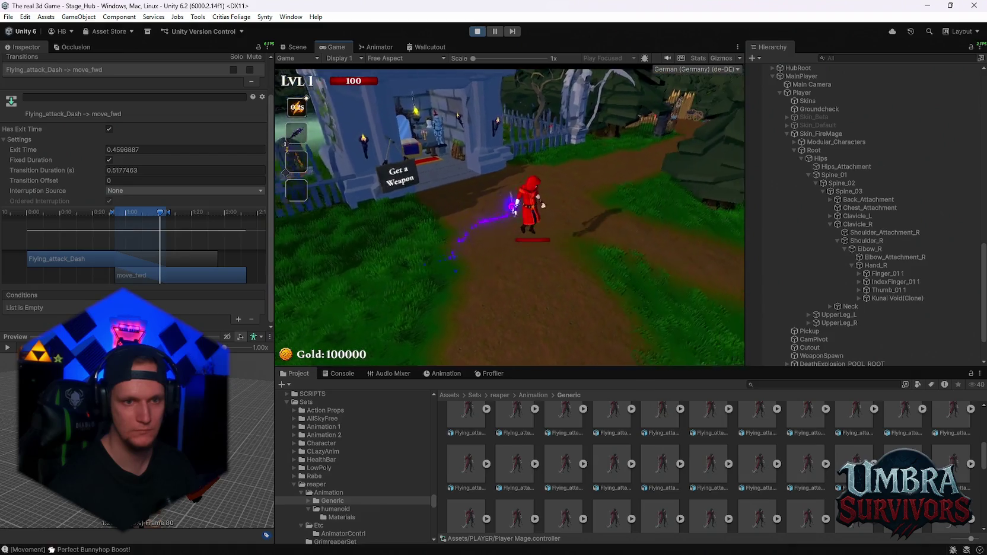
key(Escape)
click(385, 48)
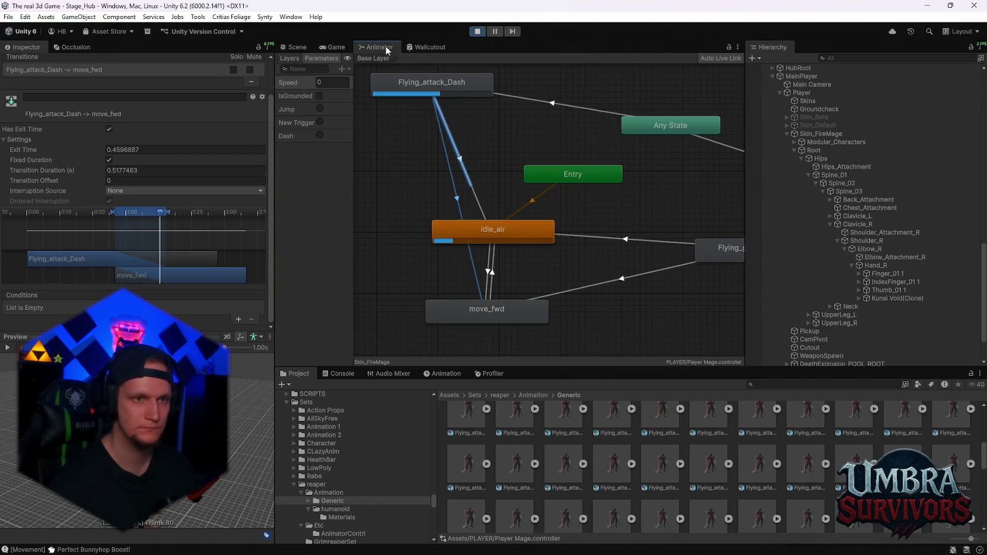
Step: Give Flying_going_up_dynamic to Flying_going_down_dynamic Current State interruption with ordered interruption enabled
click(540, 139)
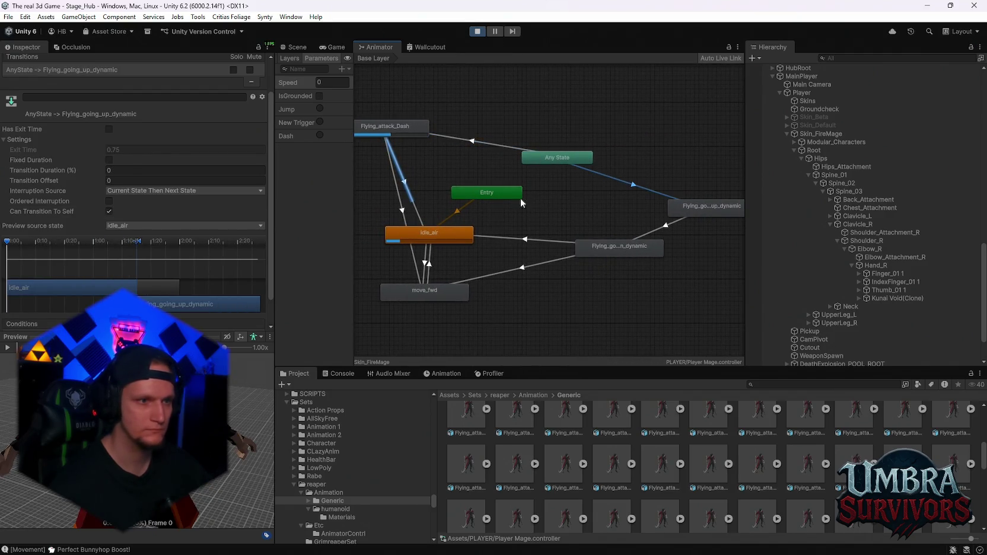
click(401, 176)
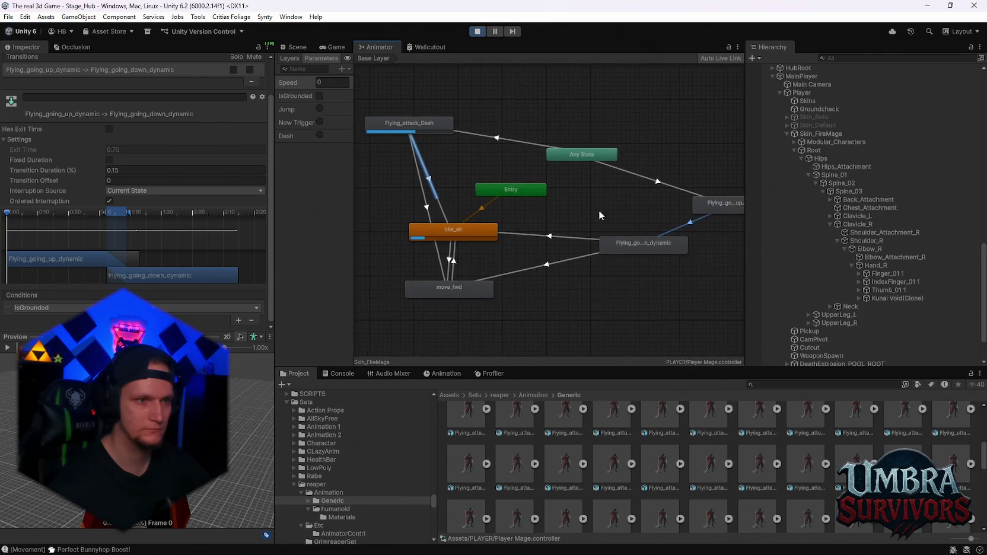
click(178, 191)
click(142, 213)
click(140, 192)
click(142, 209)
Step: Set the Flying_going_down_dynamic to move_fwd transition's interruption source to Current State
click(461, 261)
click(178, 190)
click(142, 214)
click(178, 190)
click(140, 212)
click(554, 263)
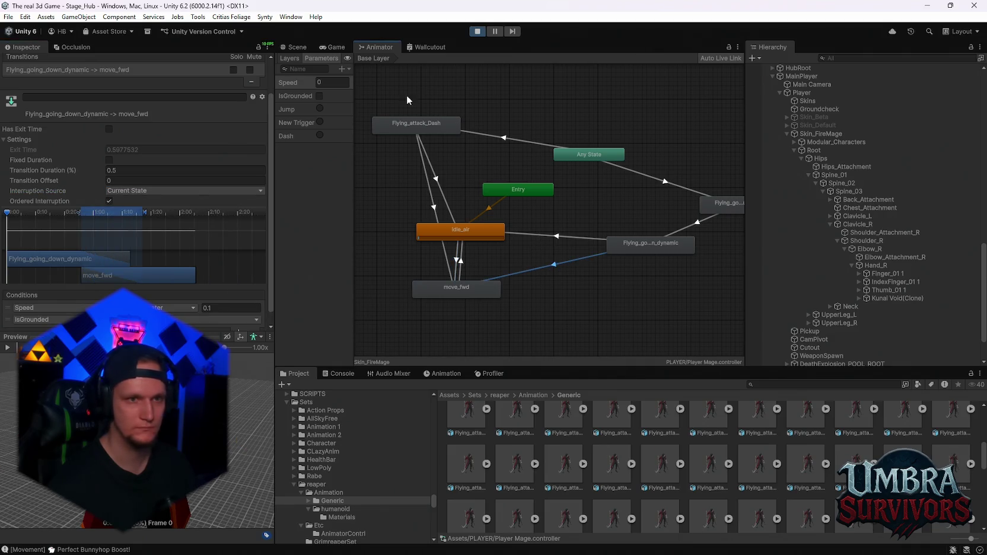
Step: Play-test the flying transitions by running around the village, then pause and return to the Animator
click(333, 48)
click(509, 192)
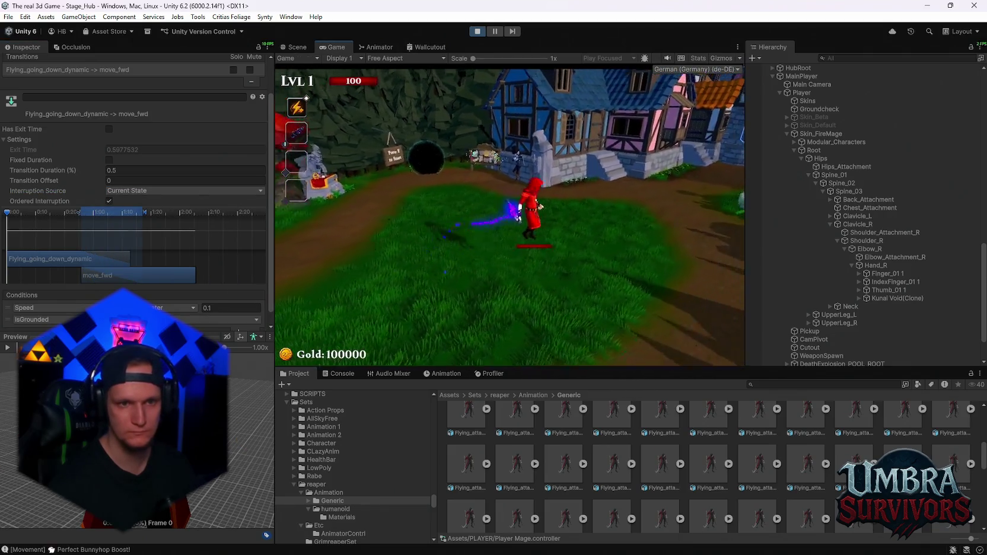
key(w)
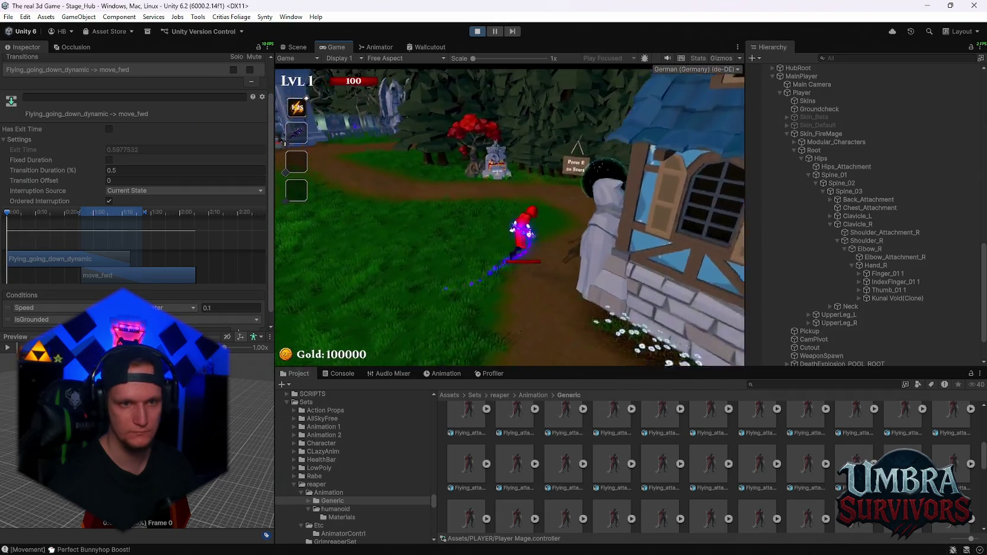
key(a)
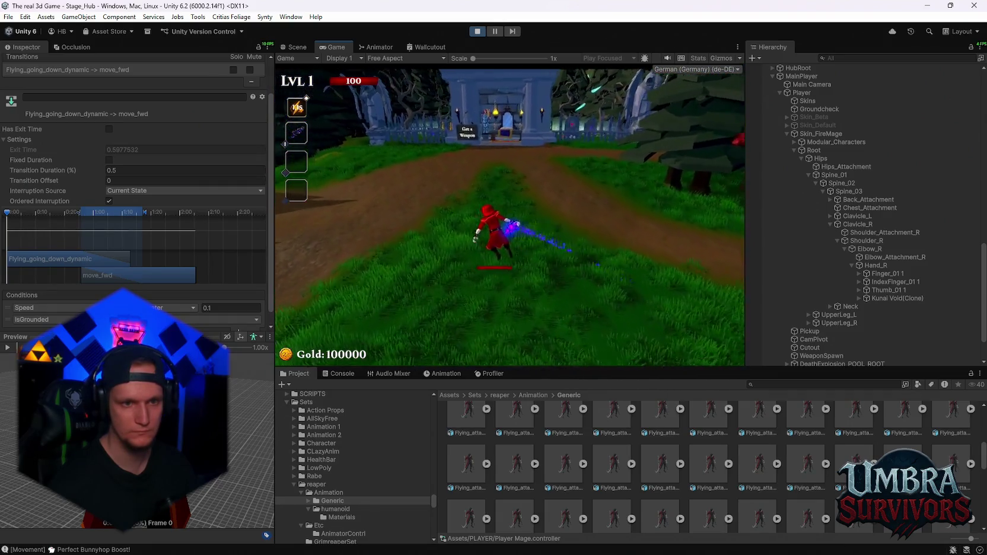
key(w)
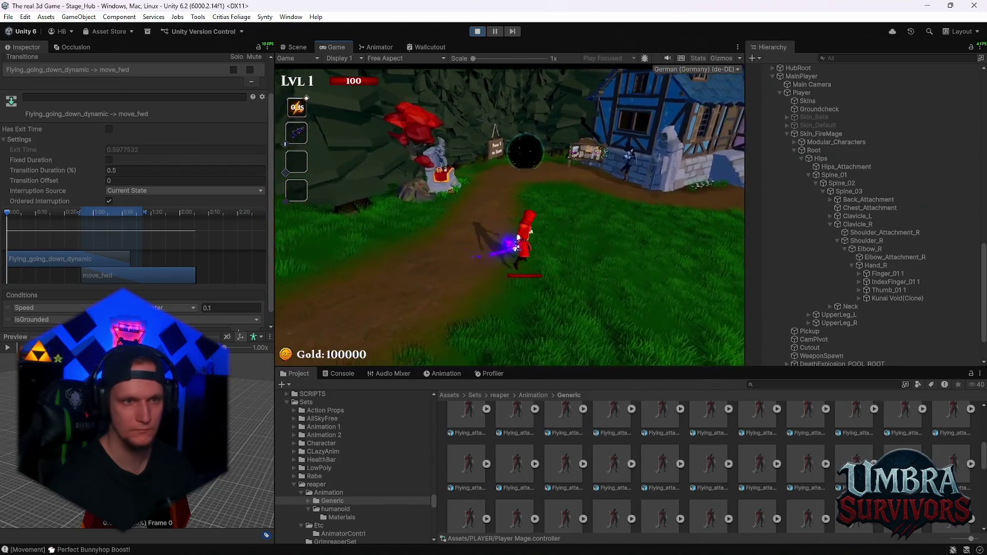
key(Escape)
click(376, 47)
Step: Turn off Fixed Duration on the move_fwd to idle_air transition
click(458, 261)
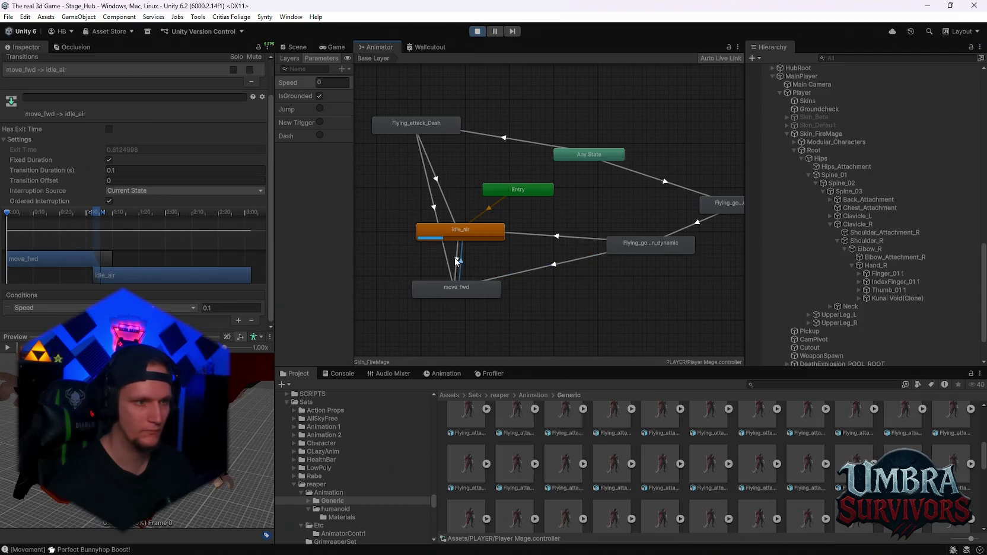
click(458, 261)
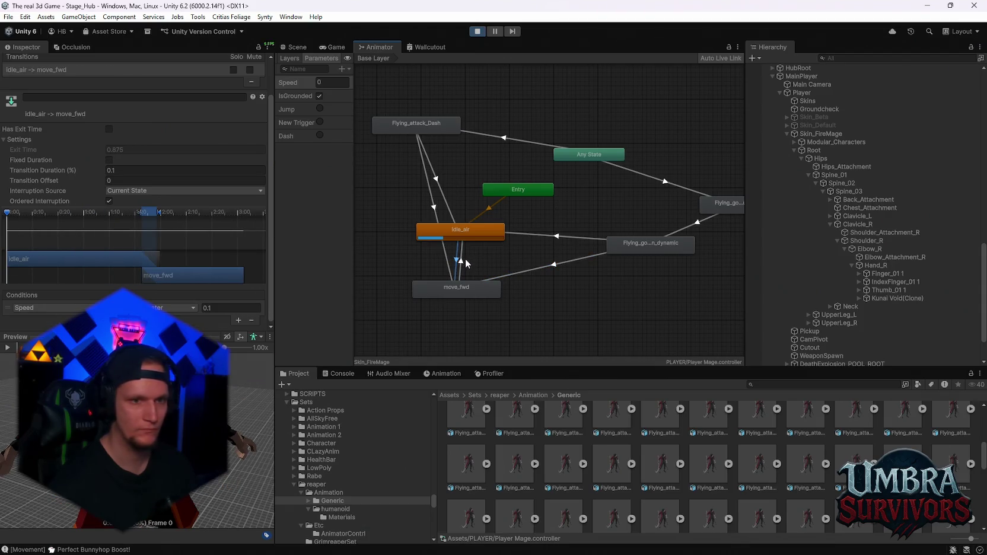
click(462, 262)
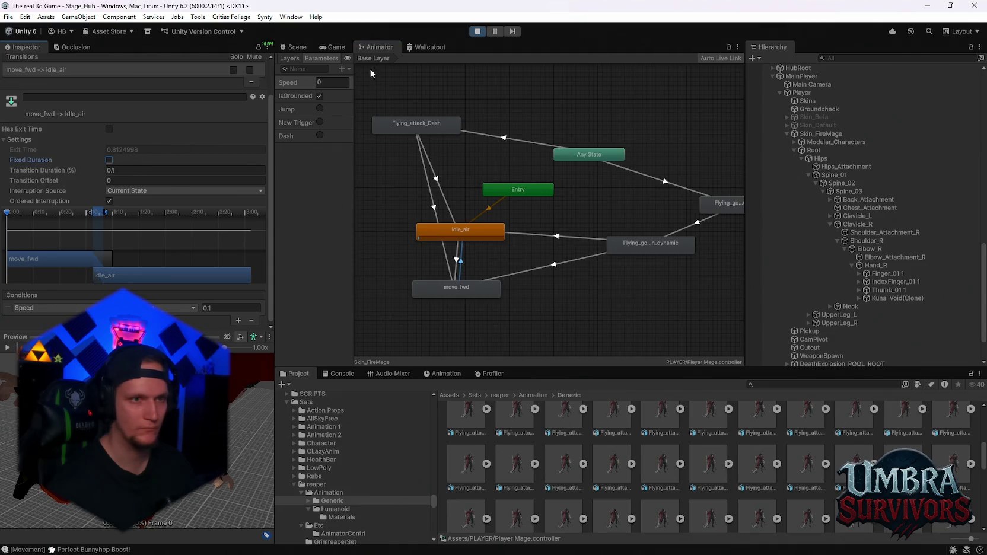
Step: Play-test running past the fountain and dashing toward the gate, then inspect Flying_going_down_dynamic to idle_air
click(332, 47)
click(506, 195)
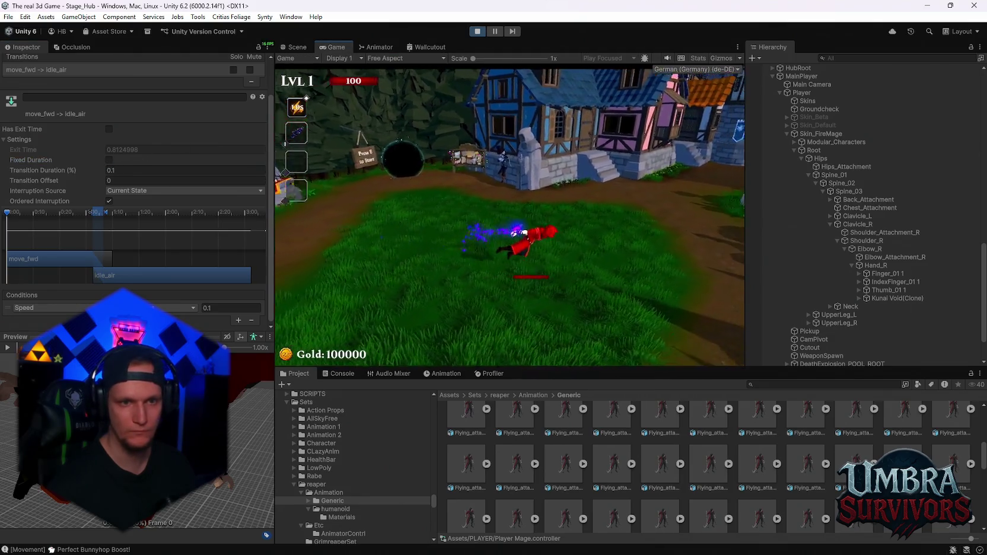
key(w)
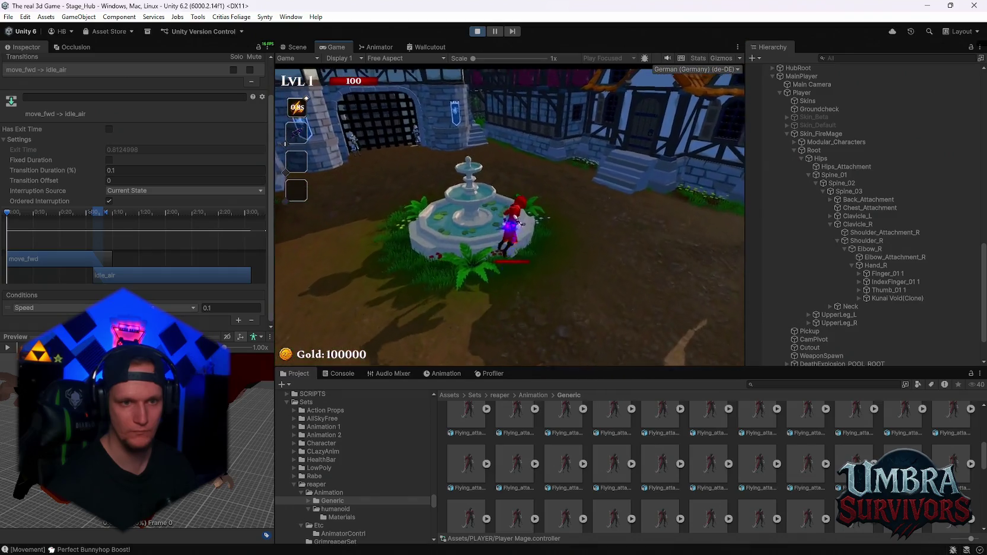
key(w)
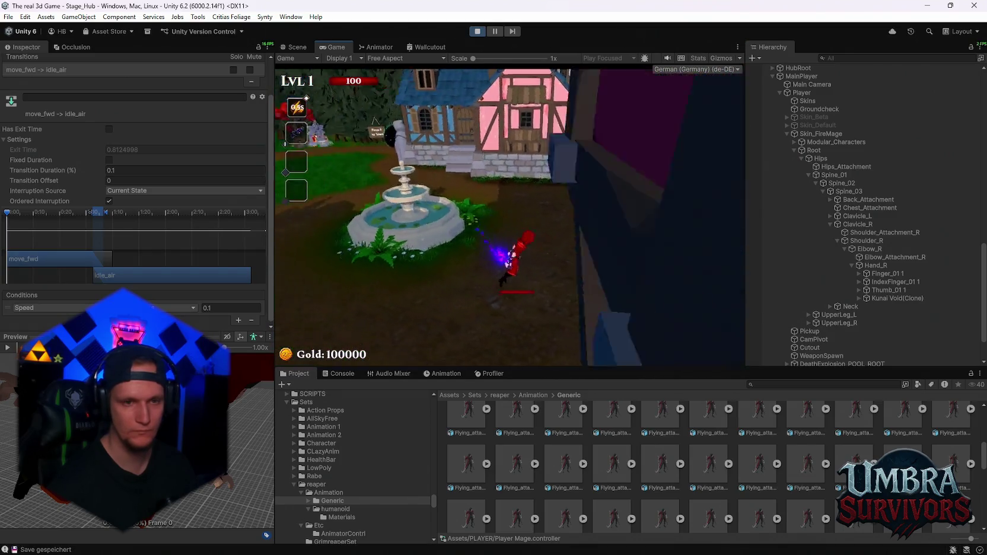
key(space)
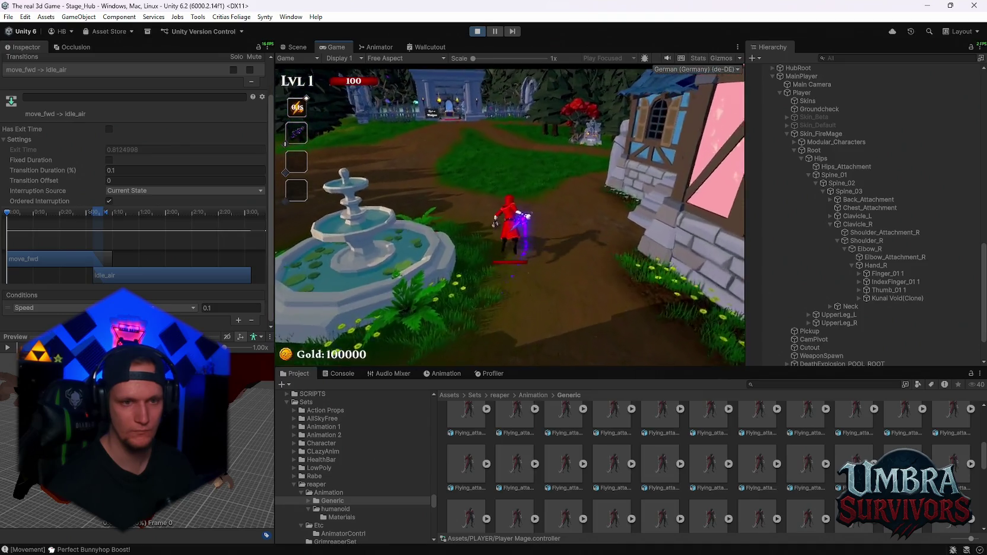
key(w)
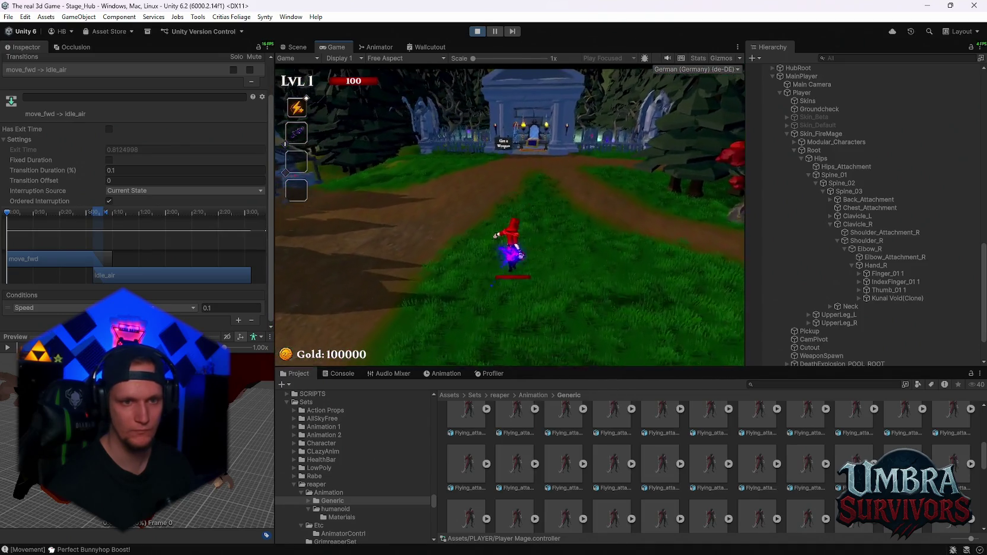
key(w)
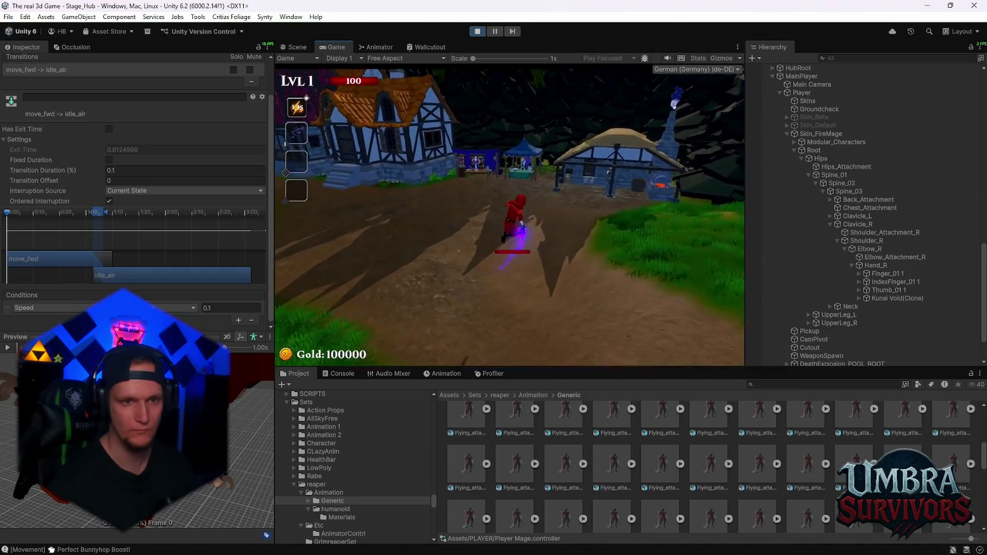
key(Escape)
click(376, 48)
click(583, 255)
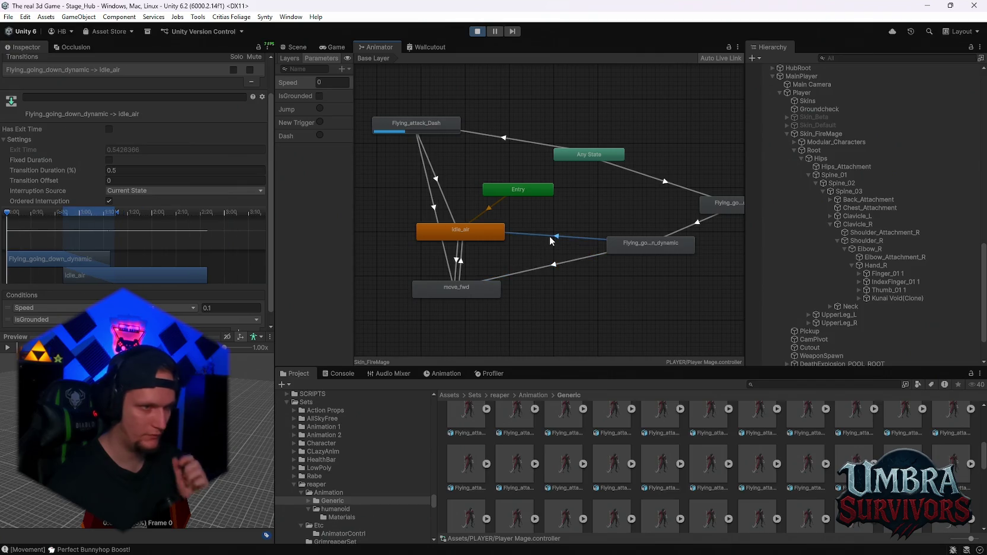
Step: Review the Any State, dash-to-idle_air and dash-to-move_fwd transitions (exit near 0.40 and 0.46), then resume play
click(650, 173)
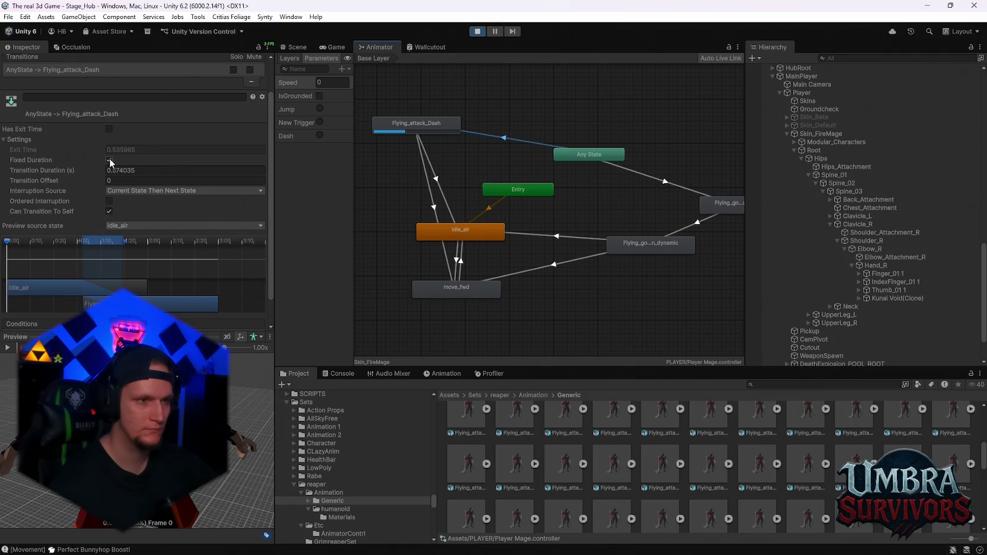
click(442, 203)
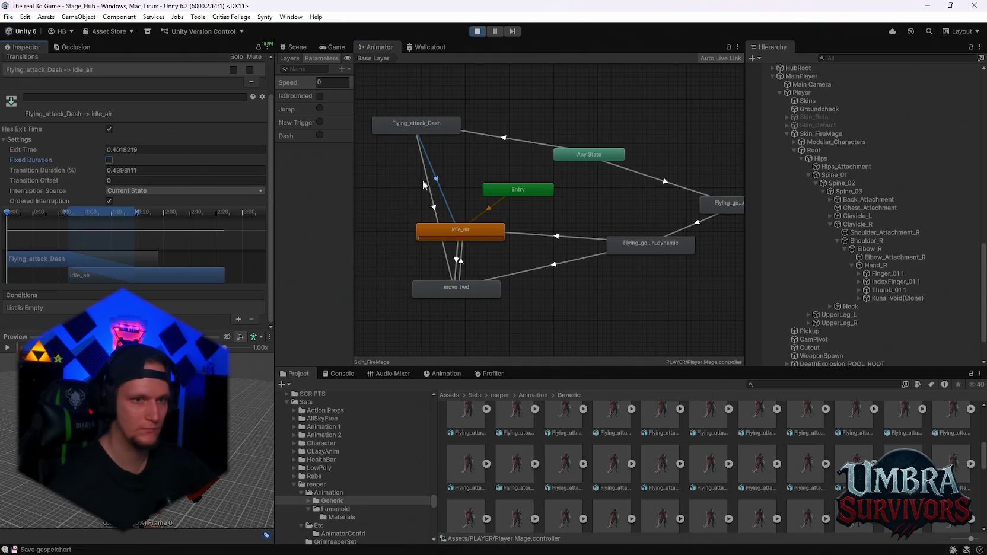
click(424, 185)
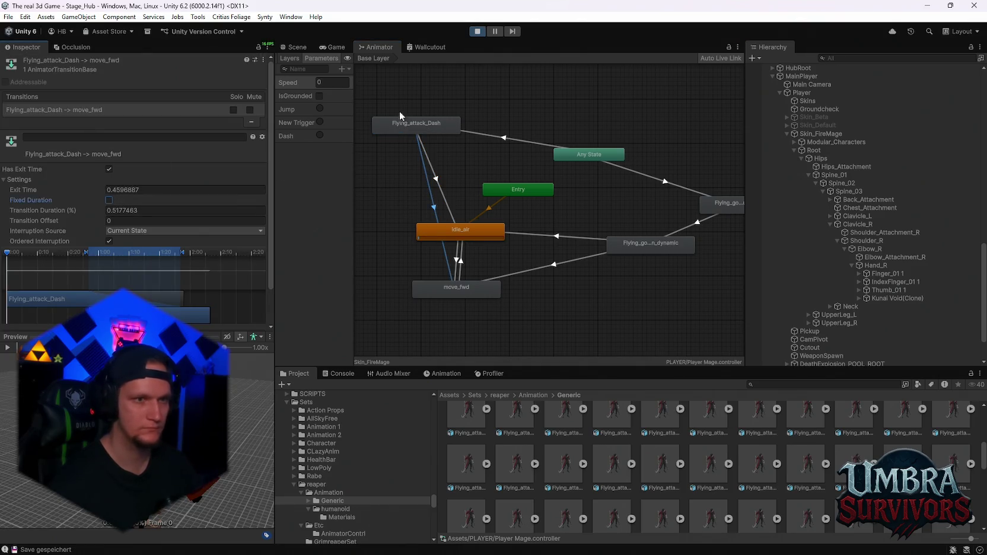
click(333, 47)
click(492, 196)
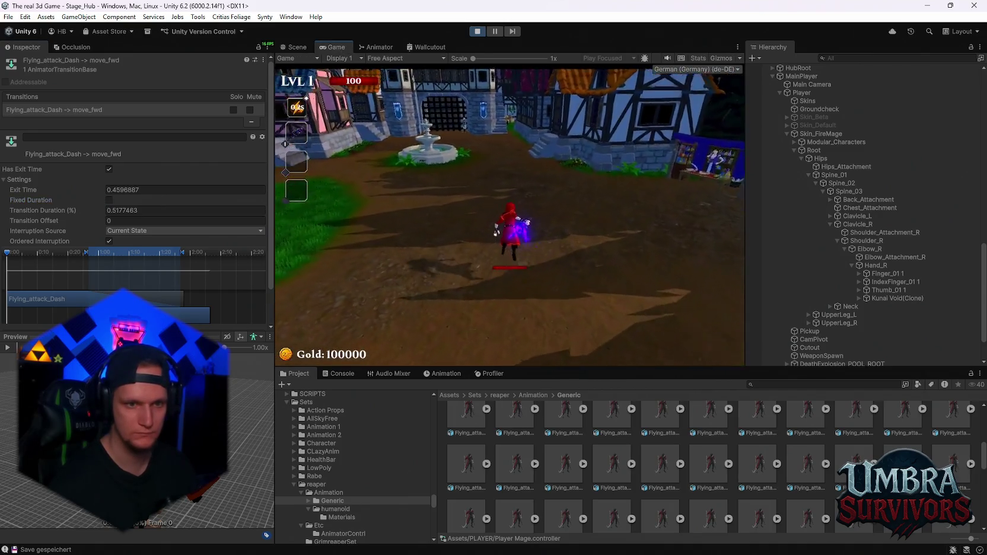
Step: Dash and run the mage past the fountain toward the graveyard shrine, then pause and inspect idle_air to move_fwd
key(space)
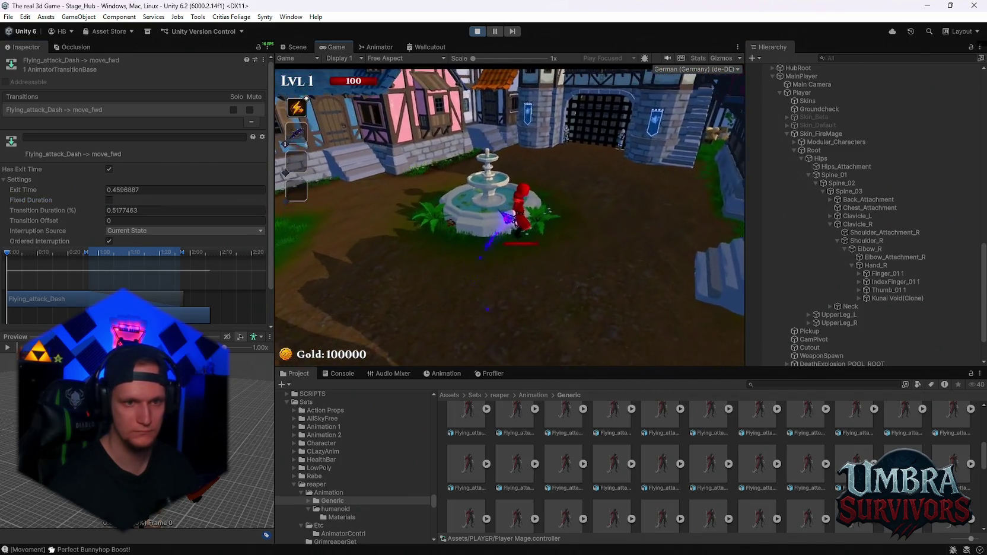
key(w)
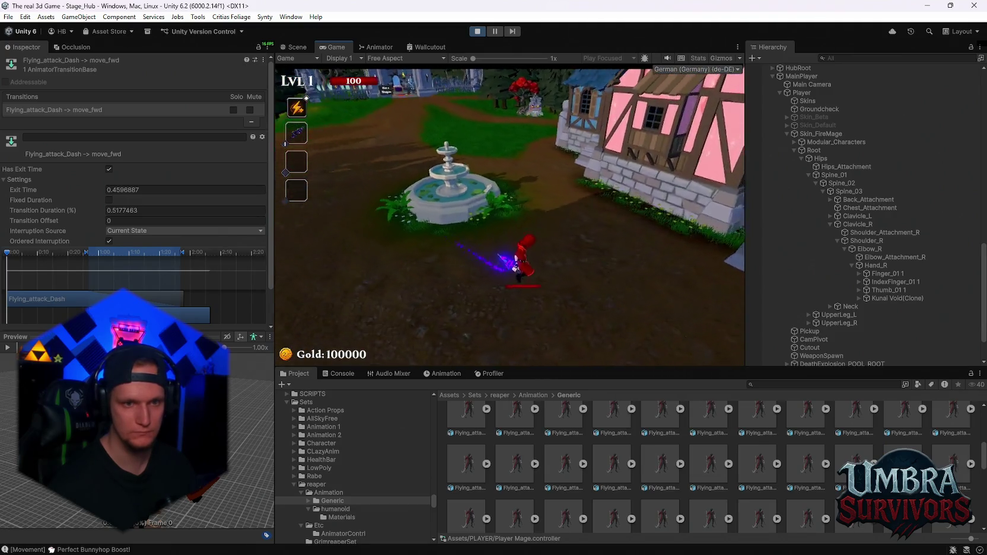
key(w)
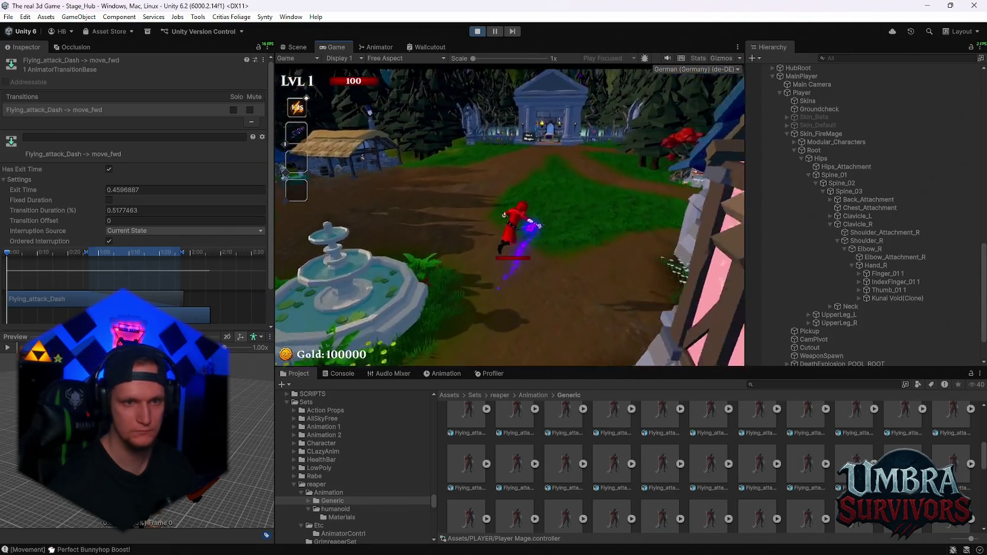
key(w)
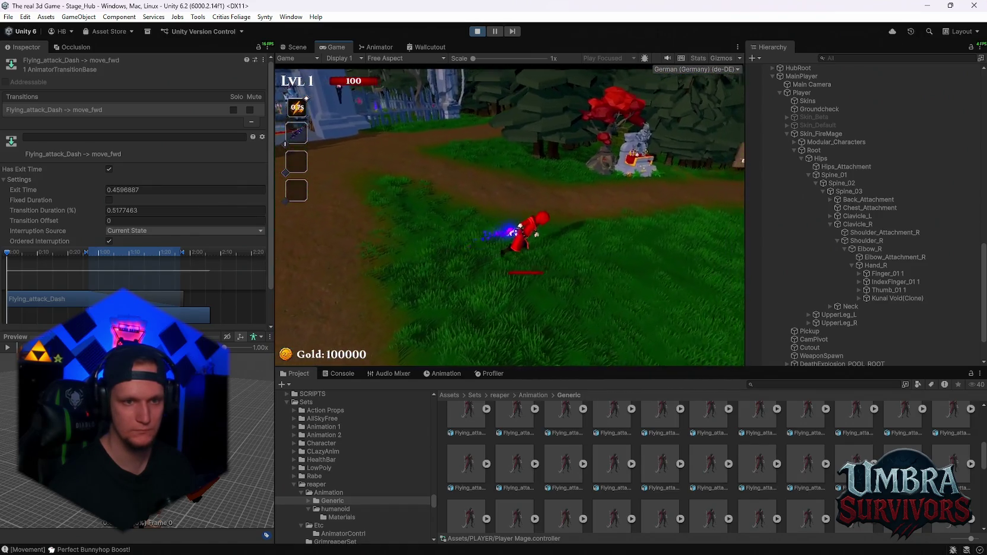
key(Escape)
click(378, 47)
click(456, 269)
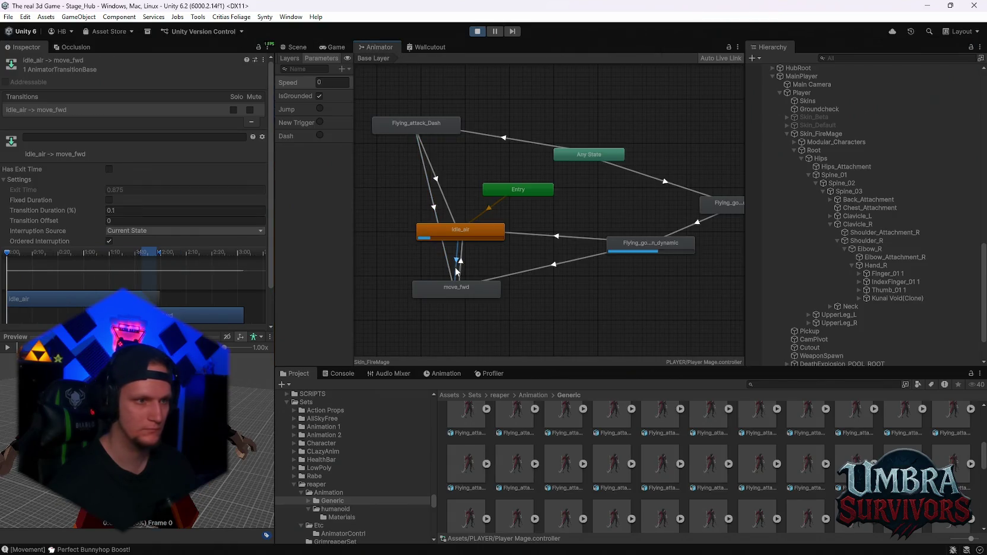
Step: Check the move_fwd to idle_air transition and do a brief play test before pausing
scroll(139, 216, down, 2)
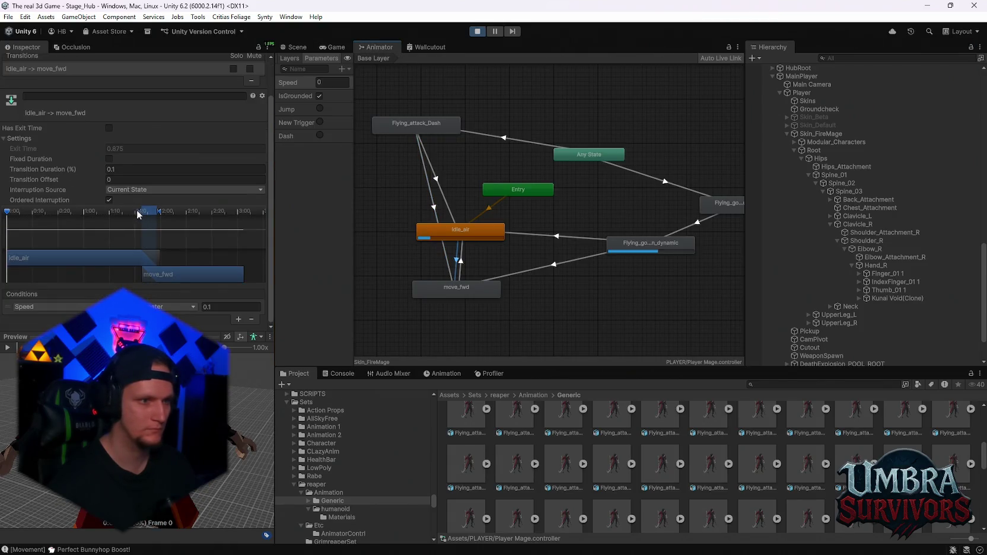
click(462, 265)
click(332, 47)
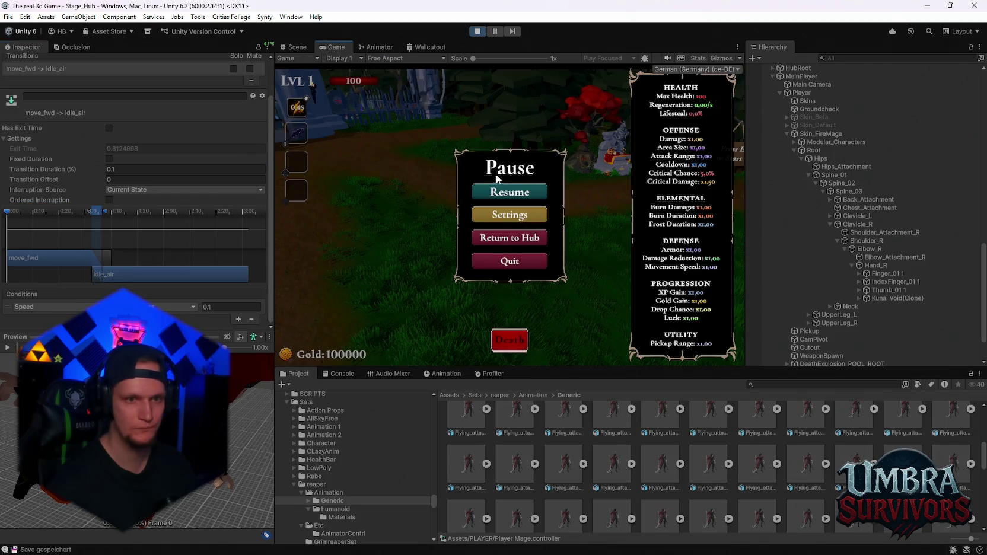
click(543, 188)
key(d)
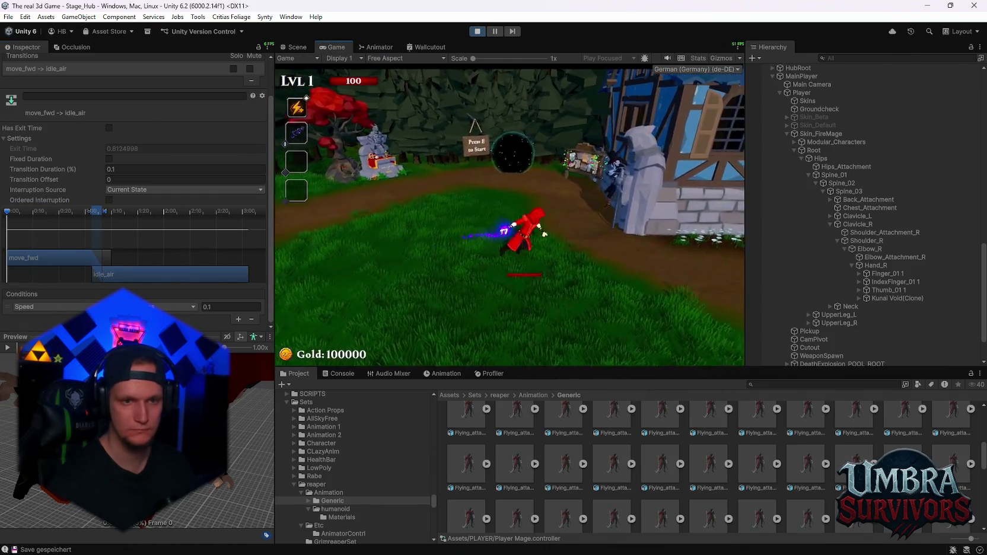
key(Escape)
click(376, 46)
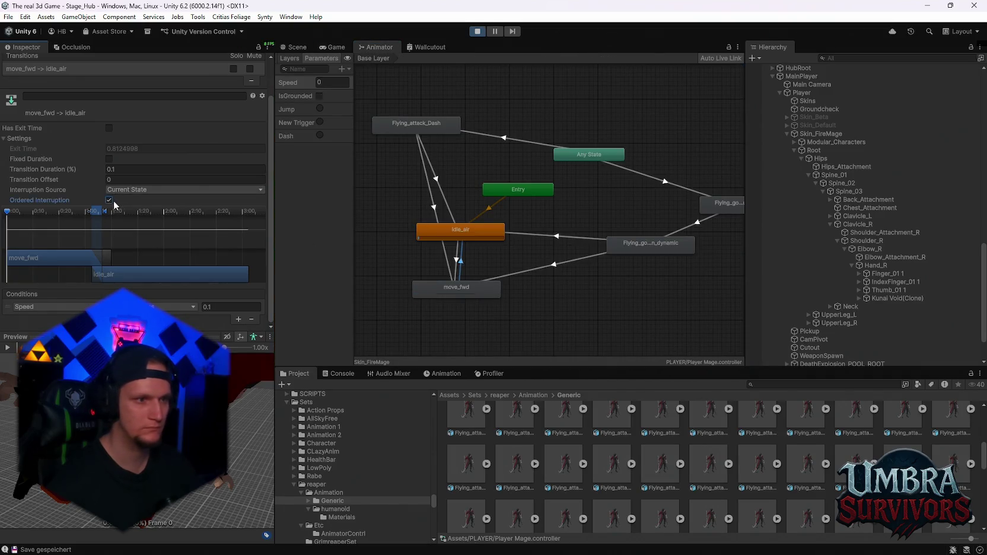
Step: Set idle_air to move_fwd's interruption source to Current State Then Next State, then select move_fwd to idle_air
click(457, 268)
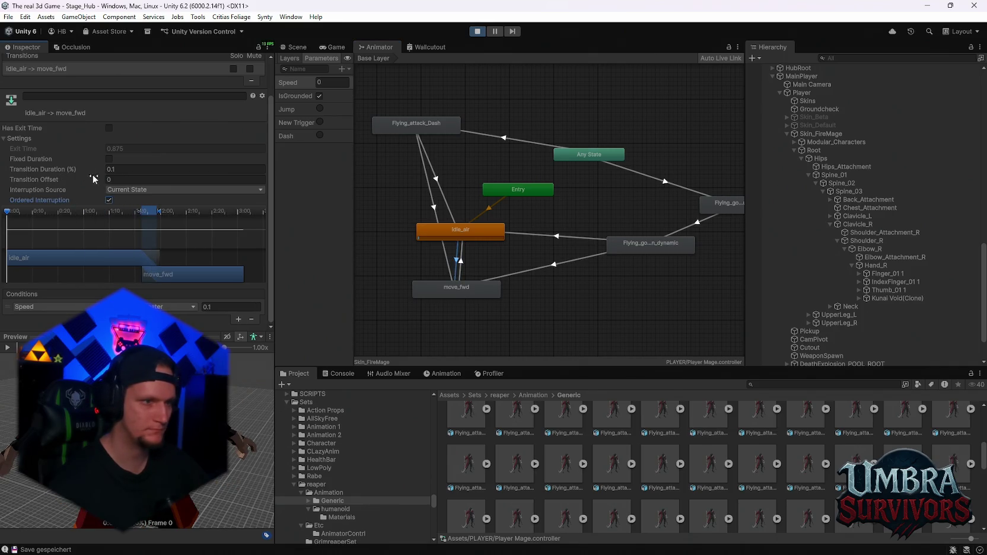
click(126, 190)
click(168, 235)
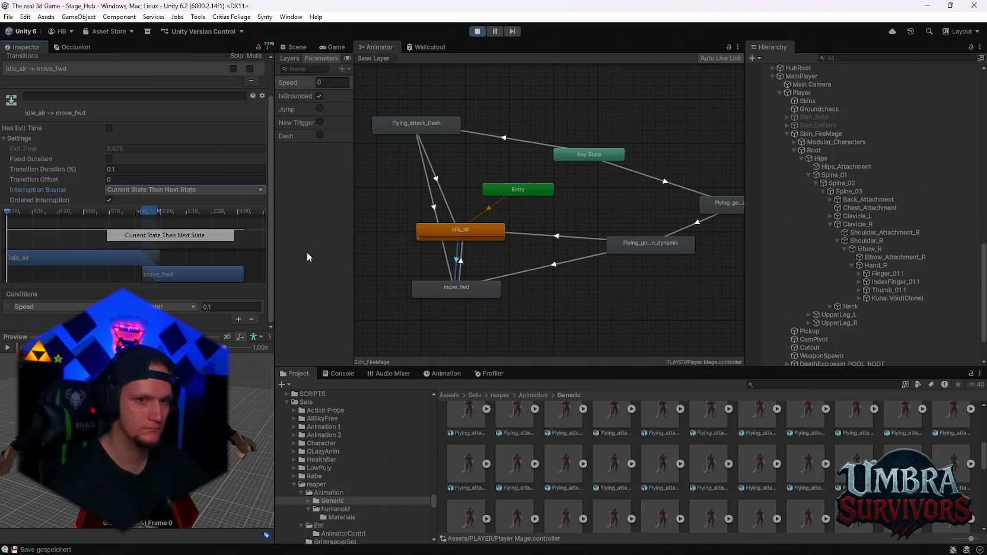
click(460, 261)
click(160, 190)
Step: Give move_fwd to idle_air Current State Then Next State interruption and test-run toward the castle gate and fountain
click(168, 234)
click(332, 46)
click(498, 193)
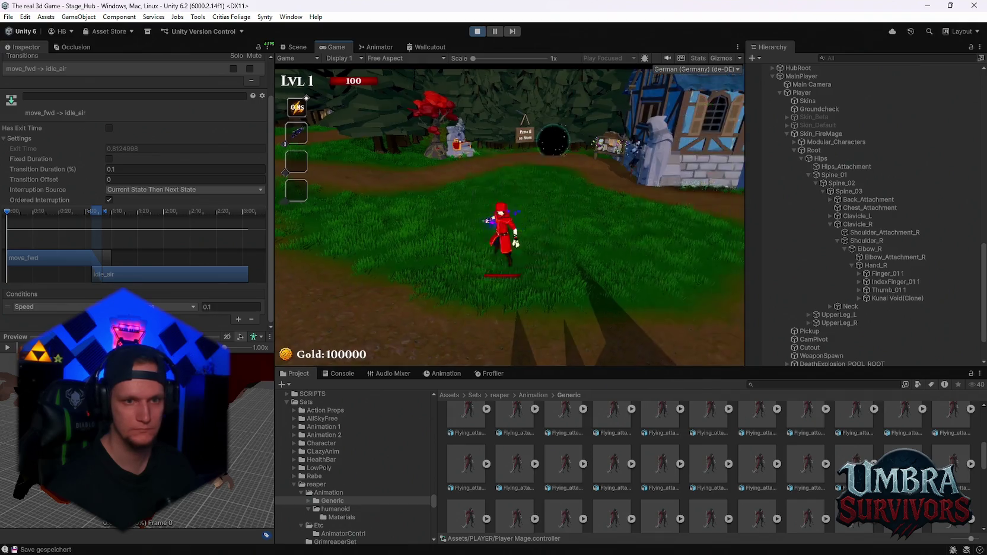
key(w)
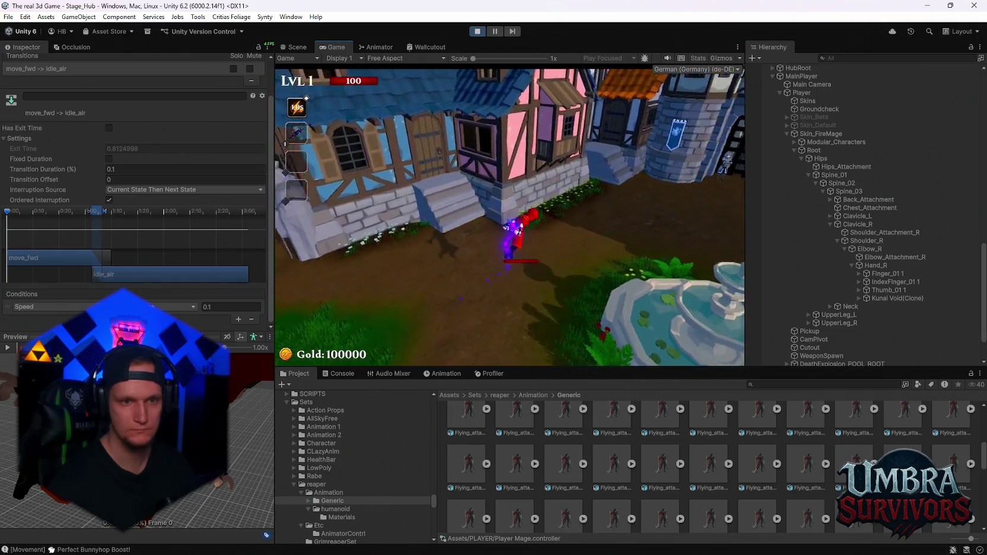
key(a)
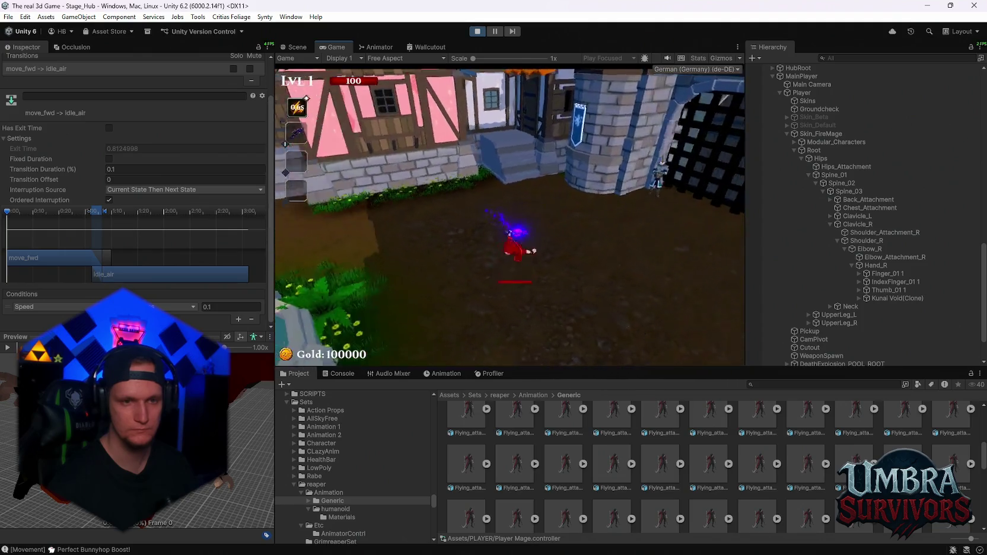
key(w)
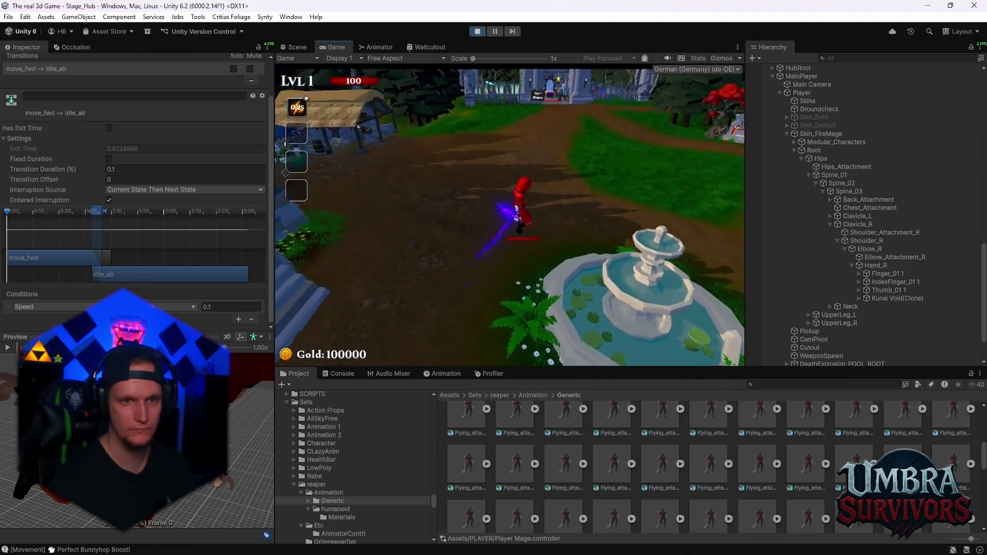
key(Escape)
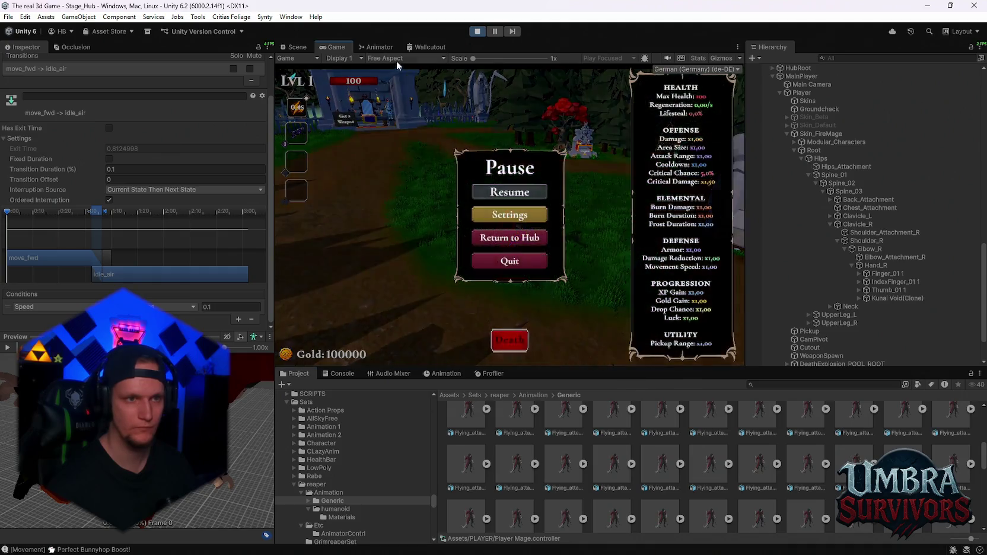
Step: Select the idle_air to move_fwd transition and save the changes with Ctrl+S
click(376, 47)
click(471, 233)
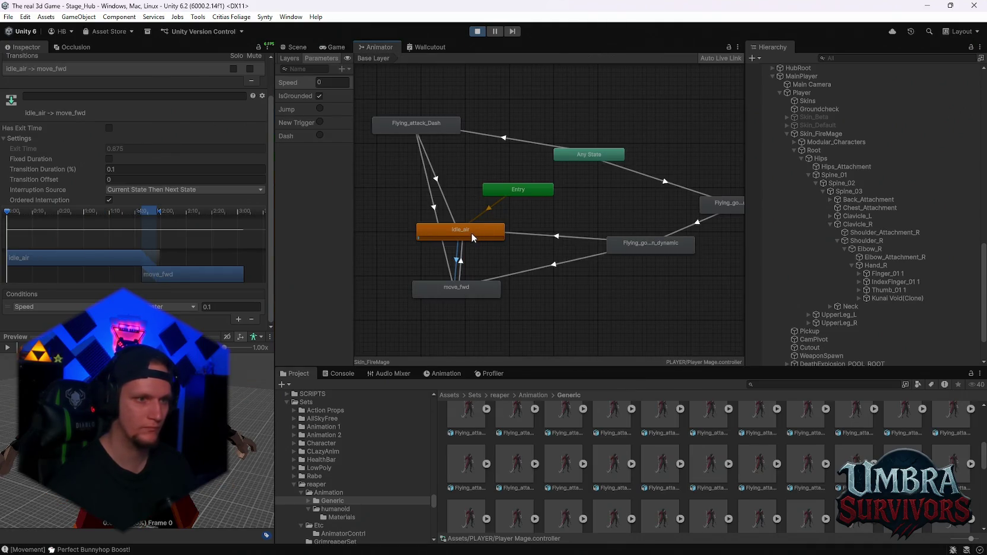
key(ctrl+s)
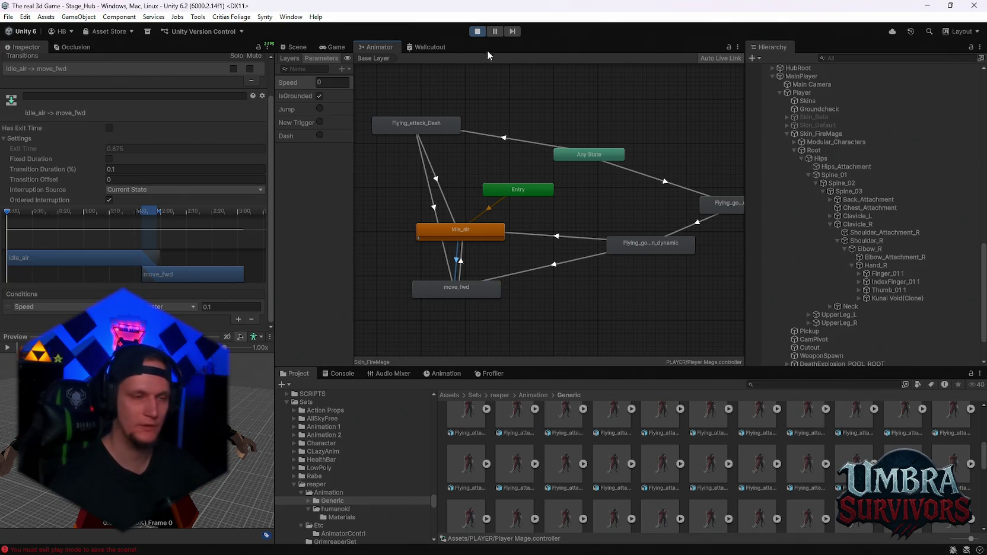
Step: Play-test running, hopping and dashing through the village and along the dirt path, then pause and view the scene
click(332, 47)
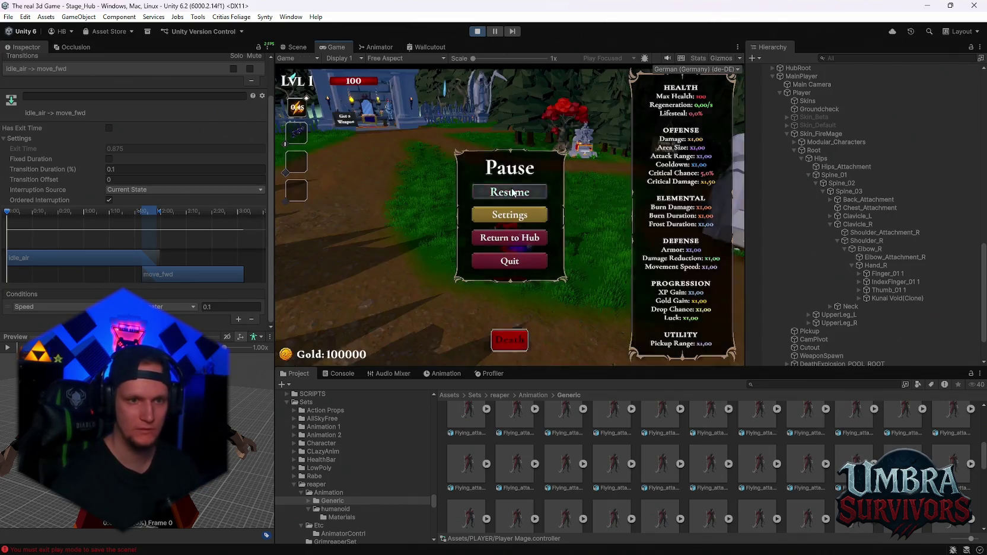
click(506, 191)
key(space)
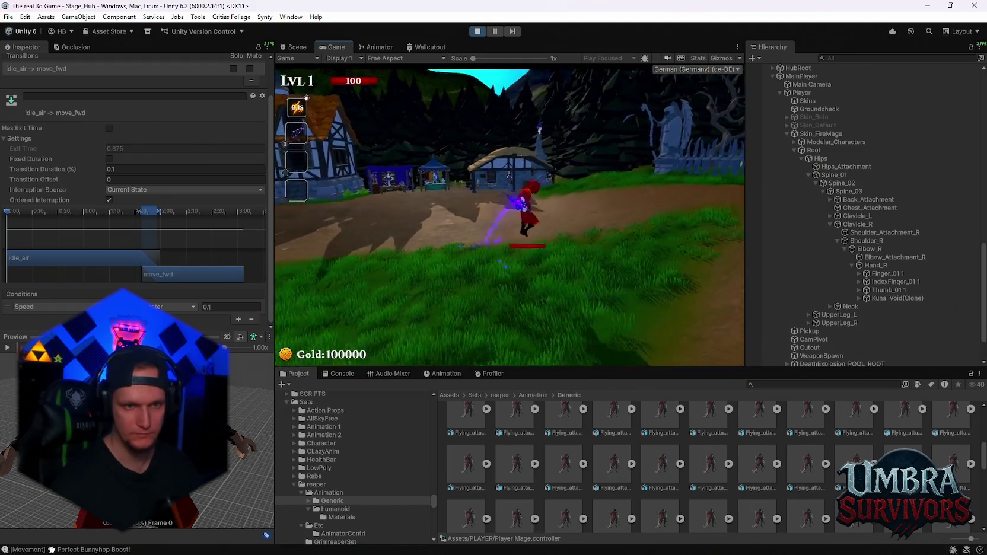
key(w)
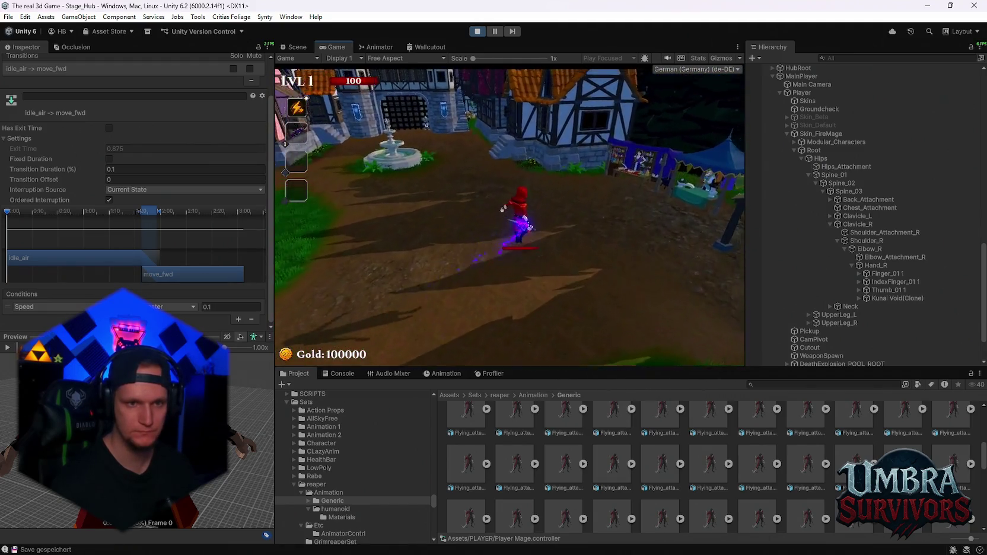
key(space)
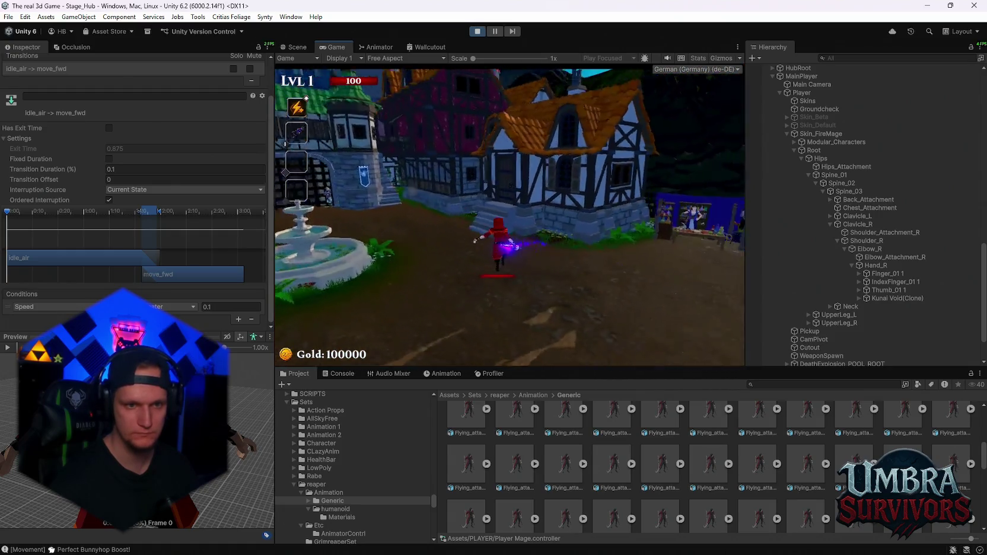
key(w)
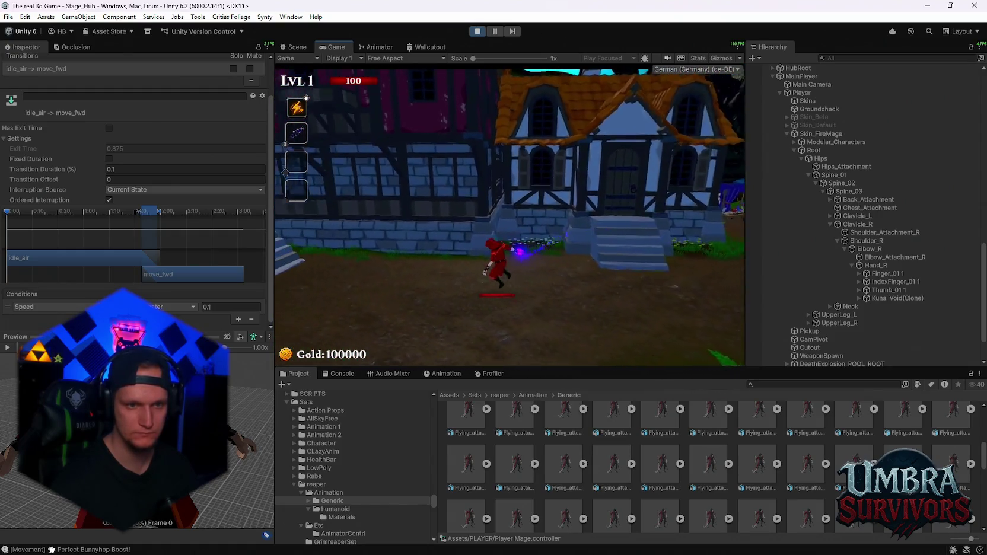
key(w)
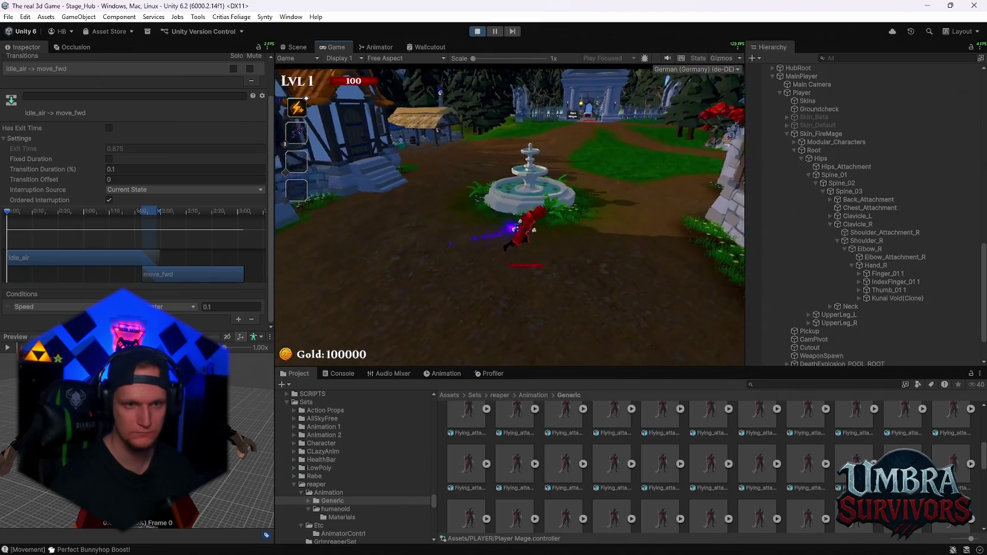
key(w)
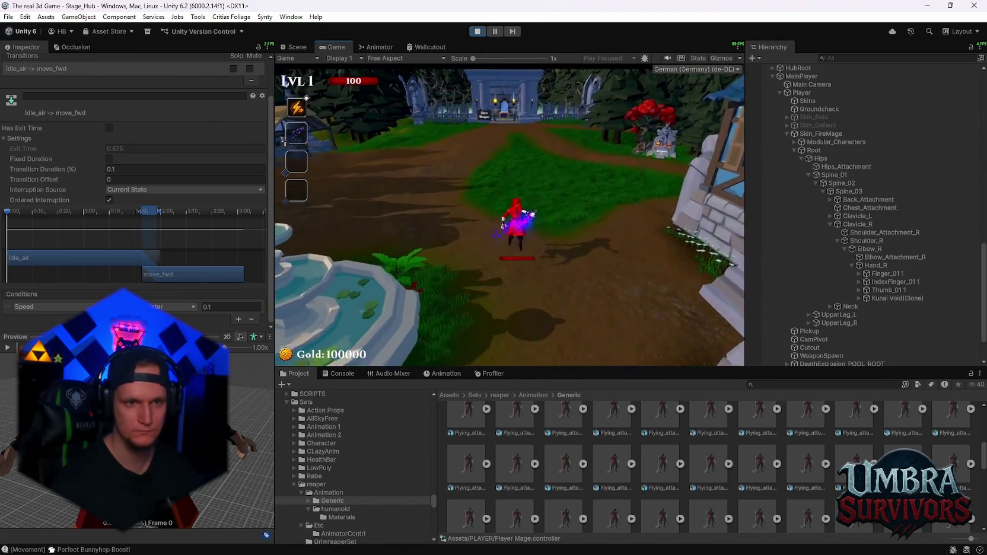
key(w)
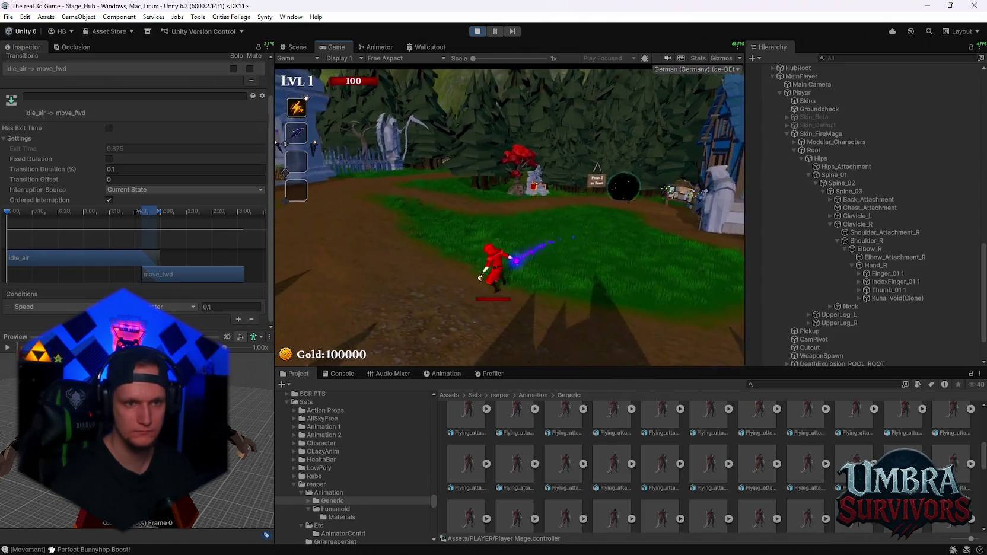
key(w)
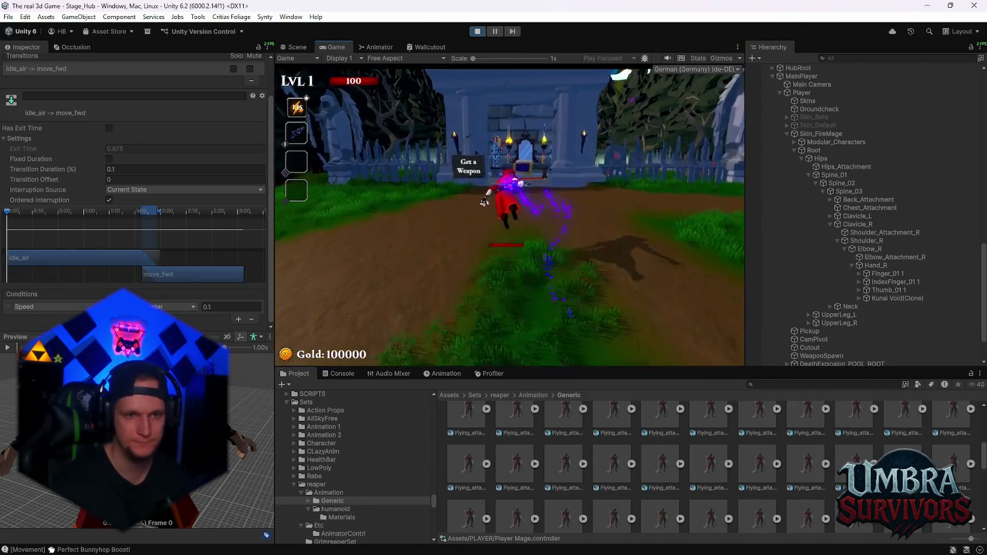
key(d)
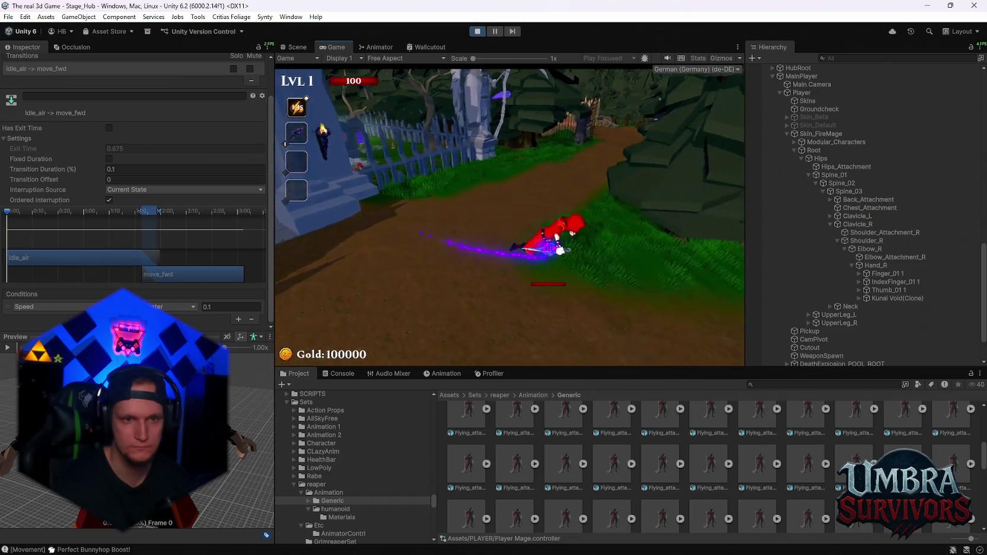
key(Escape)
click(307, 49)
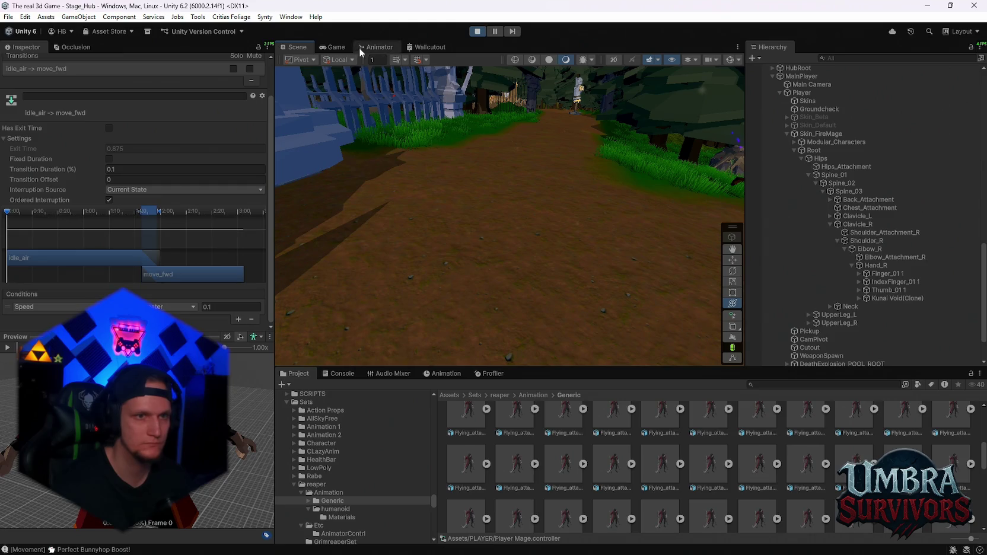
Step: Change the Flying_attack_Dash clip's Cycle Offset from 0.06 to 0.03, apply the reimport, and resume the game
click(374, 47)
click(430, 125)
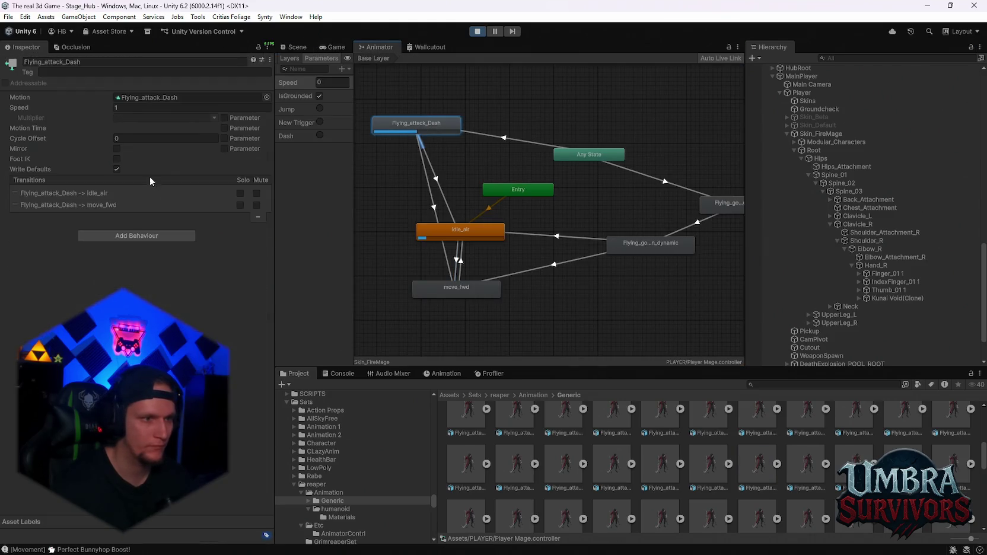
double_click(431, 125)
scroll(142, 259, down, 5)
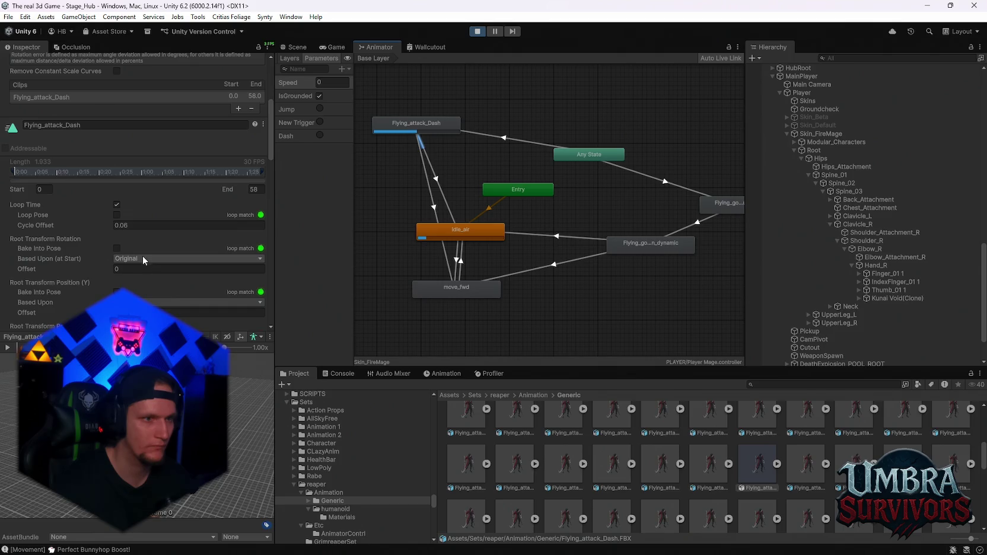
click(142, 225)
text(0.03)
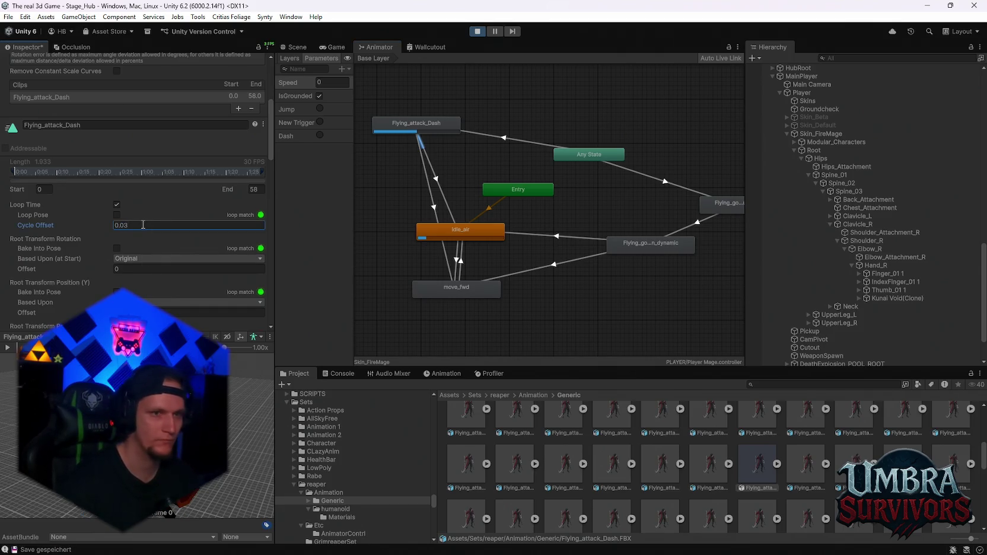
key(ctrl+2)
scroll(208, 295, down, 15)
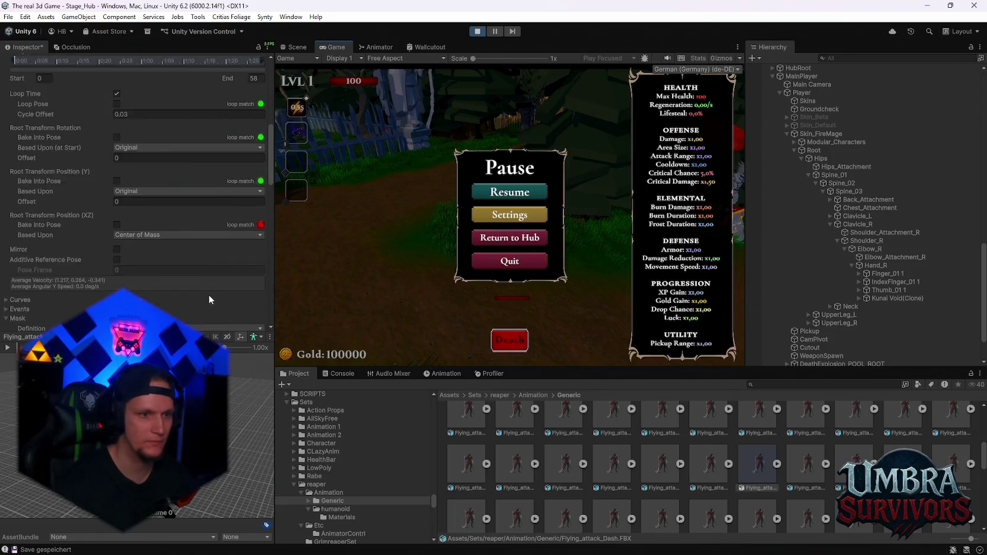
click(252, 257)
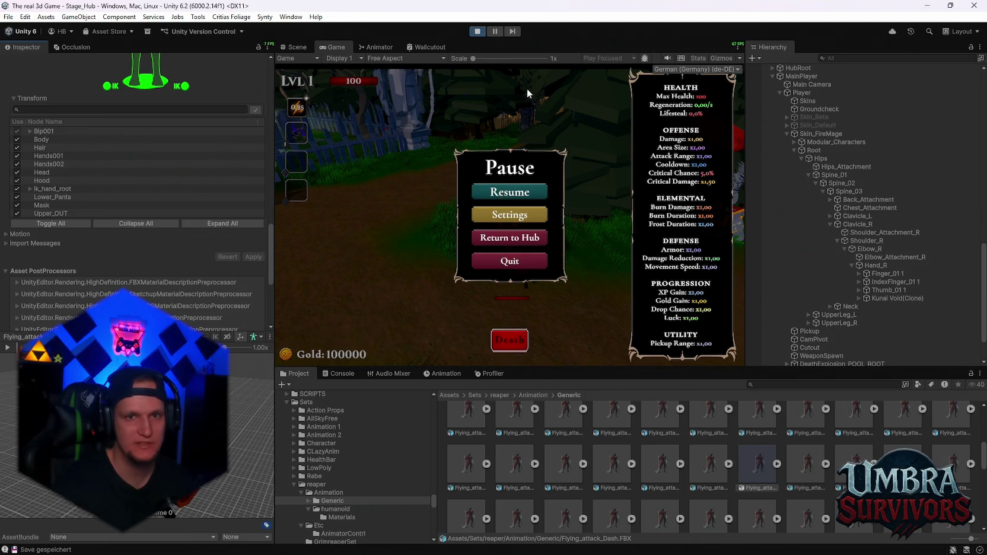
scroll(214, 290, down, 8)
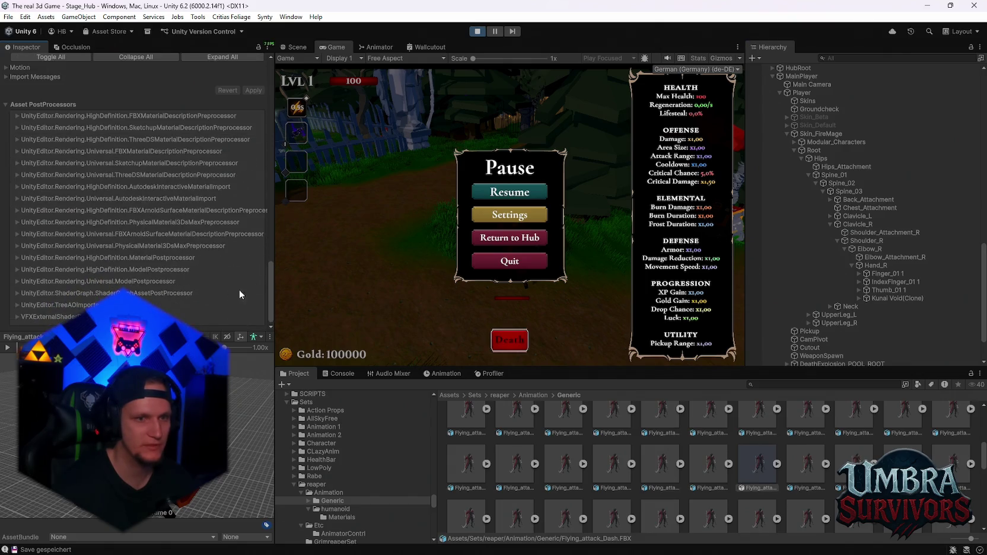
click(510, 191)
Step: Run the mage past the courtyard fountain toward the house and thatched hut
key(w)
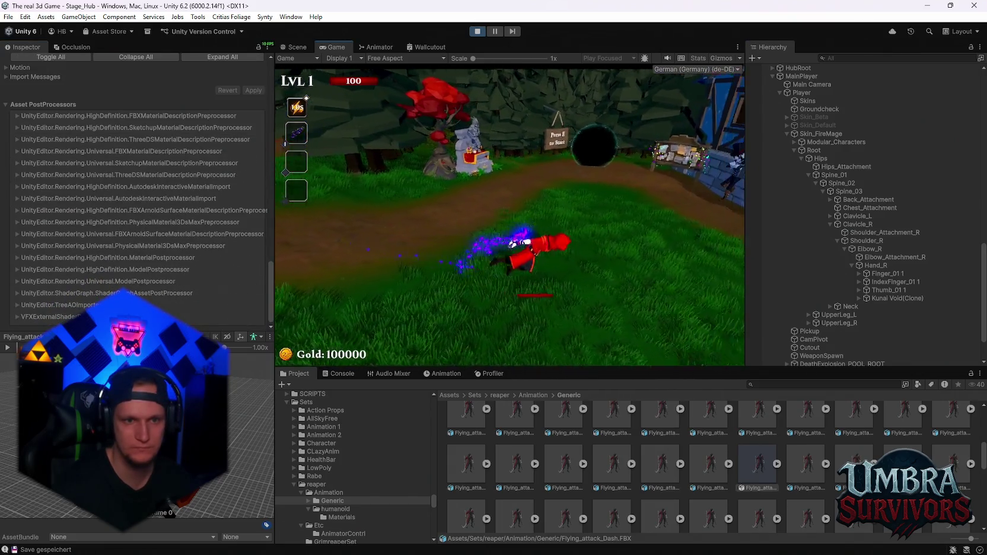
key(w)
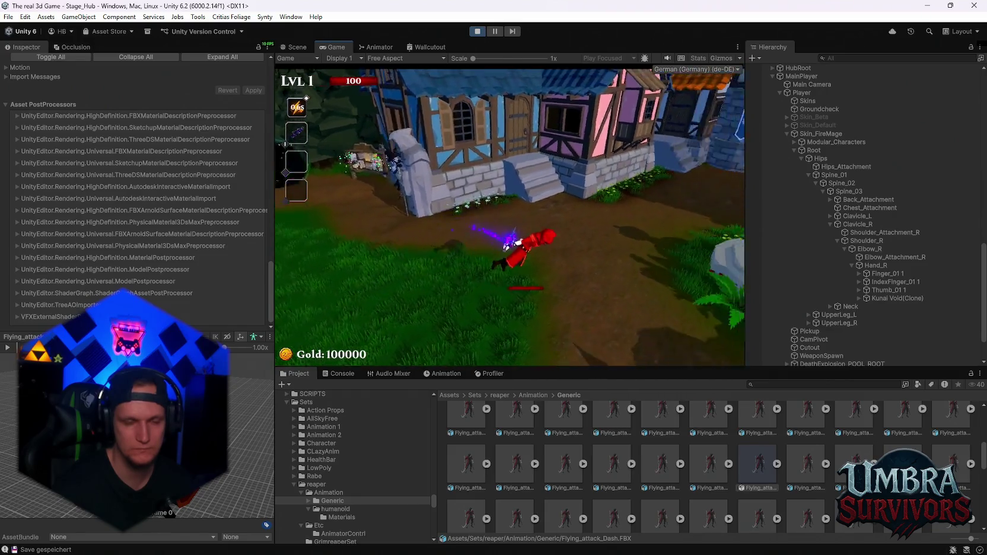
key(space)
key(w)
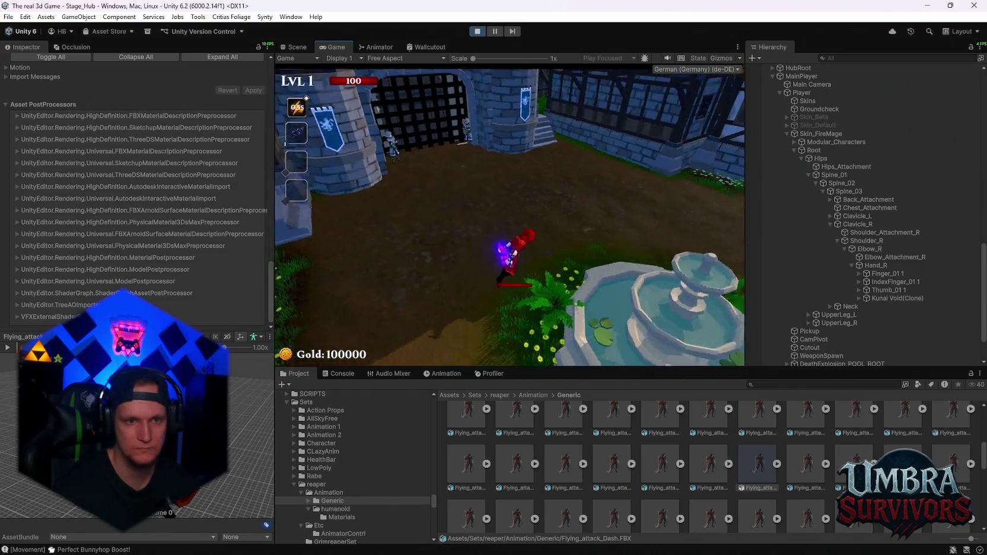
key(w)
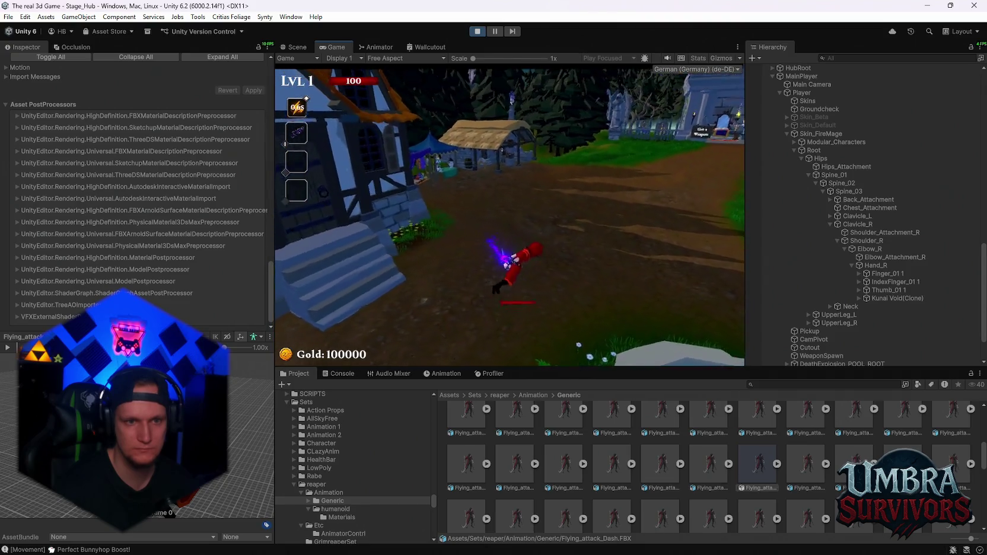
key(w)
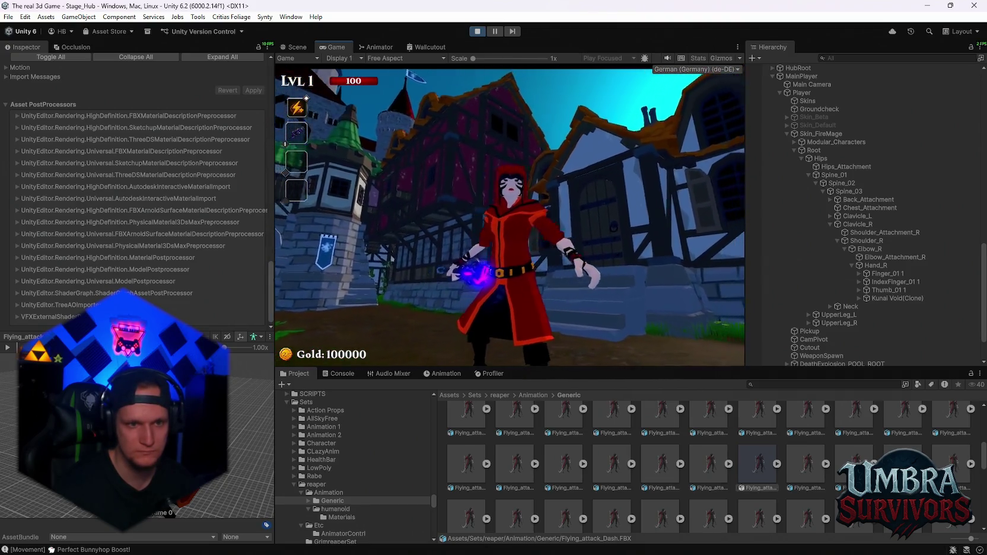
Step: Run down the path into the weapon shrine and back, then pause and show the Animator graph
key(w)
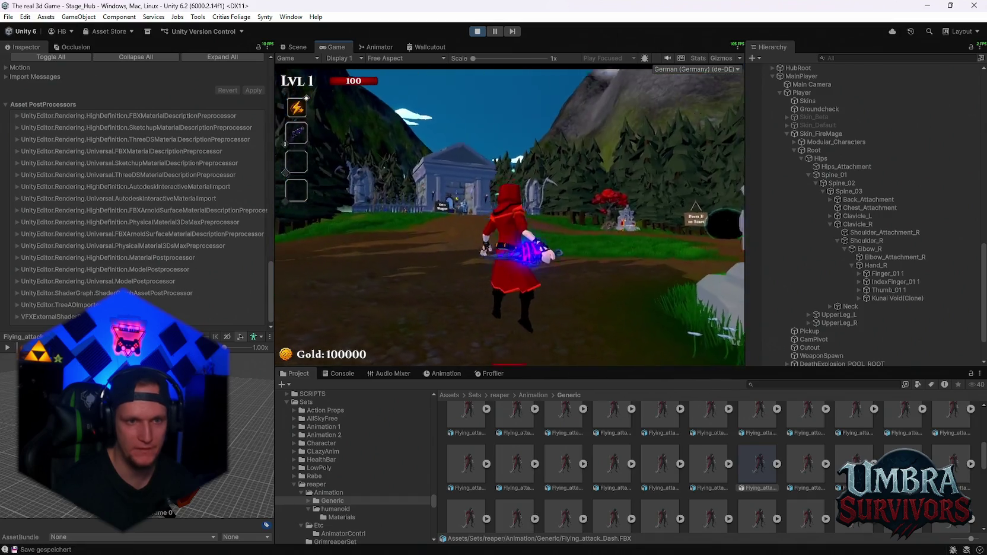
key(w)
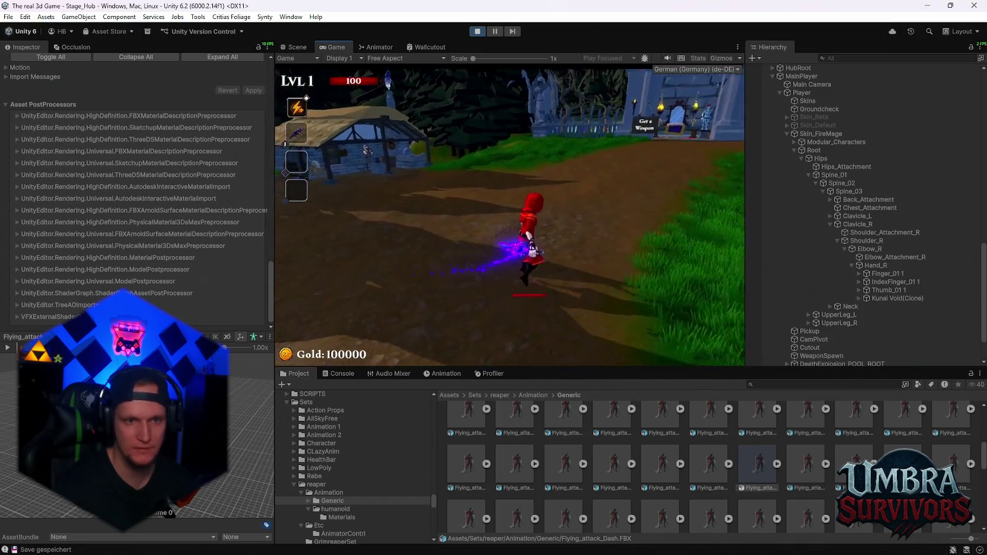
key(w)
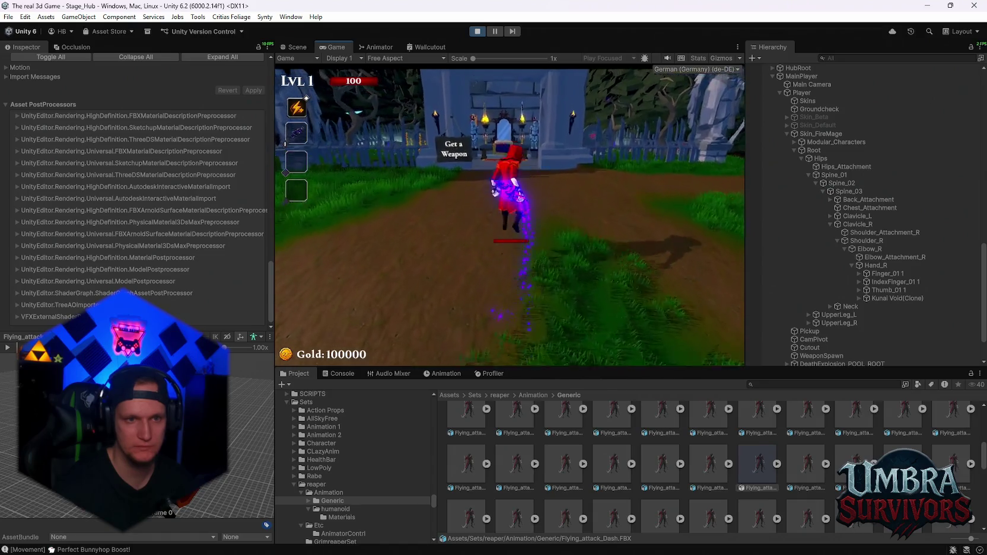
key(w)
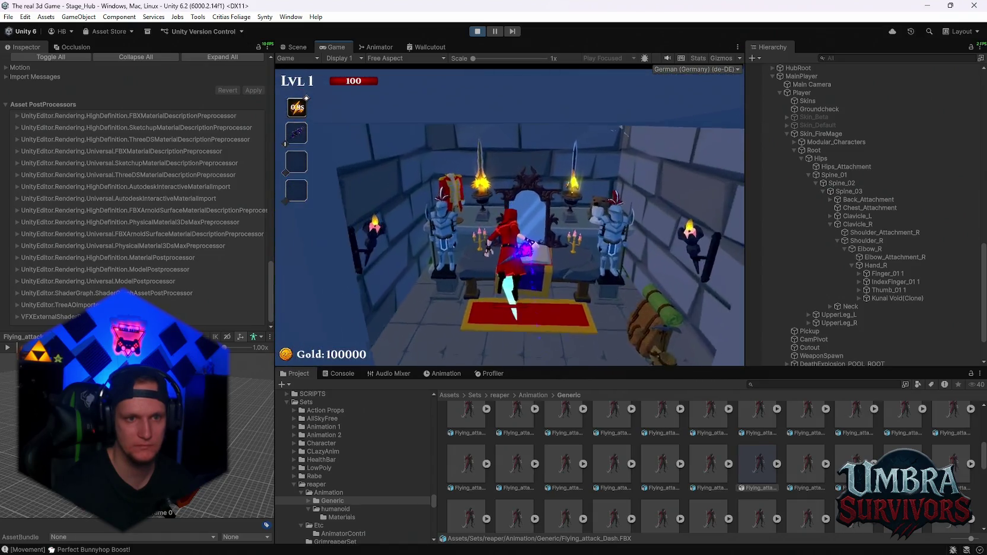
key(s)
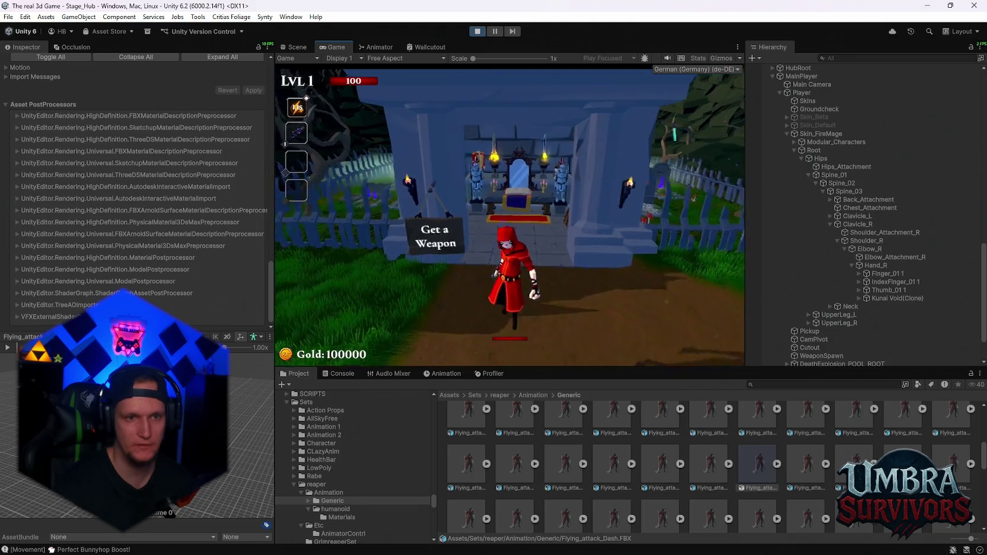
key(w)
key(s)
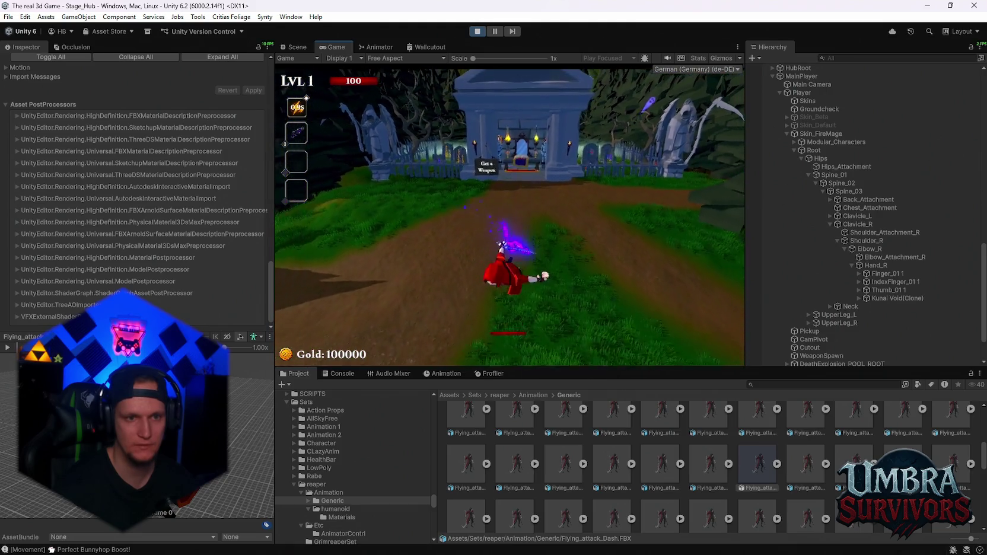
key(Escape)
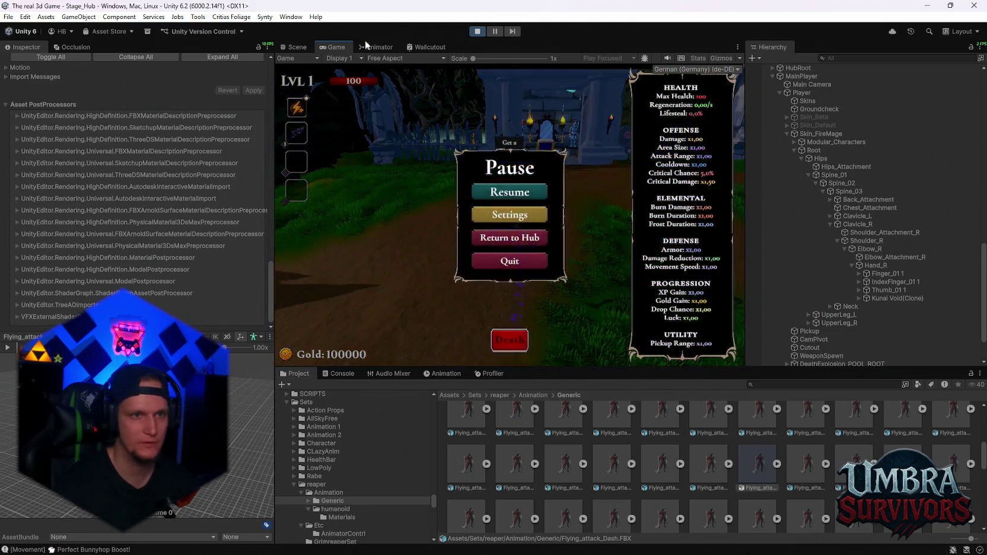
click(376, 47)
Step: Enable Ordered Interruption on the Any State to Flying_going_up_dynamic transition
click(645, 227)
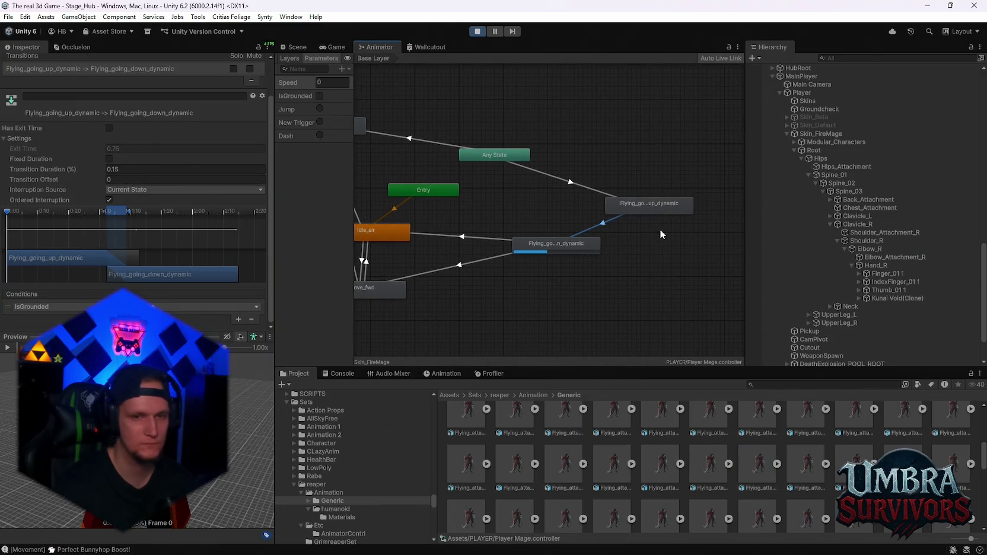
click(614, 195)
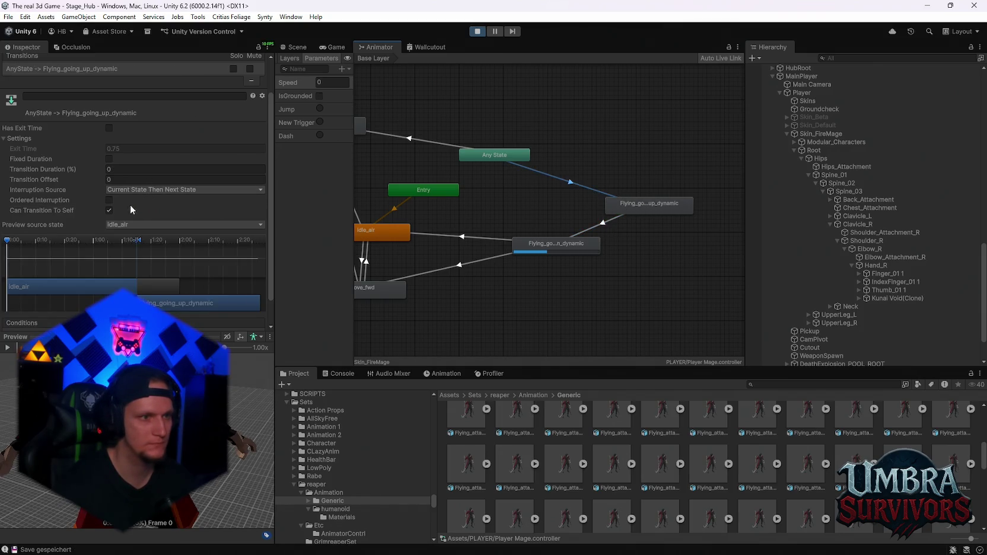
click(465, 144)
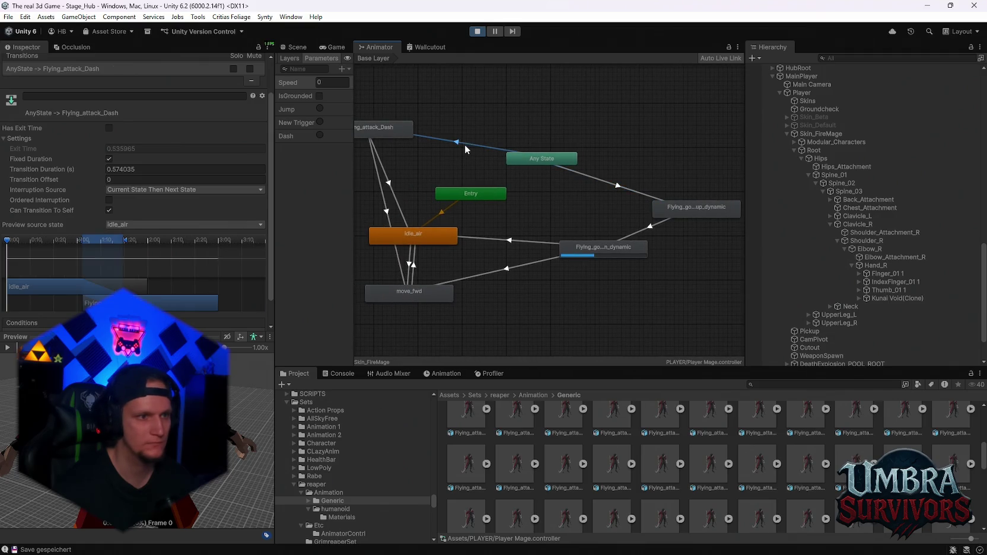
click(614, 187)
click(108, 200)
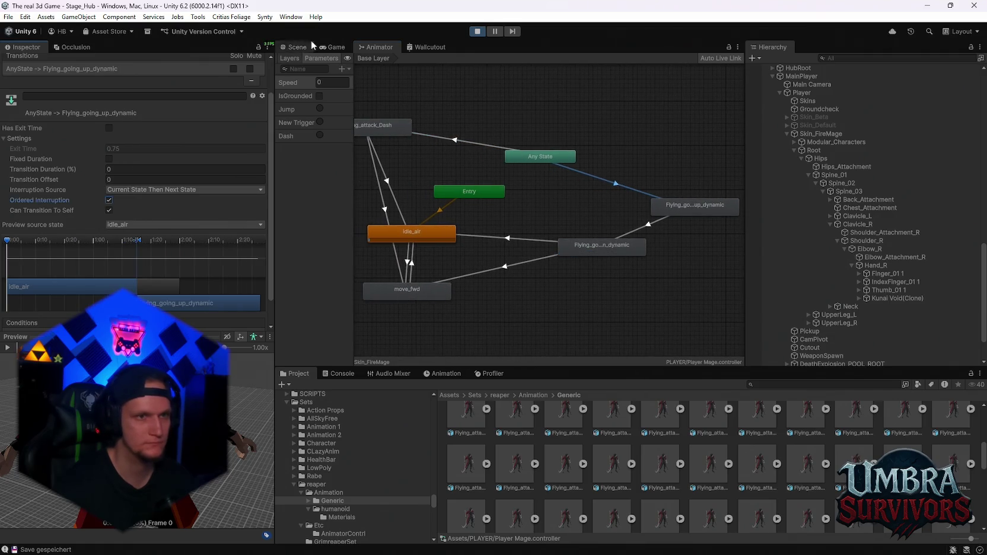
Step: Resume the paused game and bunnyhop the mage forward to test it
click(332, 47)
click(507, 192)
key(space)
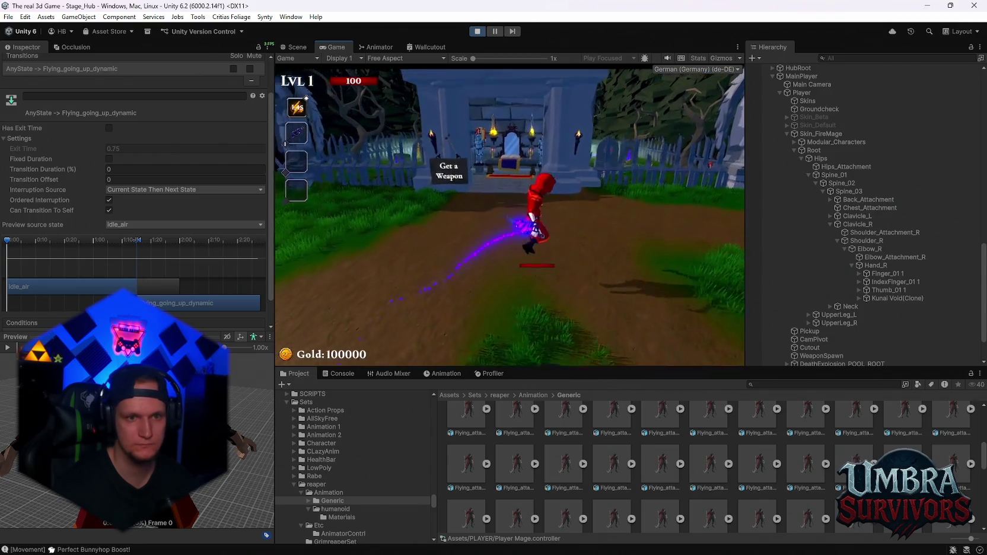
Step: Run the mage across the hub toward the market stalls, then pause and return to the Animator graph
key(w)
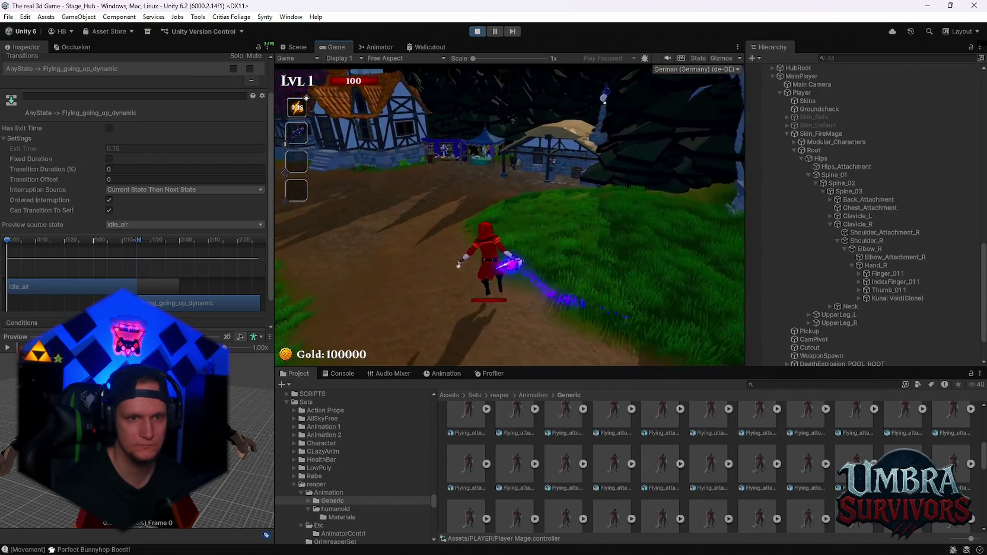
key(w)
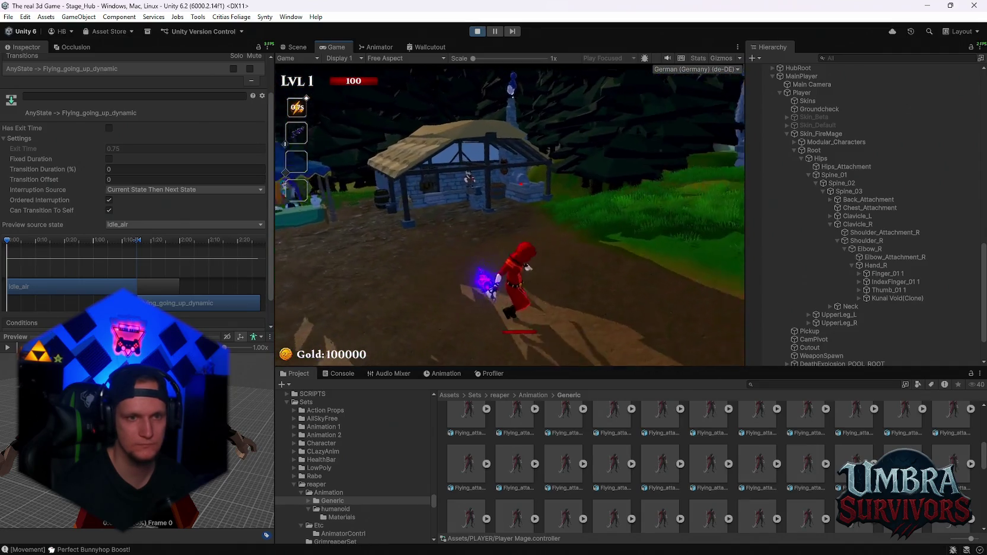
key(Escape)
click(376, 47)
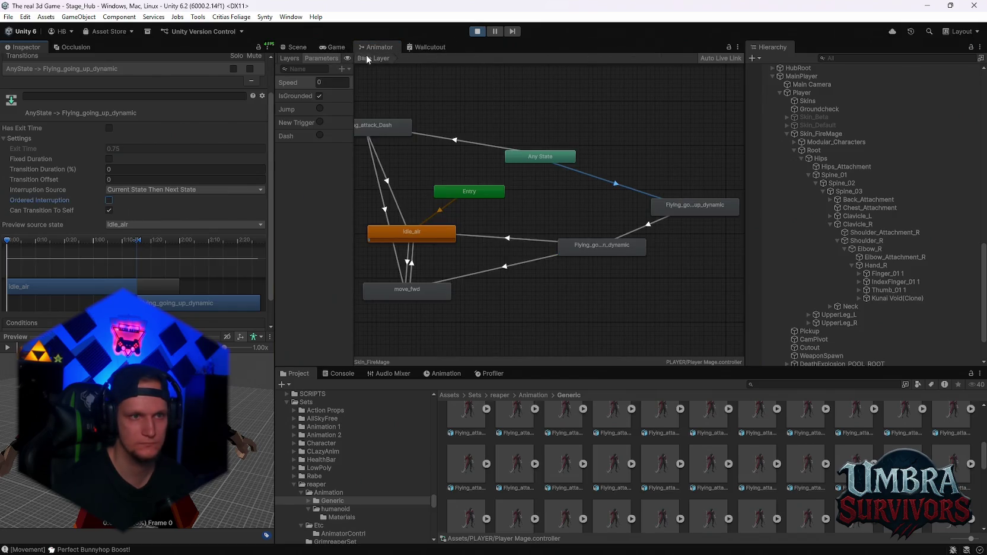
Step: Briefly resume and re-pause, then set the transition's Interruption Source to Current State
click(333, 48)
click(528, 197)
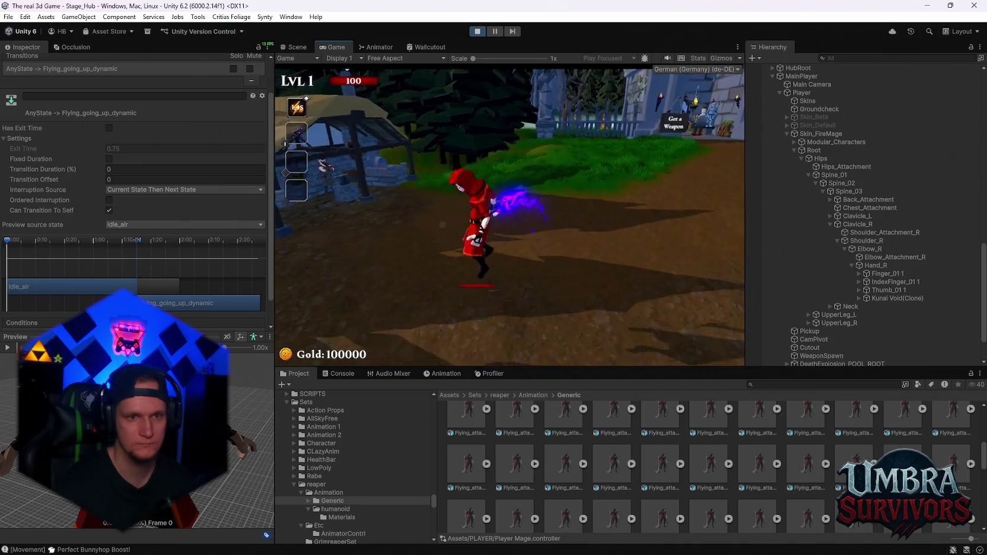
key(Escape)
click(377, 48)
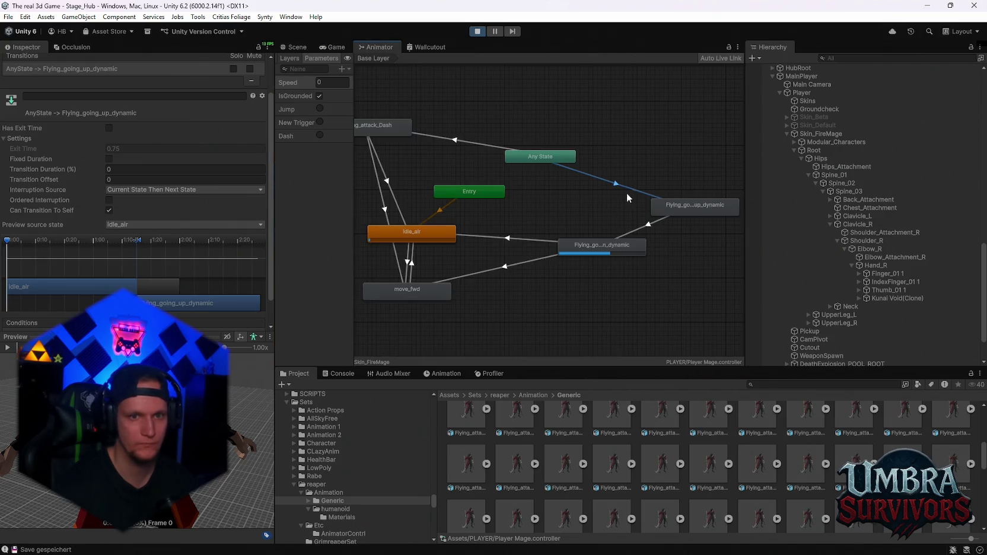
click(139, 189)
click(142, 212)
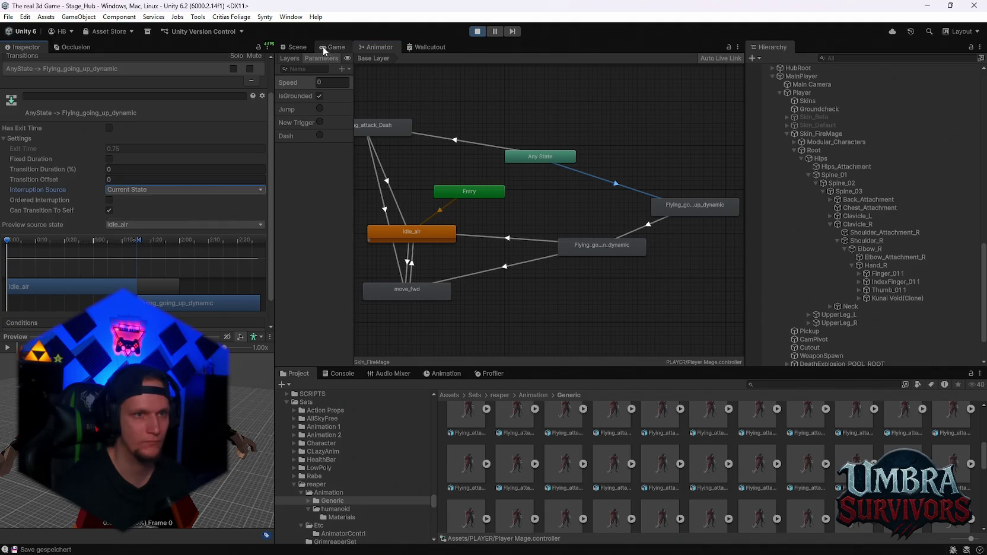
Step: Resume play, run and bunnyhop down the path casting lightning, then pause back to the Animator
click(326, 47)
click(510, 194)
key(w)
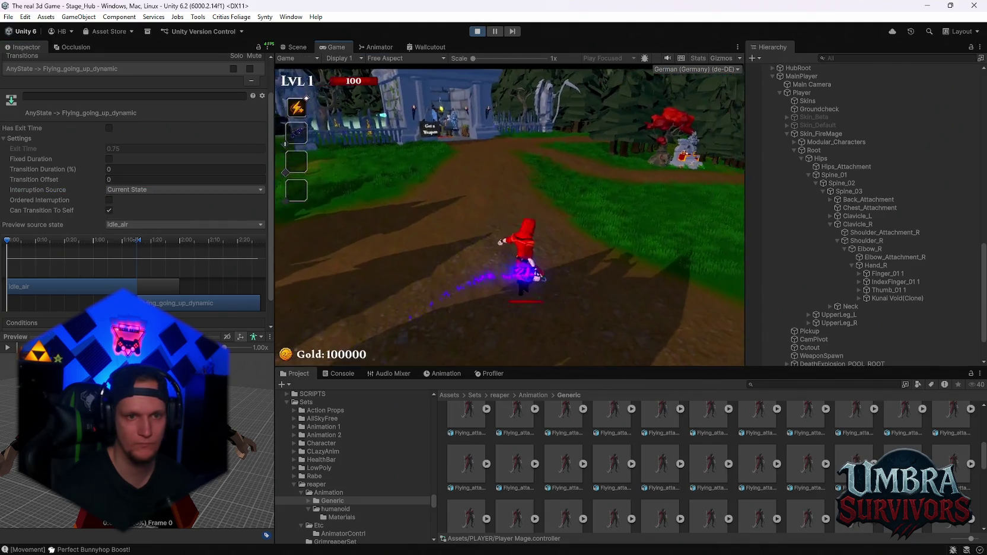
key(space)
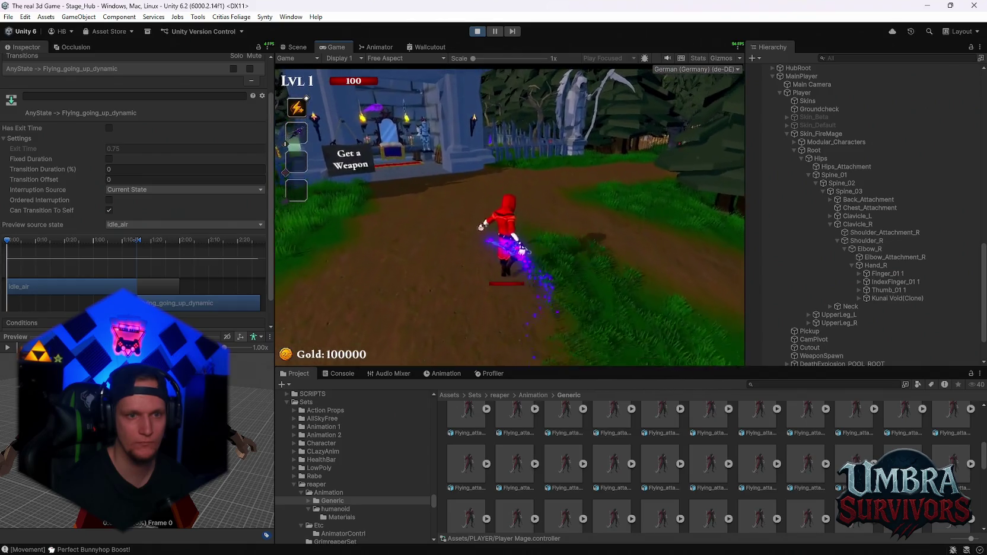
key(1)
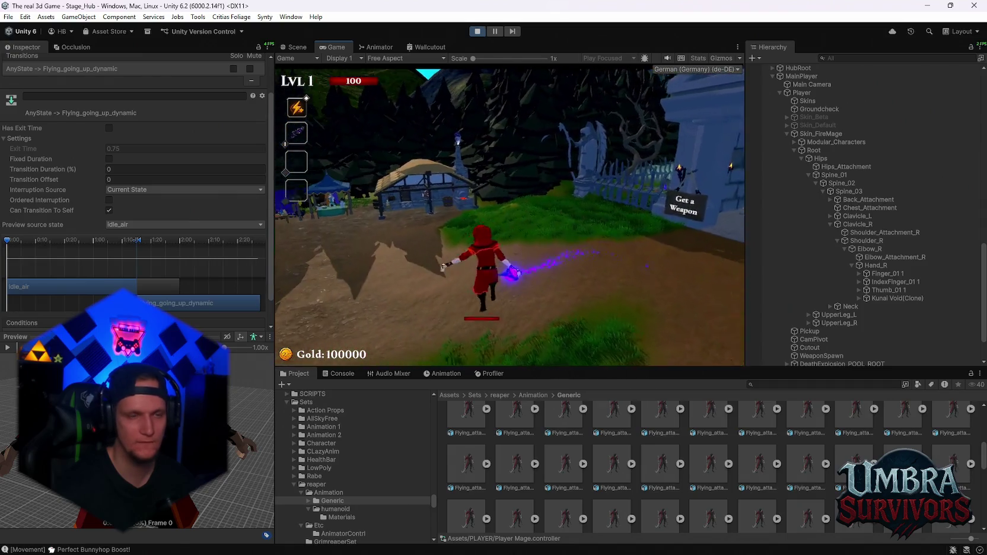
key(Escape)
click(377, 47)
Step: Start editing the Flying_going_down_dynamic to idle_air Transition Duration, then check the move_fwd transition
click(518, 239)
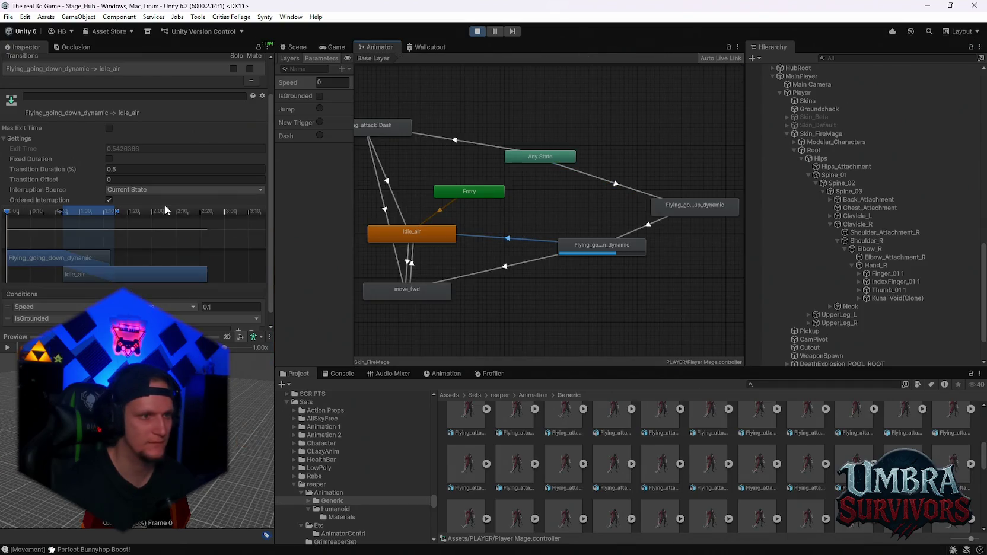
scroll(107, 181, down, 1)
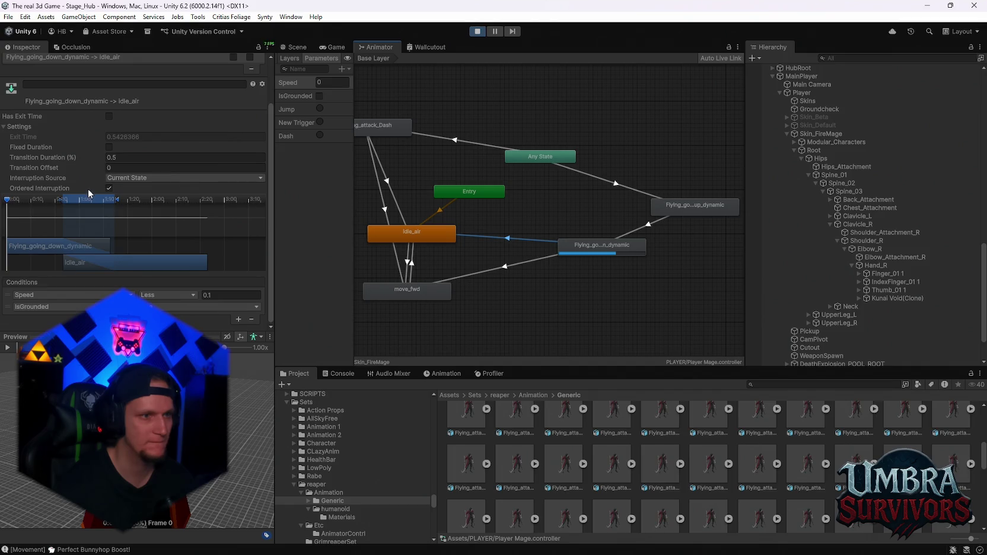
click(109, 157)
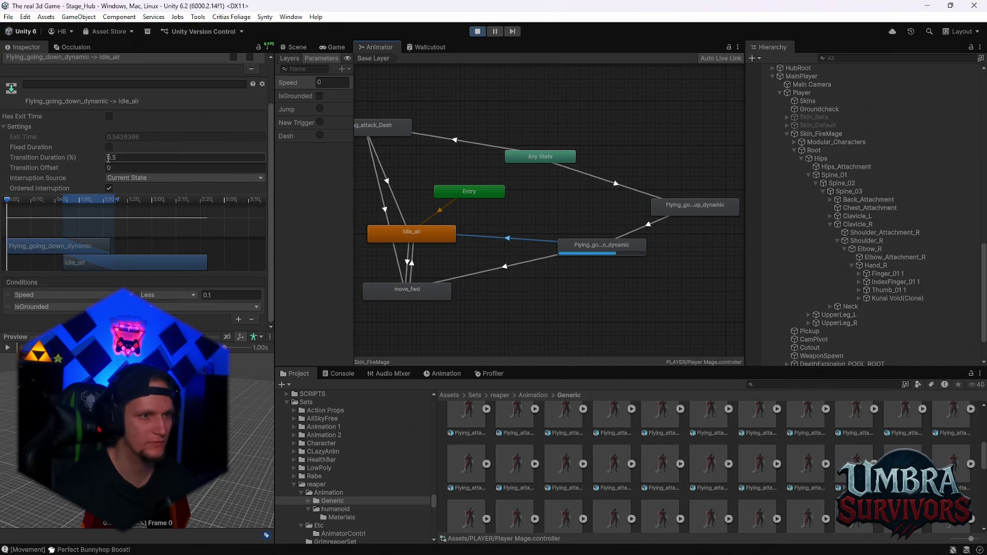
text(0)
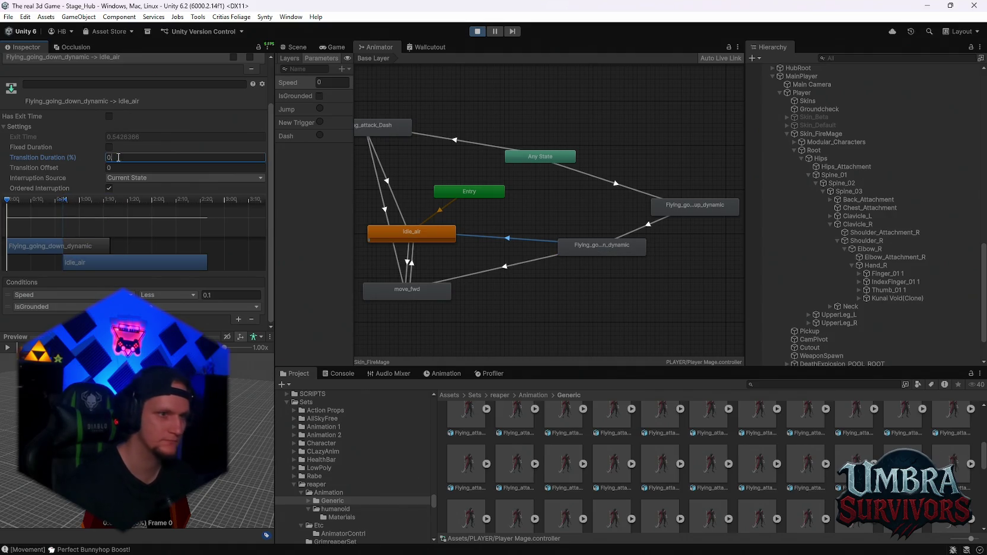
click(502, 268)
Step: Resume the game for a quick bunnyhop test, then pause and return to the Animator
key(ctrl+2)
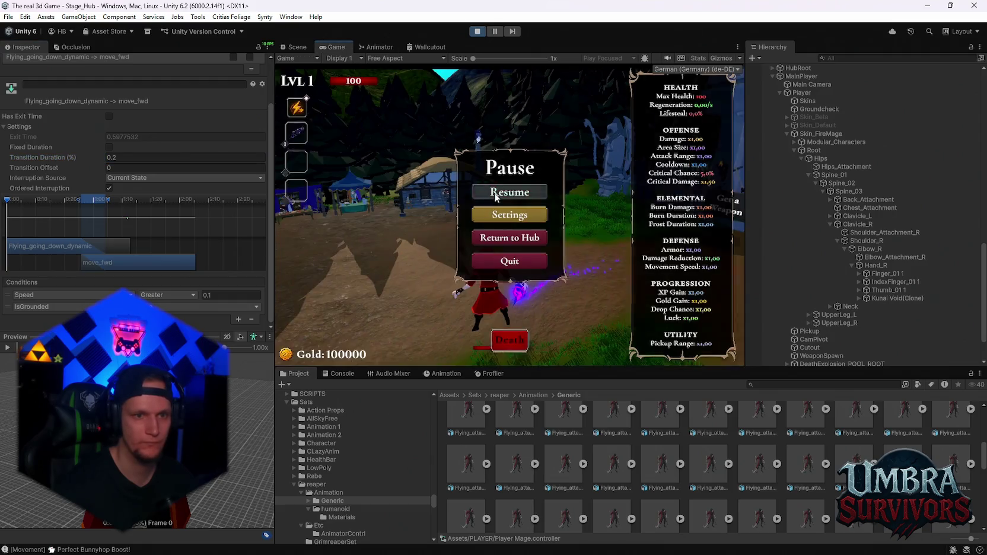
click(495, 192)
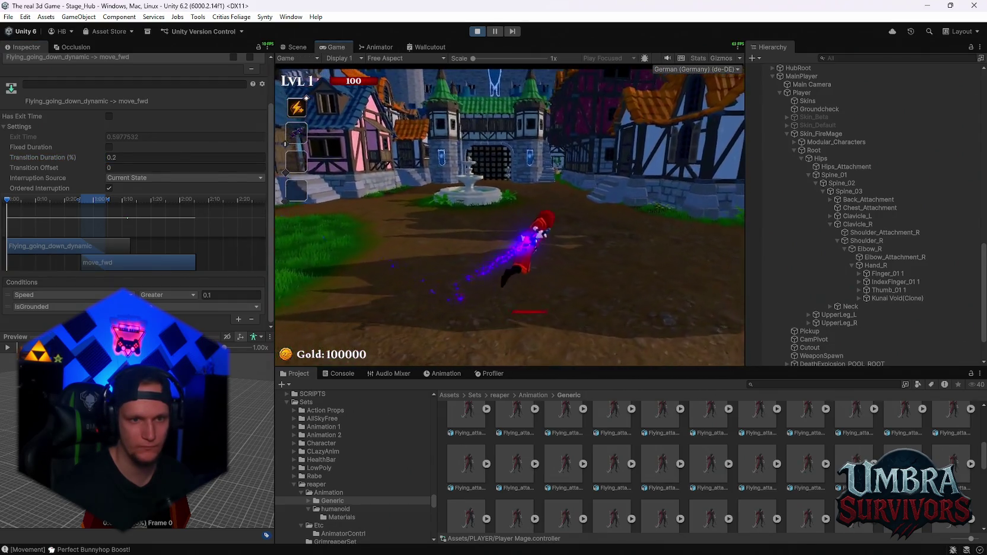
key(space)
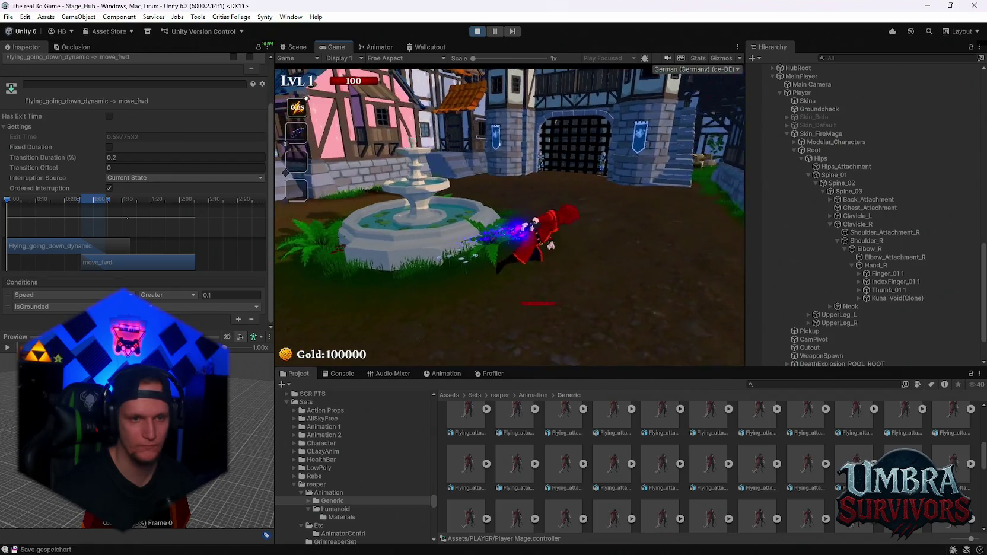
key(Escape)
click(375, 47)
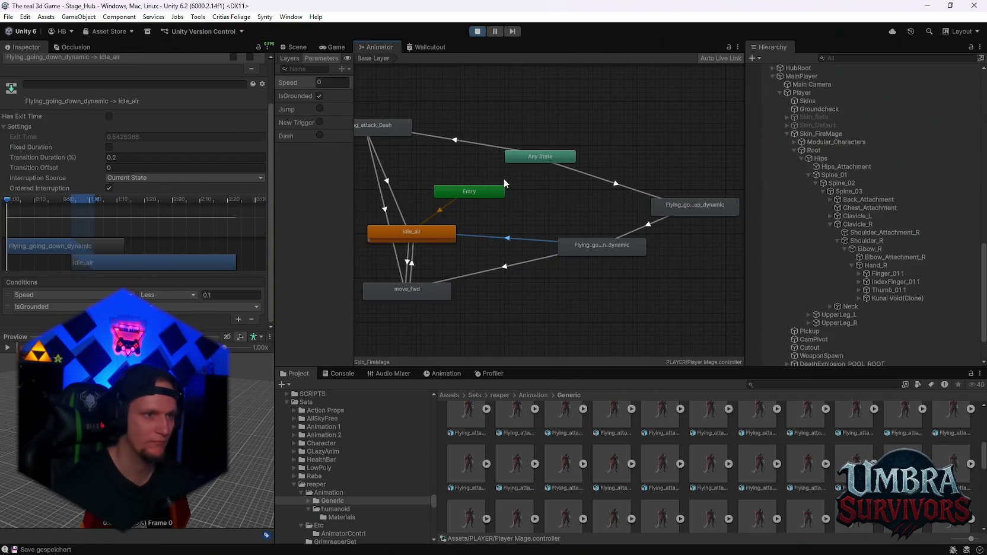
Step: Set the idle_air transition duration to 0.5, check the move_fwd transition, and resume the game
key(BackSpace)
text(5)
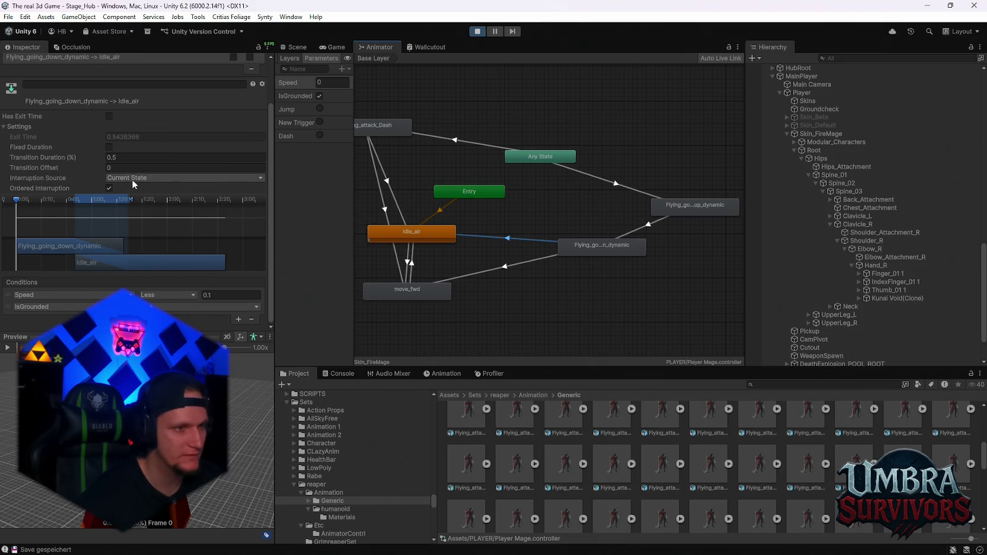
click(507, 267)
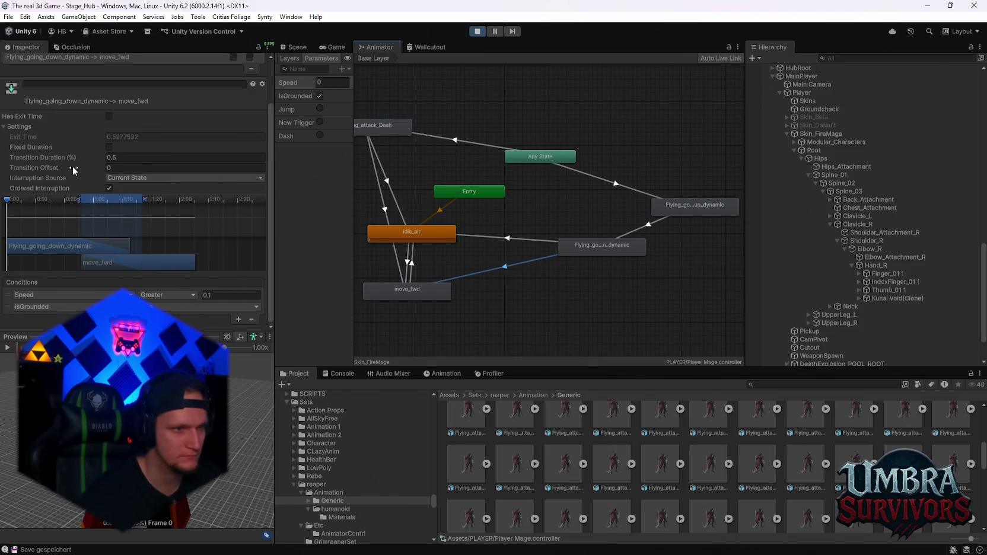
click(332, 47)
click(512, 193)
Step: Run through the Get a Weapon gate to the spellbook and equip the Ice Wand
key(w)
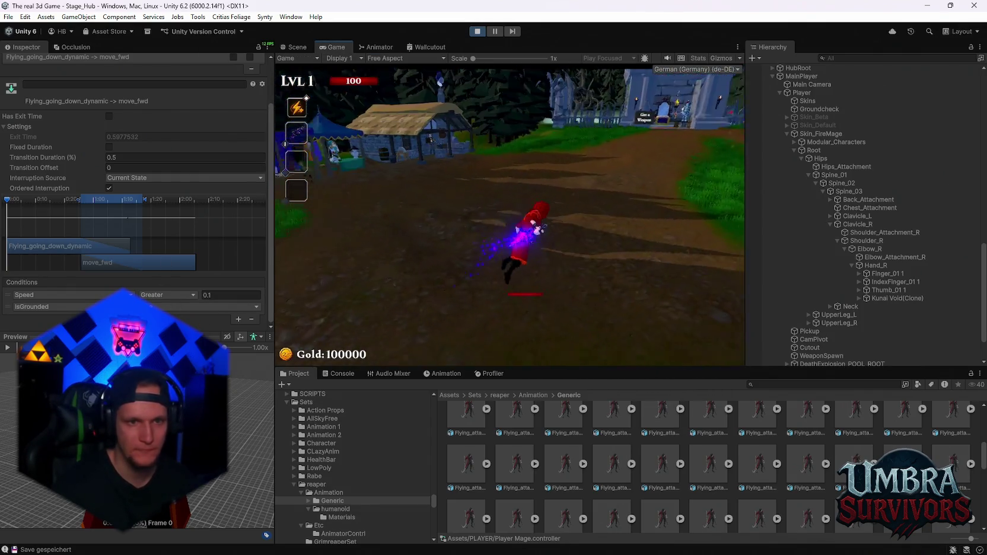
key(w)
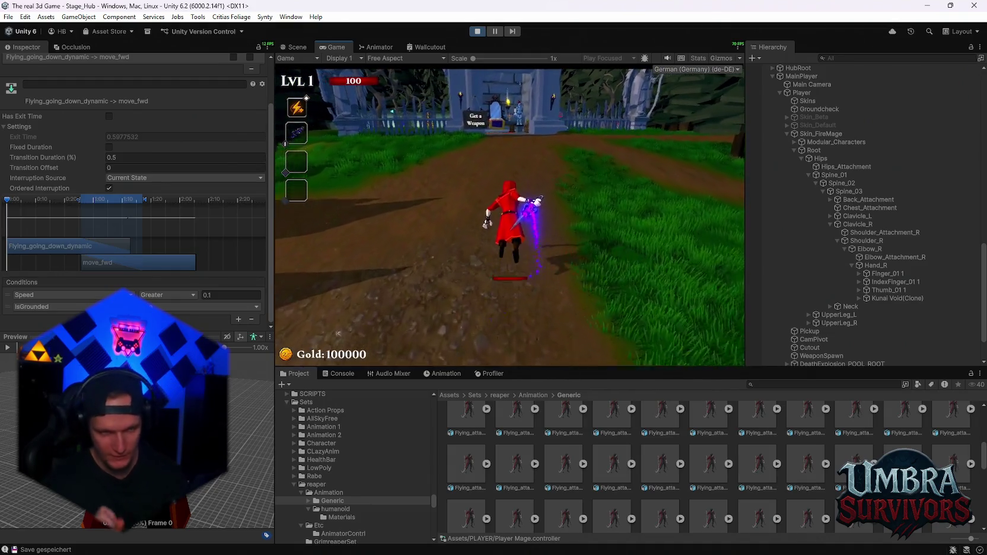
key(w)
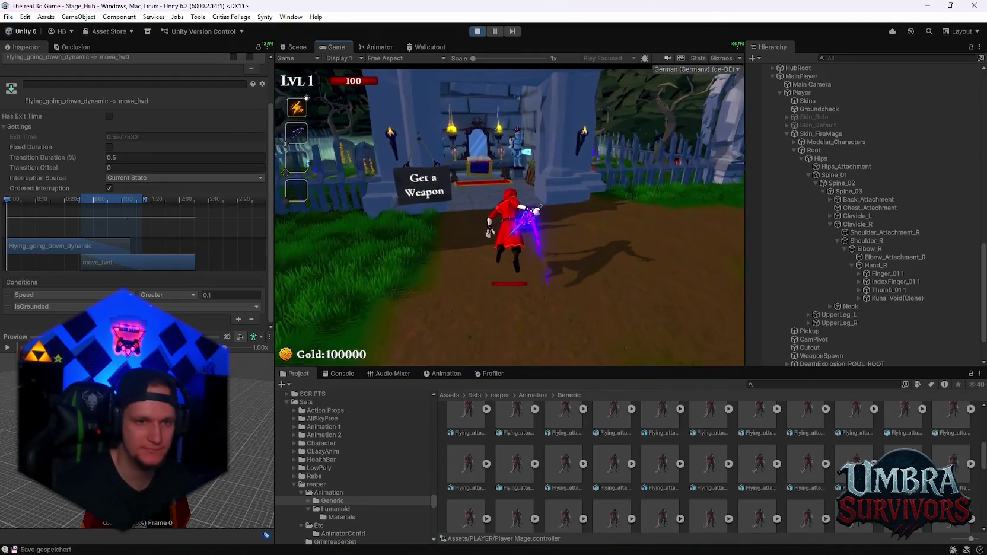
key(e)
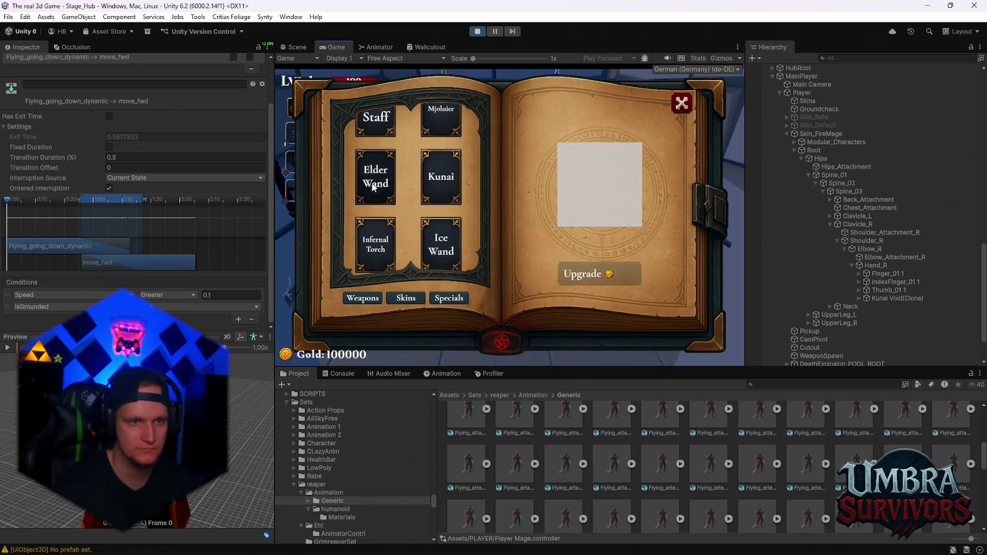
click(432, 254)
key(e)
Step: Turn back to the throne, reopen the spellbook and switch to the Fire Staff
key(w)
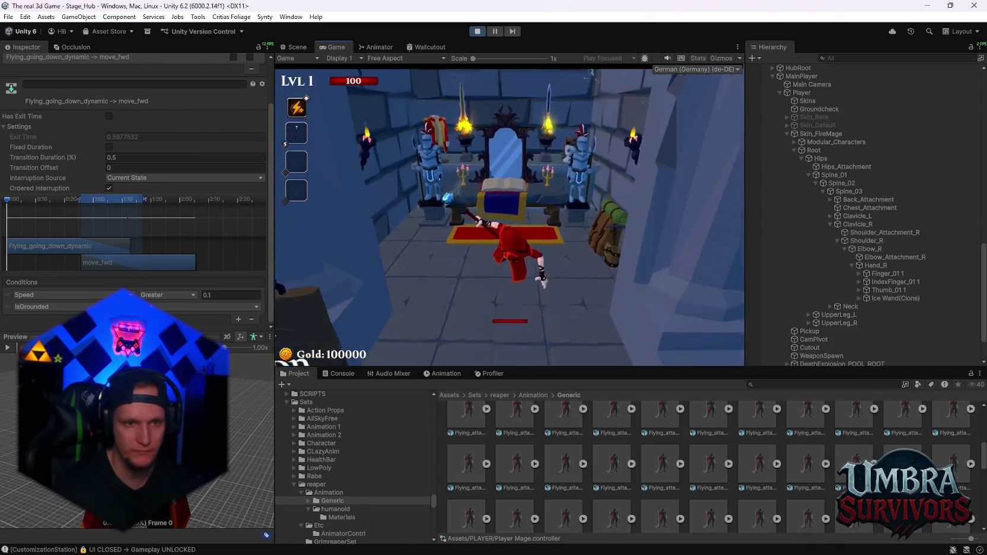
key(a)
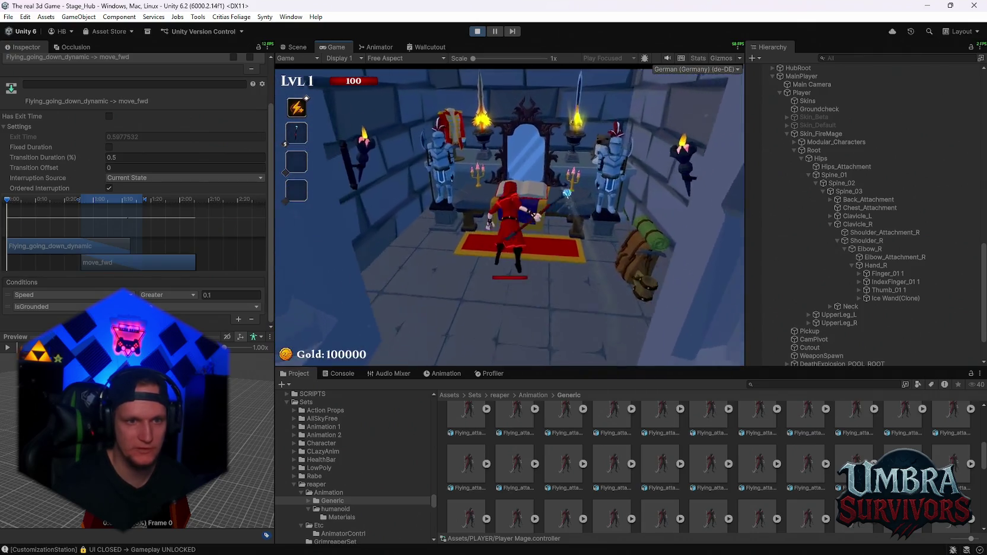
key(e)
click(379, 139)
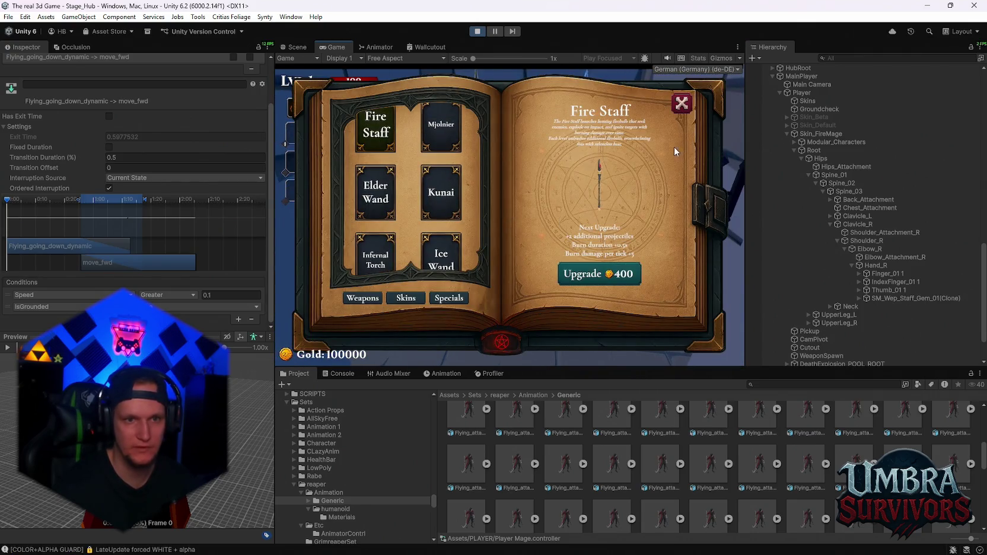
click(688, 107)
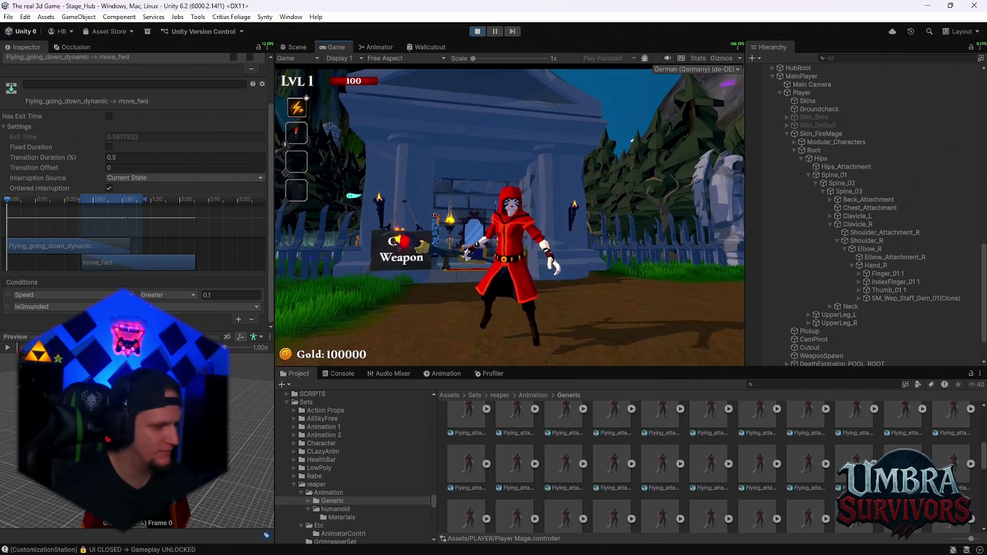
Step: Run toward the village, dashing forward and casting a fireball
key(w)
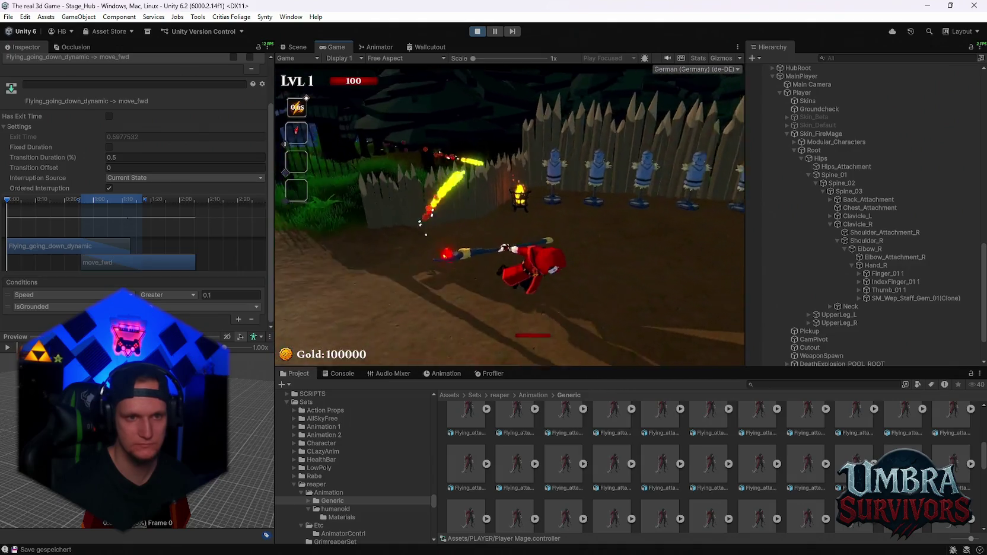
key(space)
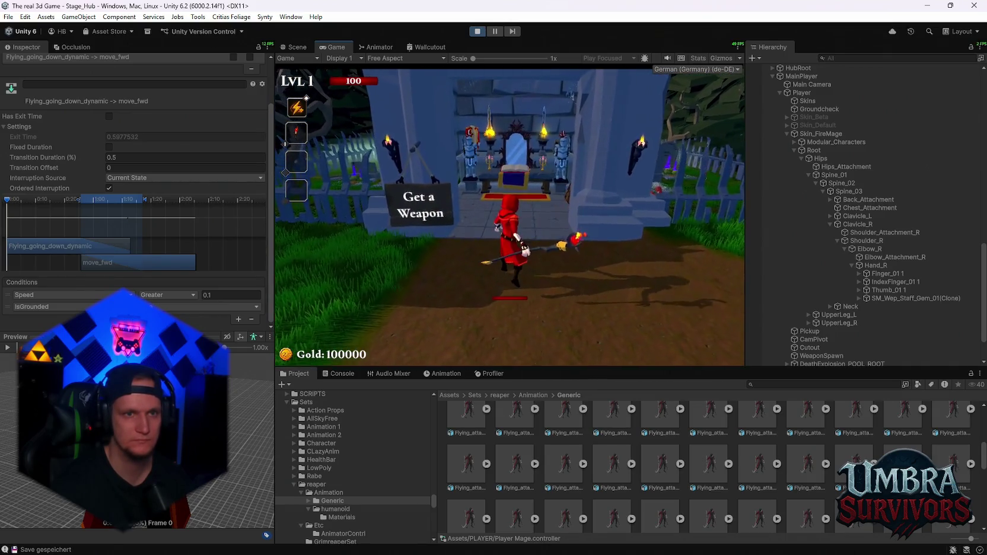
Step: Open the spellbook and equip the Traveler skin
key(e)
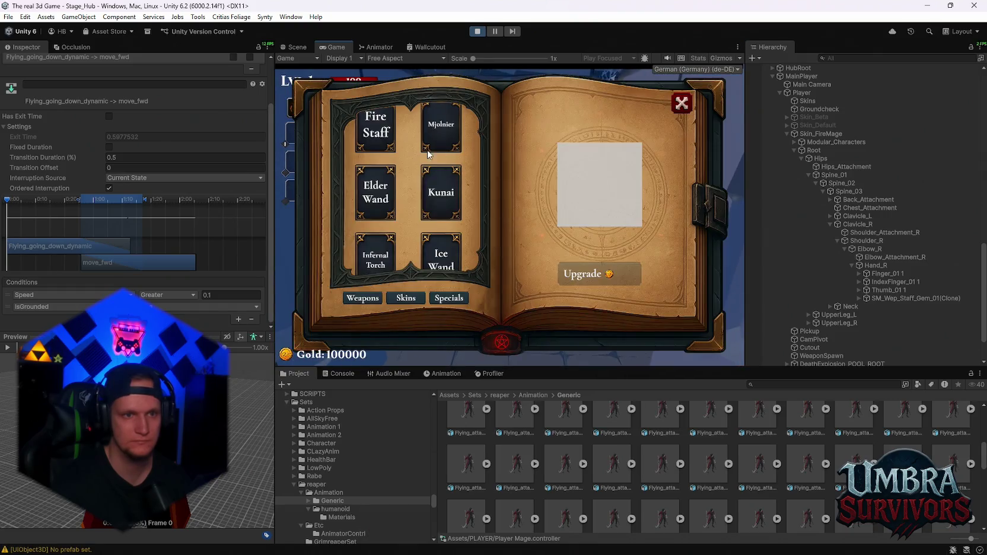
click(393, 137)
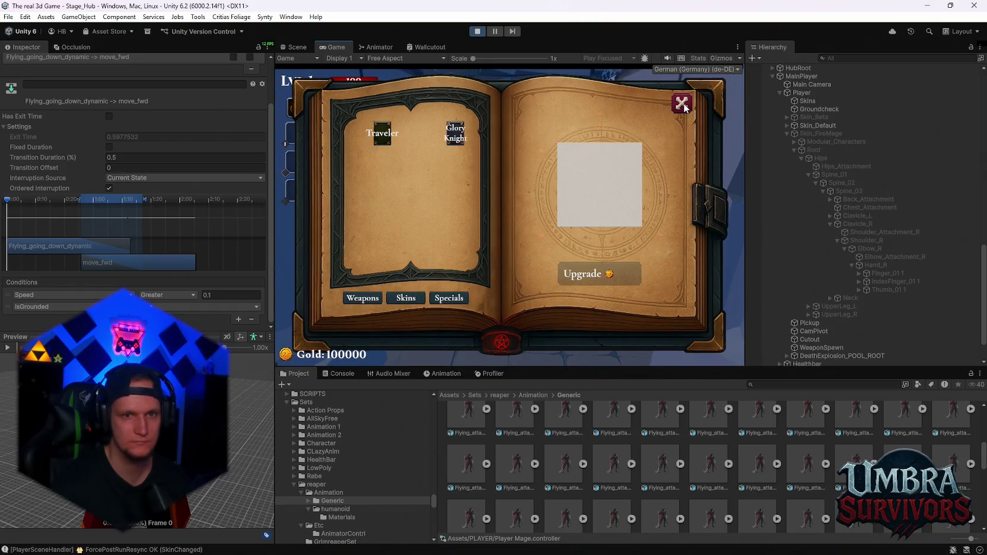
click(682, 104)
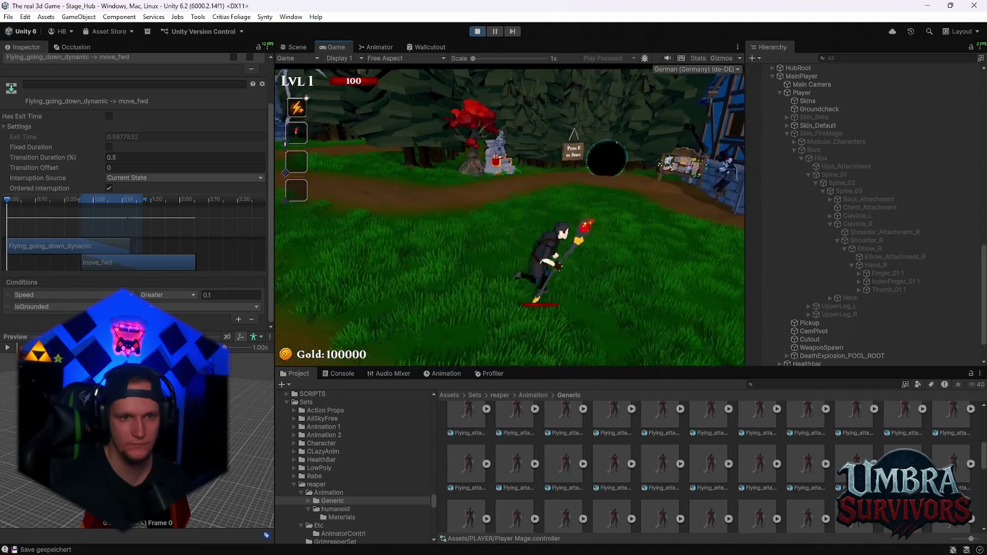
Step: Cast lightning and run along the dirt path and field to the temple gate and back
key(q)
key(w)
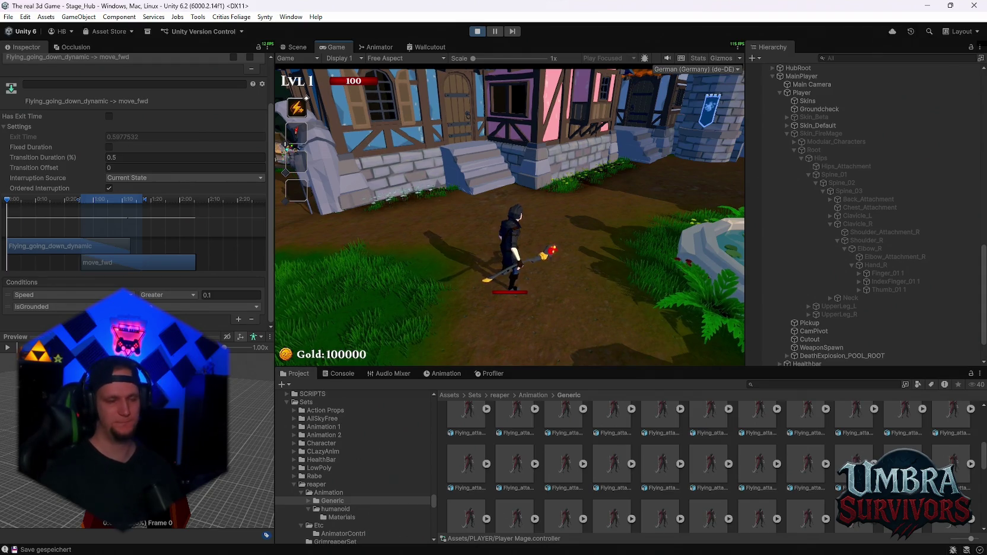
key(w)
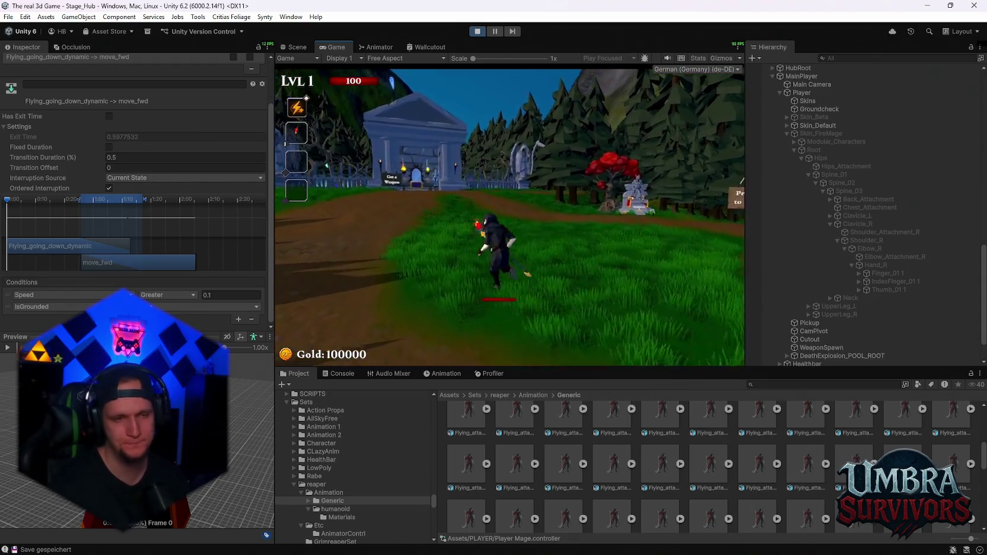
key(w)
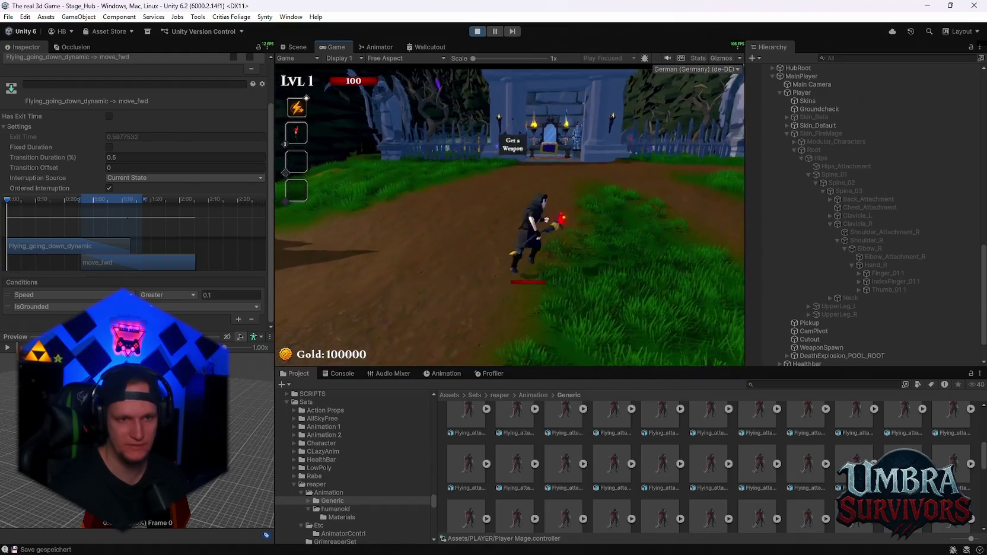
key(w)
key(s)
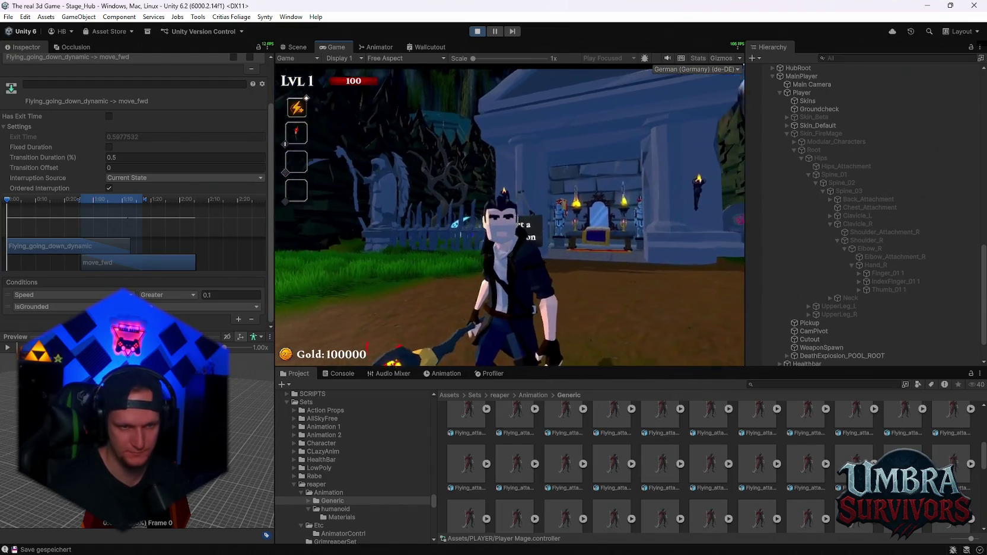
key(s)
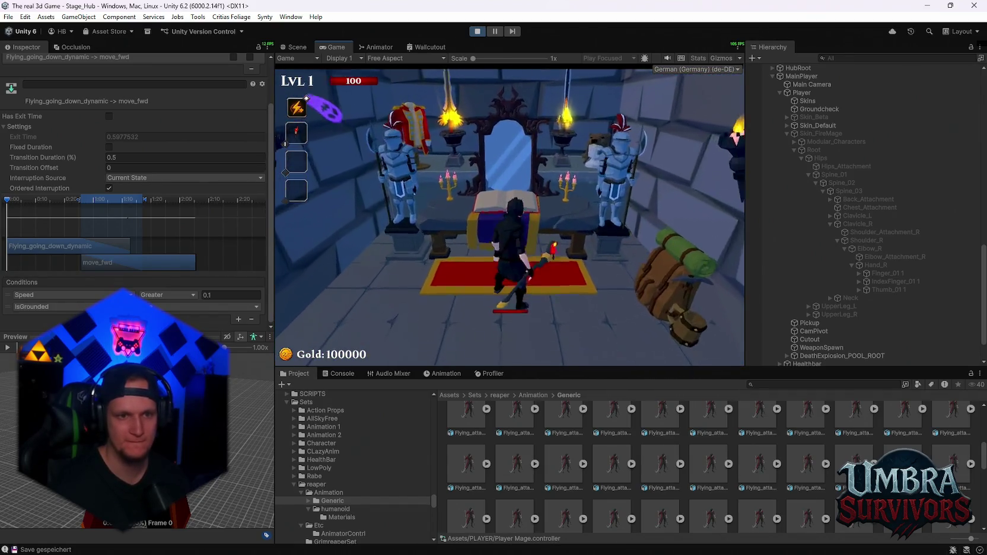
Step: Reopen the book and equip the Glory Knight skin
key(e)
click(458, 134)
key(e)
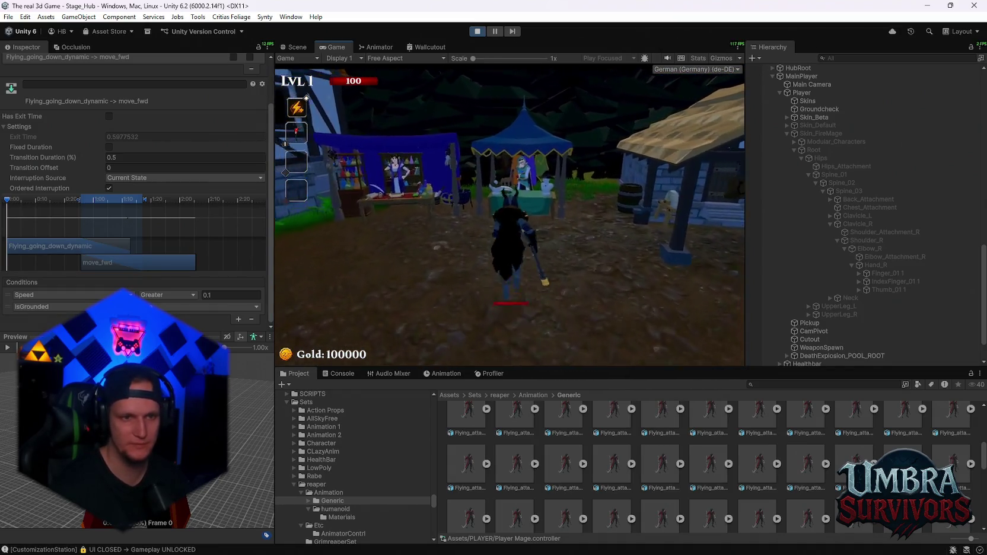
Step: Switch to the red FireMage skin at the merchant's shop, then run and bunnyhop along the path
key(w)
click(721, 308)
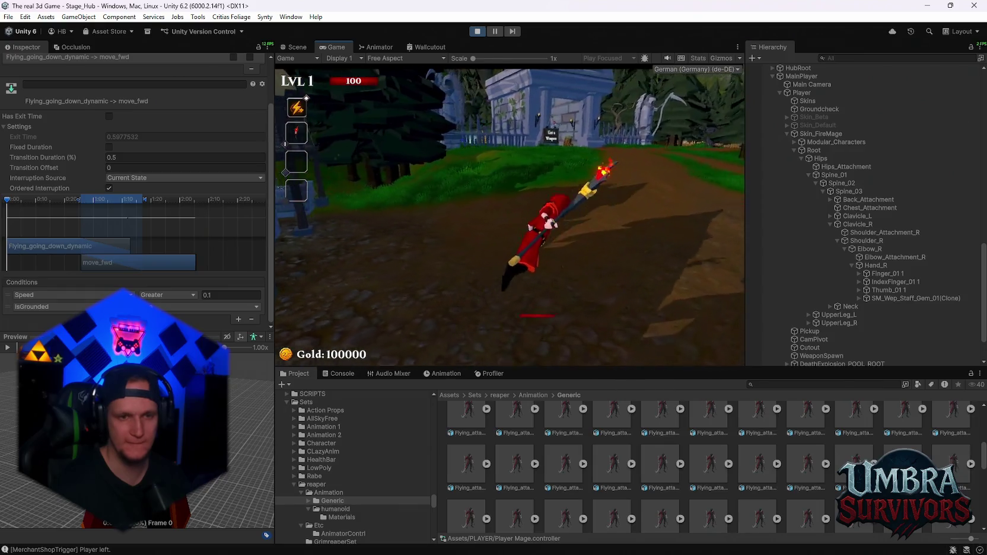
key(space)
key(w)
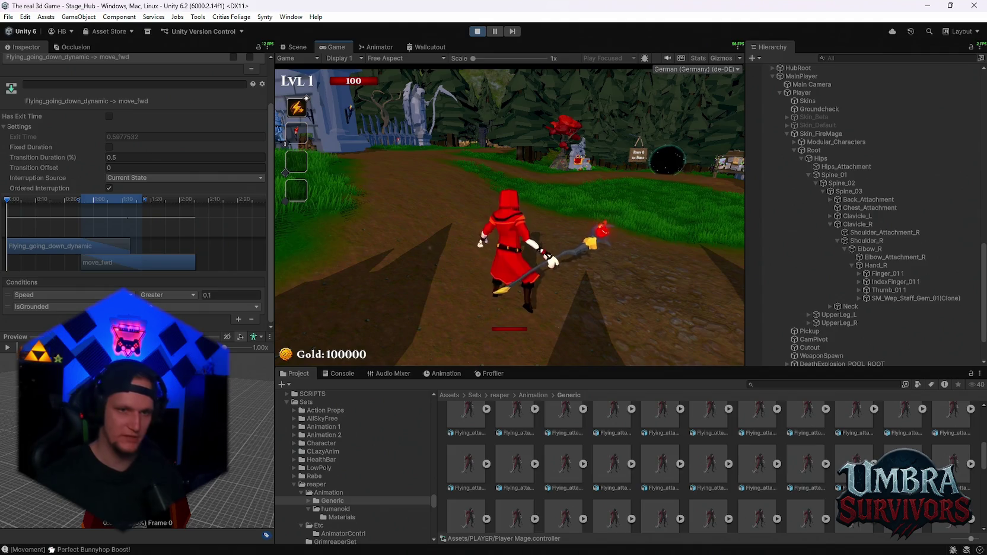
key(w)
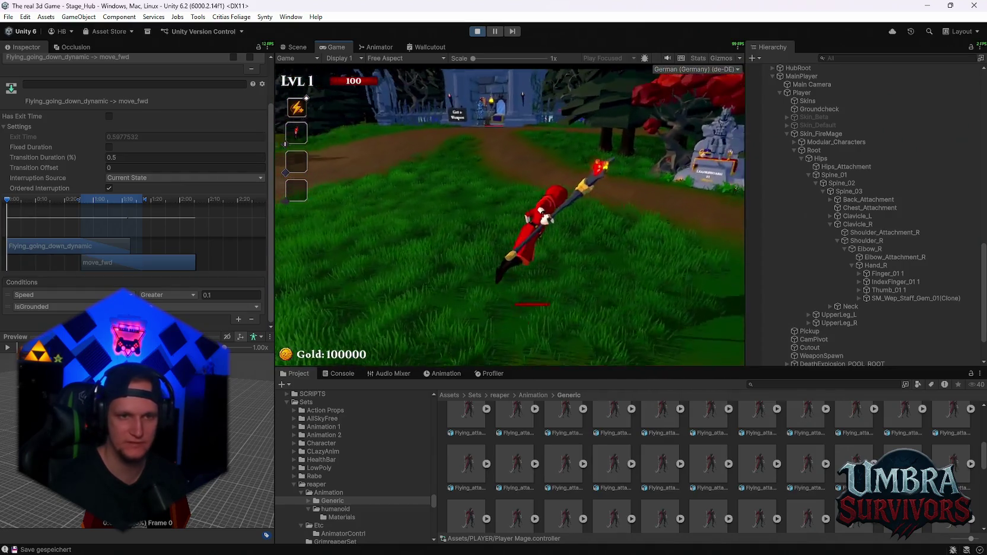
key(space)
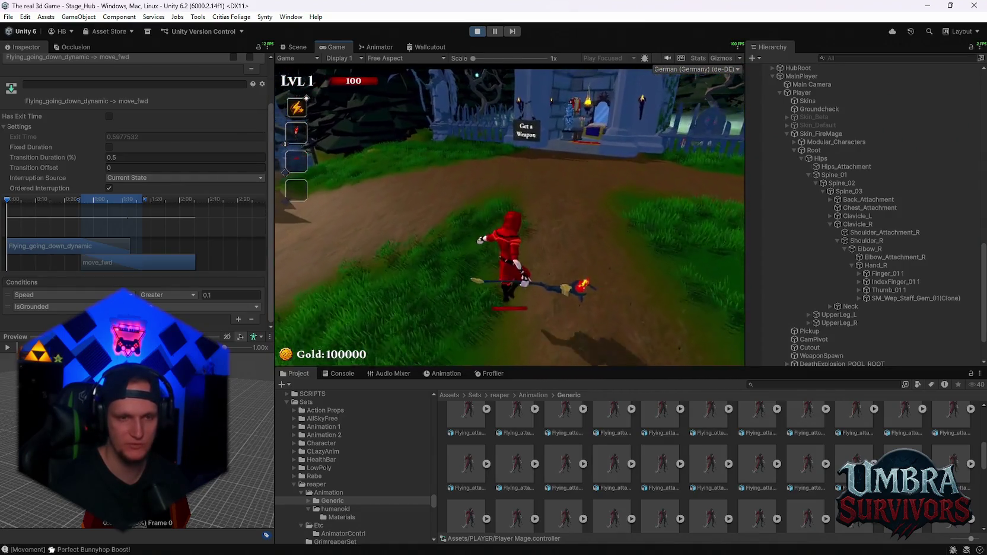
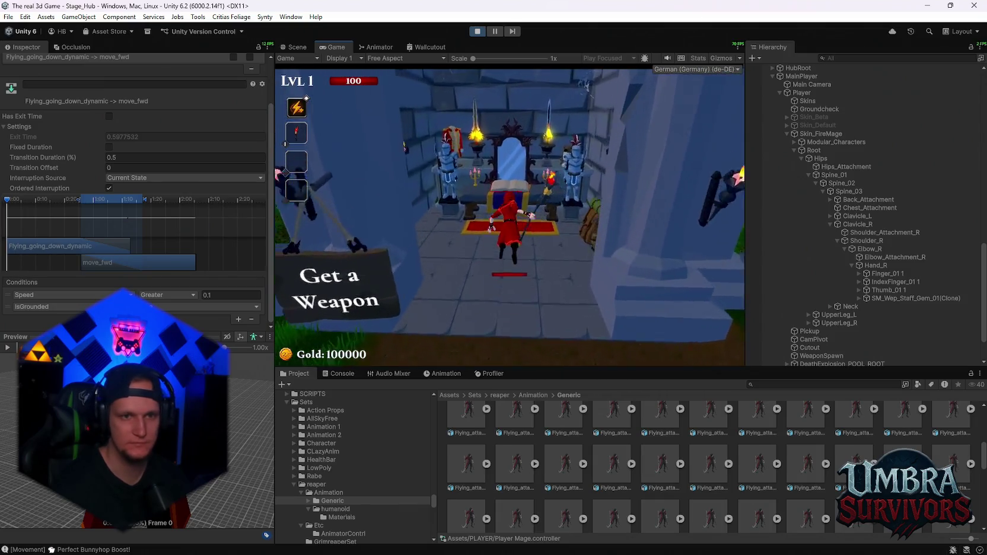
Step: Equip the Traveler skin, close the upgrade book and pause the game
click(384, 127)
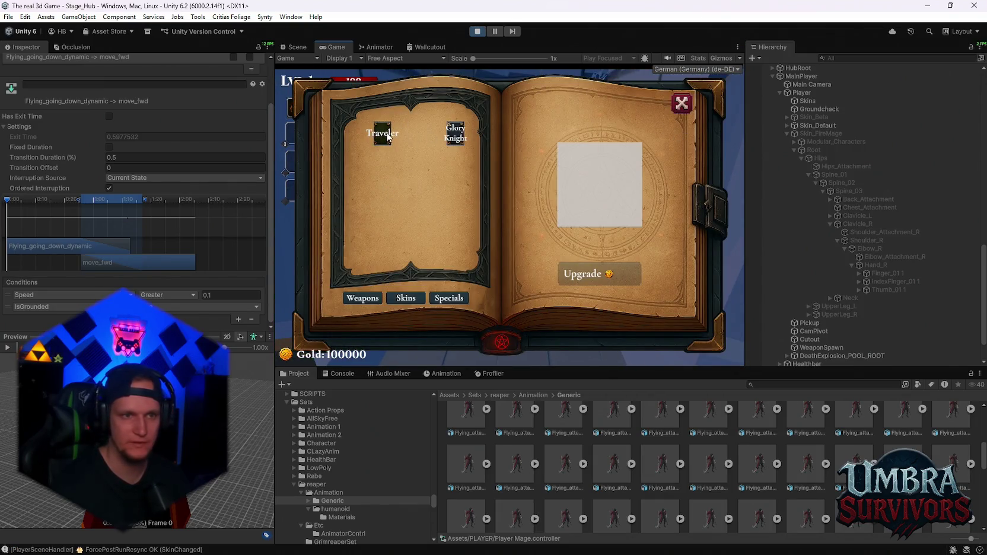
click(682, 104)
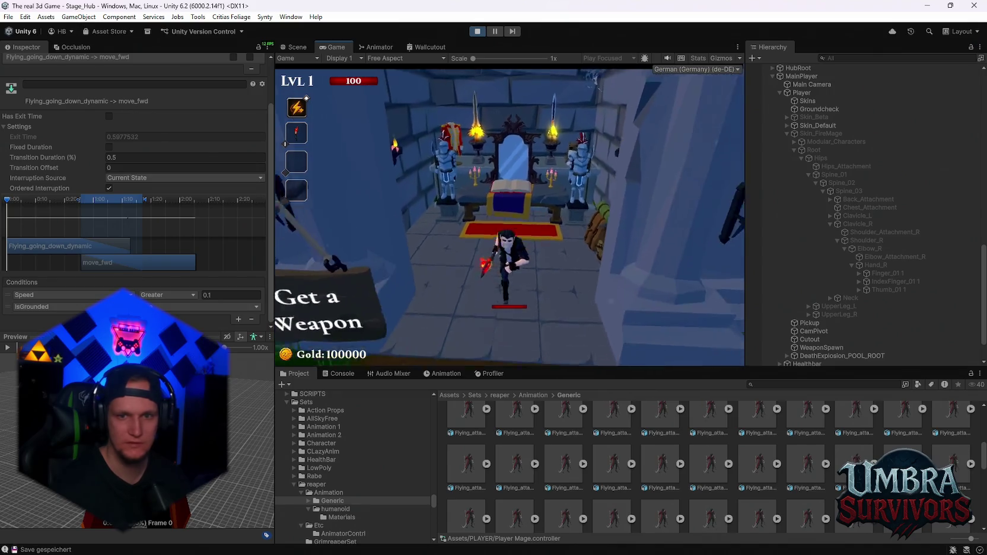
key(Escape)
Step: Select Skin_Default and open its Player animator controller's state graph
scroll(919, 274, down, 3)
scroll(898, 287, up, 5)
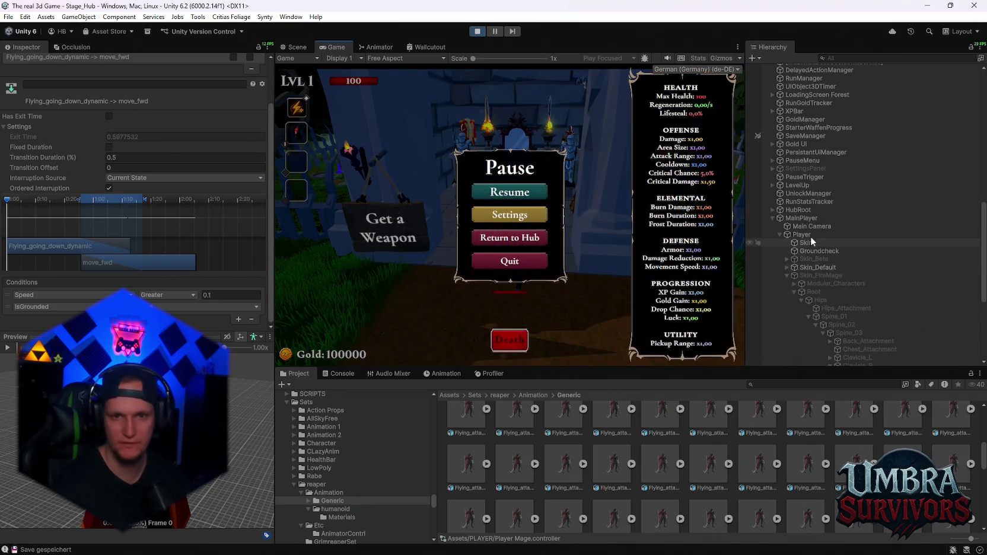
click(812, 268)
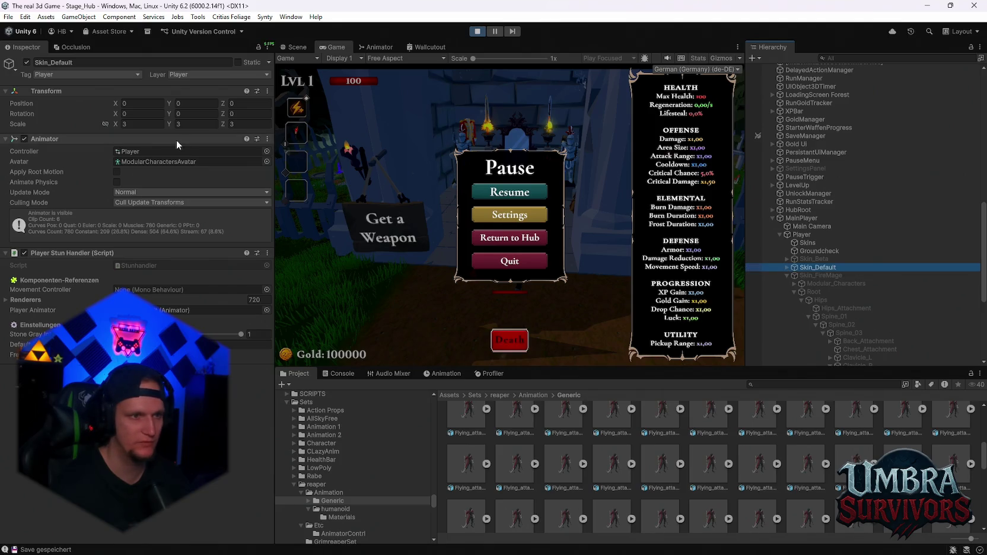
double_click(137, 152)
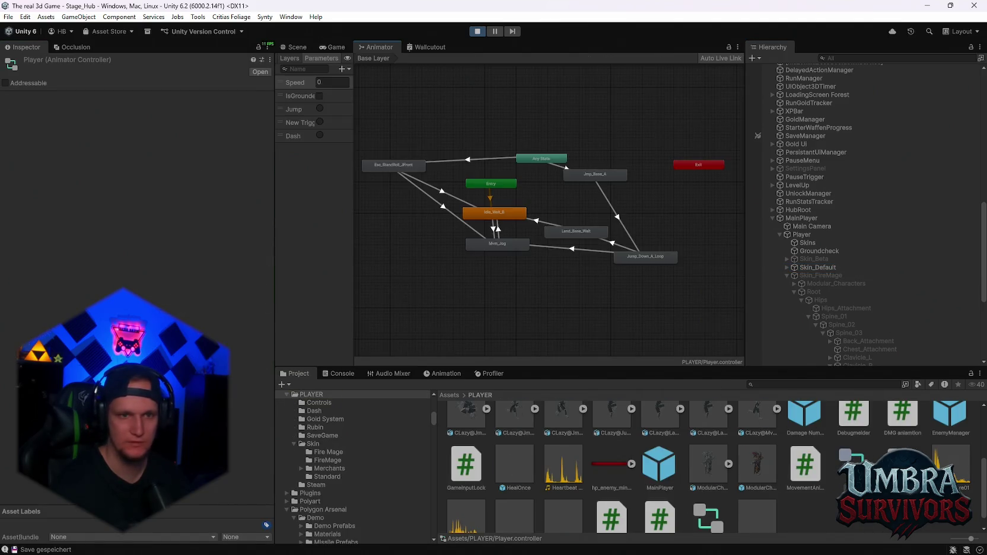
Step: Set the roll-to-Idle_Wait_B and roll-to-Mvm_Jog transitions' interruption source to Current State
scroll(451, 194, up, 3)
click(505, 142)
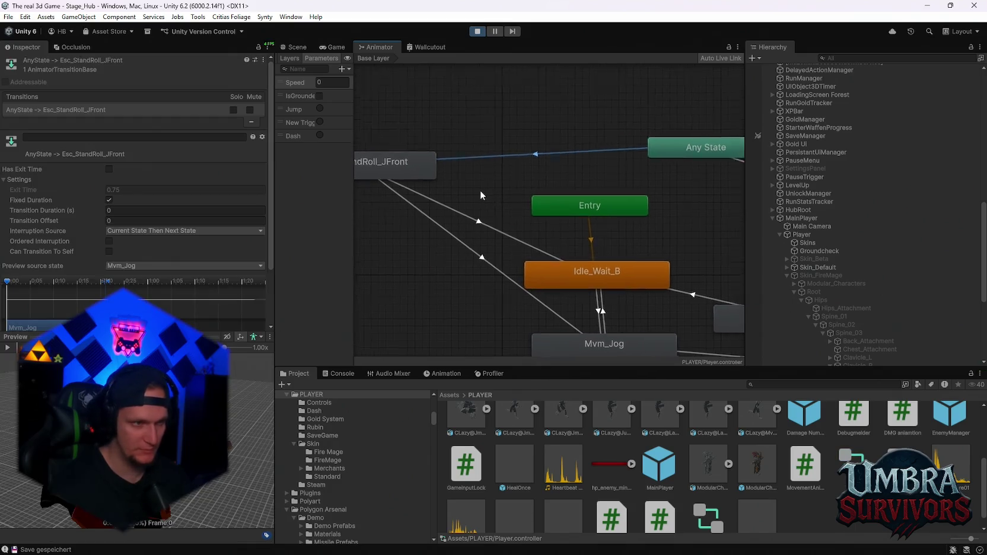
scroll(427, 187, down, 4)
scroll(434, 178, up, 3)
click(437, 211)
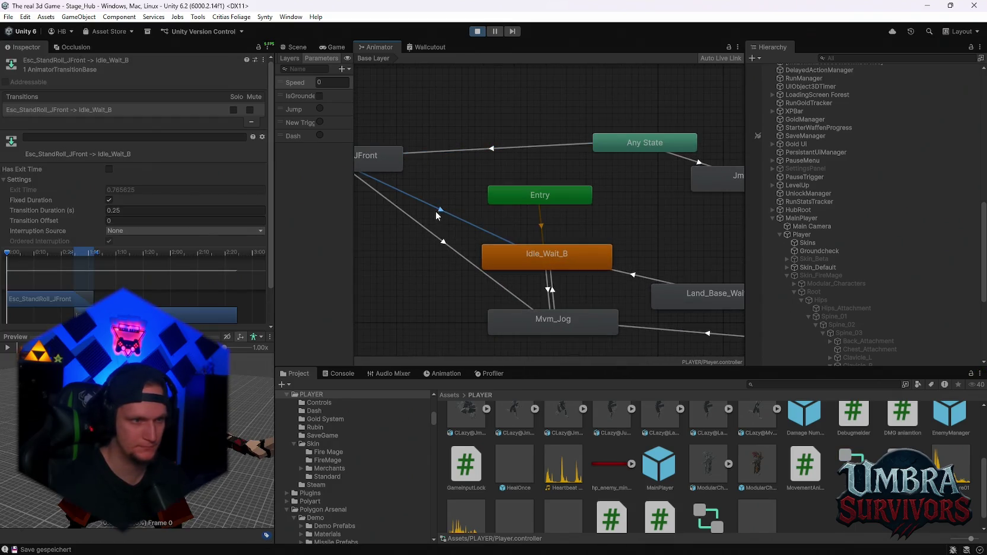
click(110, 231)
click(117, 253)
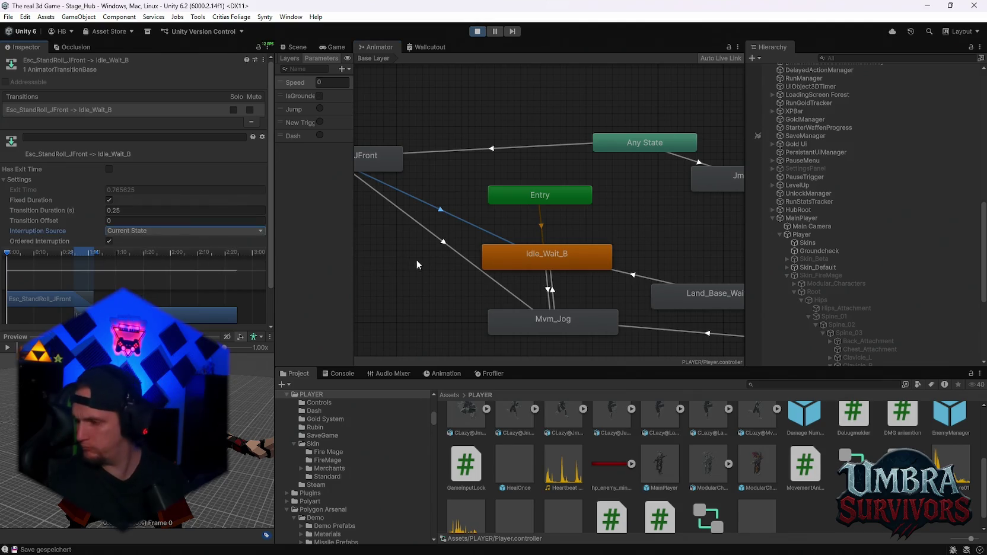
click(457, 245)
click(120, 231)
click(202, 254)
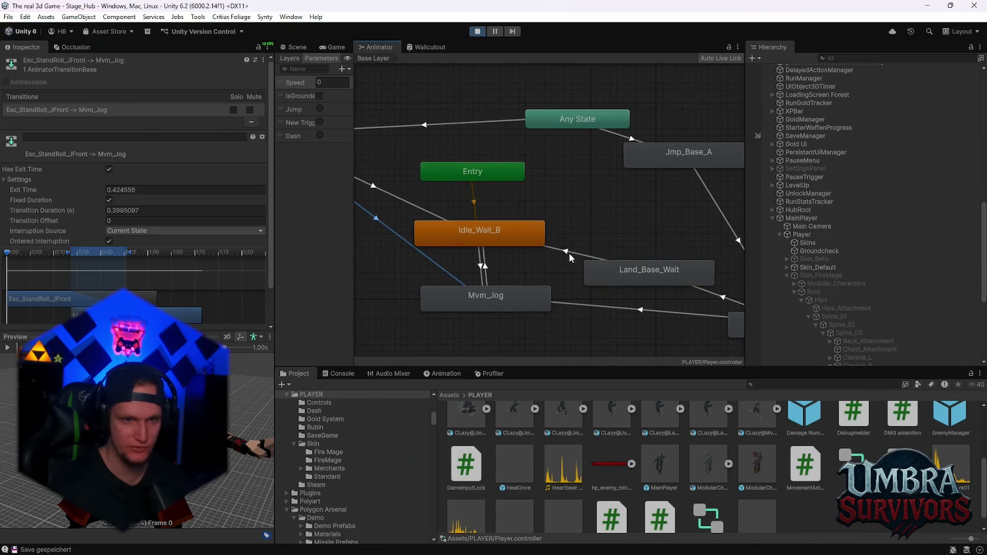
Step: Set landing-to-Idle_Wait_B and Jump_Down_A_Loop-to-Mvm_Jog interruption sources to Current State
click(566, 252)
click(177, 231)
click(145, 254)
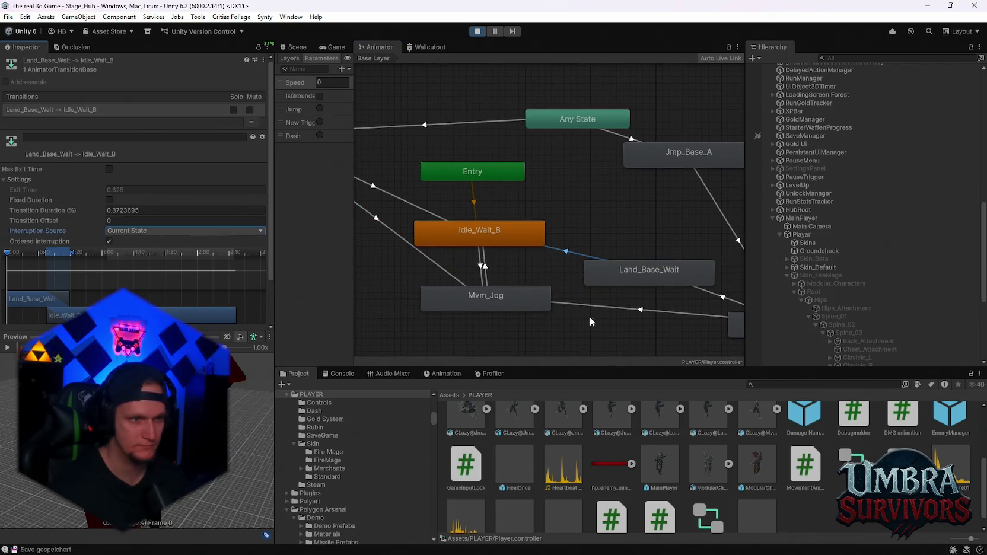
drag(590, 322, 501, 288)
click(510, 274)
click(145, 231)
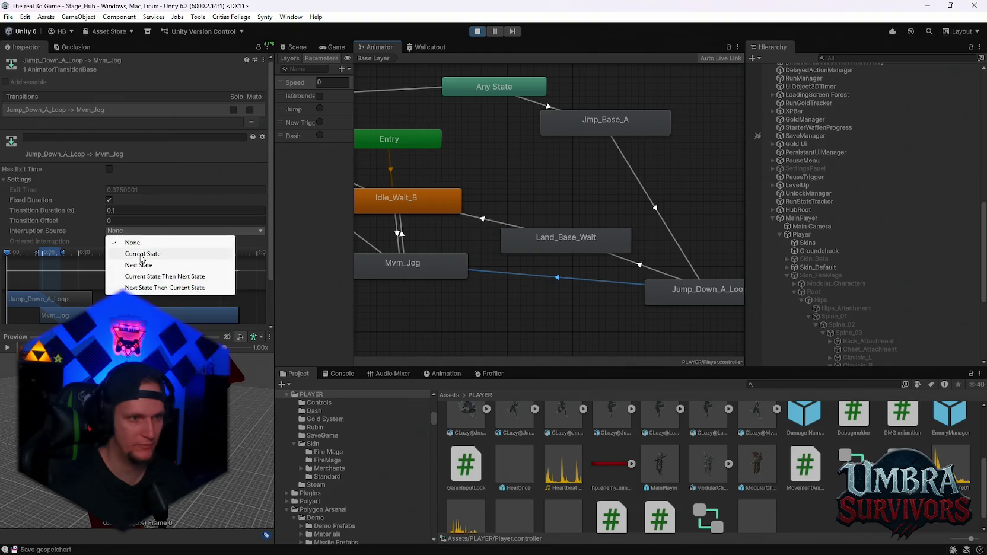
click(143, 254)
drag(662, 214, 608, 216)
click(608, 216)
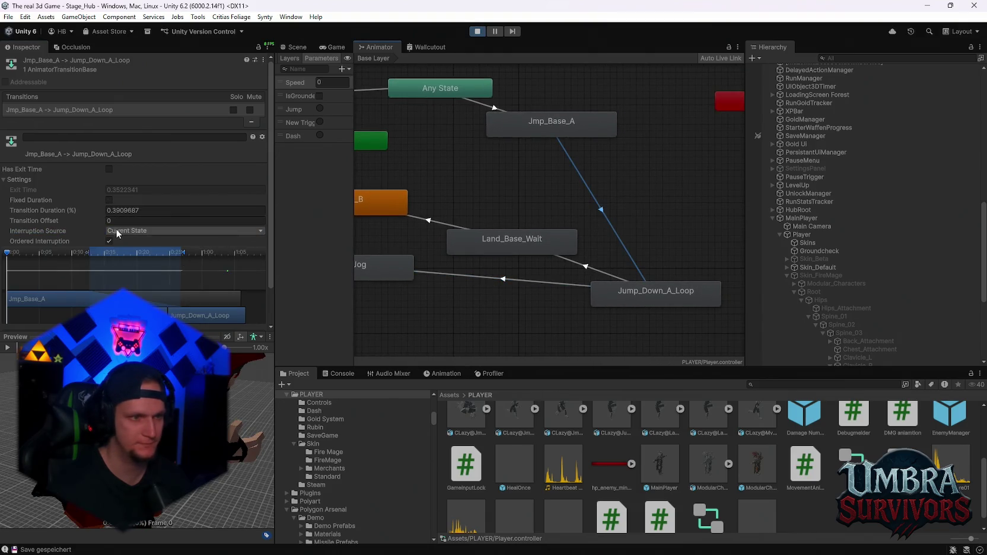
click(117, 232)
Step: Set jump-loop-to-landing, Mvm_Jog-to-Idle_Wait_B and Idle_Wait_B-to-Mvm_Jog interruption sources to Current State
click(583, 261)
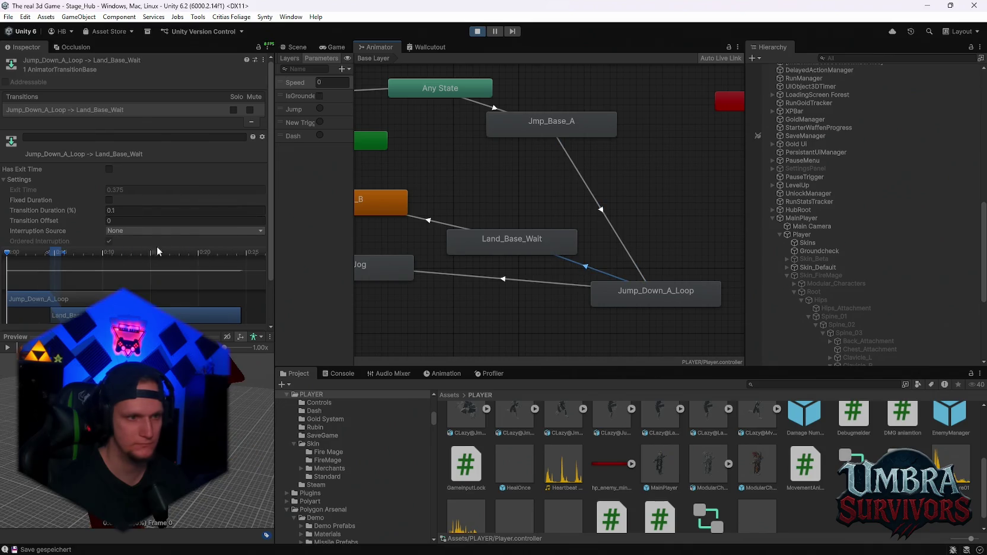
click(145, 230)
click(142, 254)
click(521, 234)
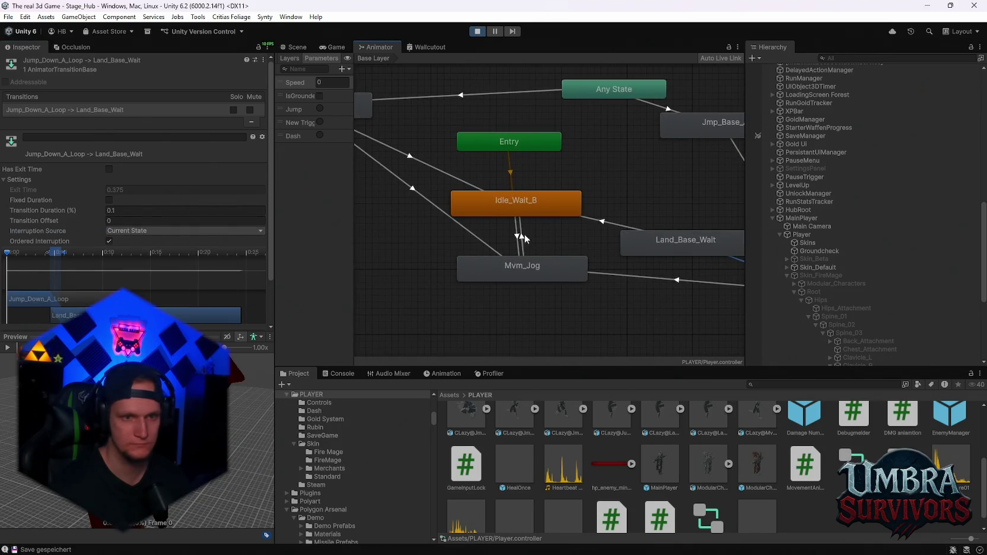
click(122, 231)
click(132, 254)
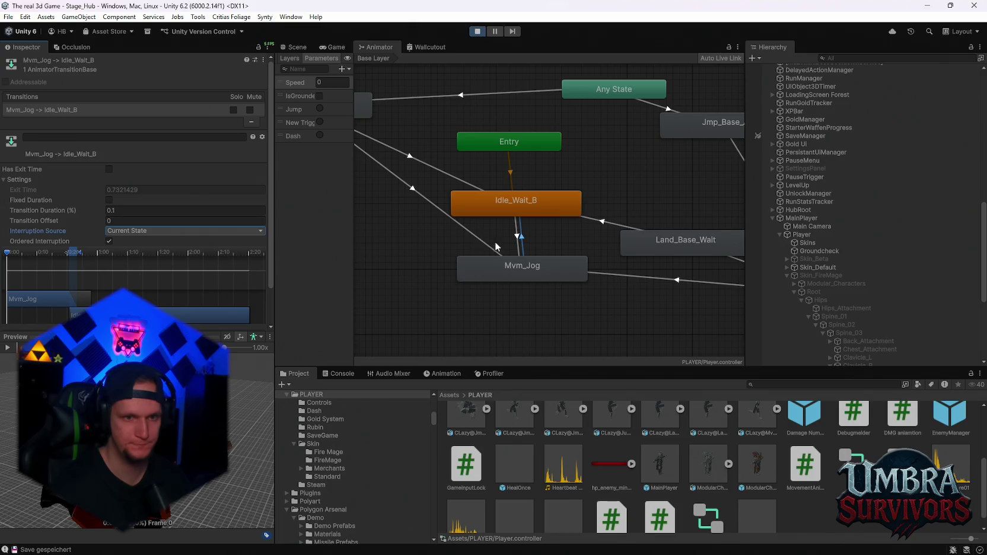
click(184, 231)
click(136, 254)
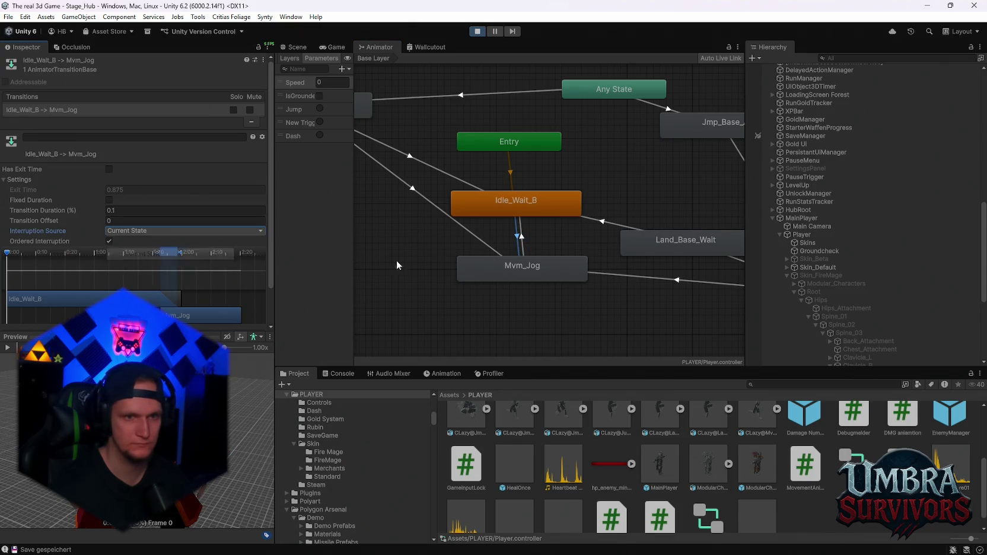
click(515, 238)
Step: Review the Any State-to-roll and Jump_Down_A_Loop-to-Mvm_Jog transitions, then resume the game
drag(424, 208, 471, 213)
drag(461, 159, 451, 225)
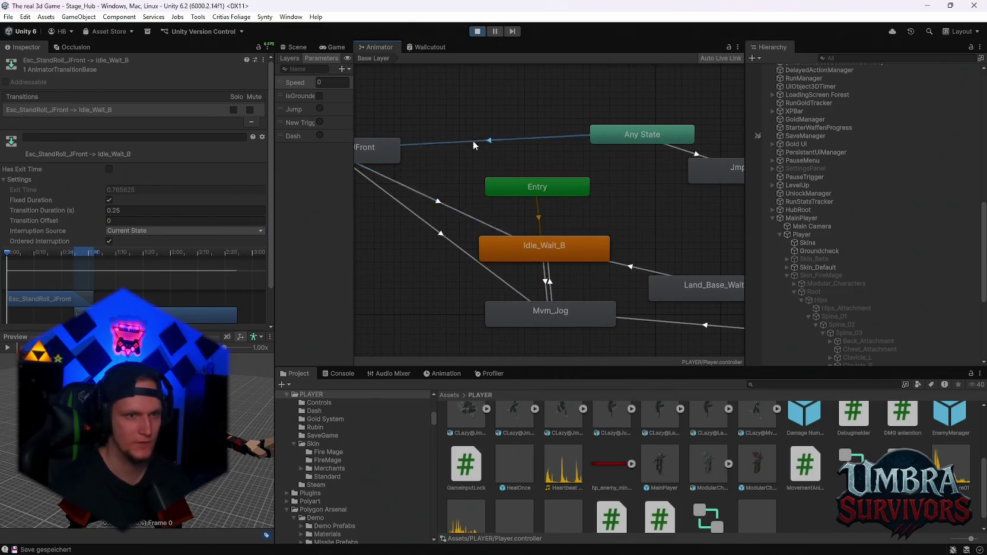
click(403, 143)
click(599, 302)
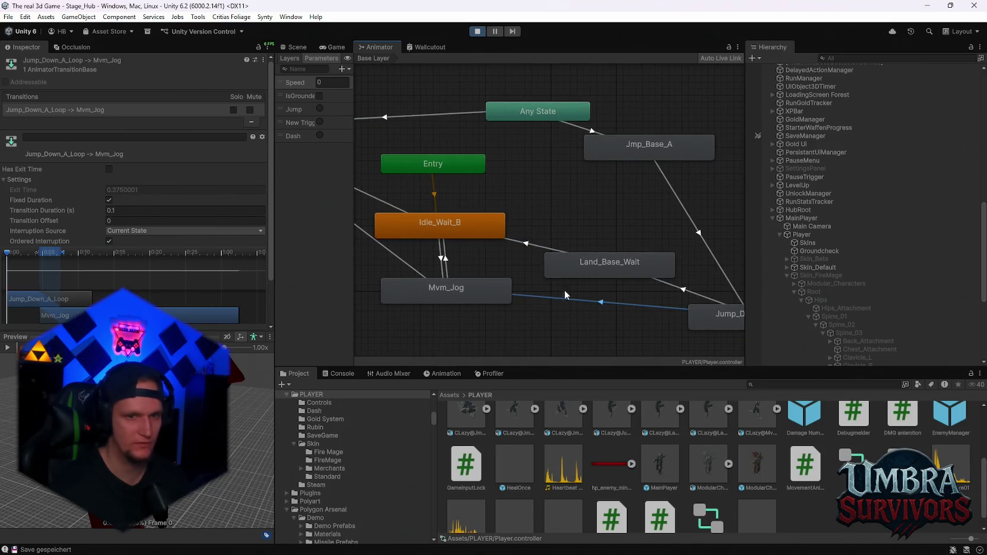
click(337, 47)
click(507, 190)
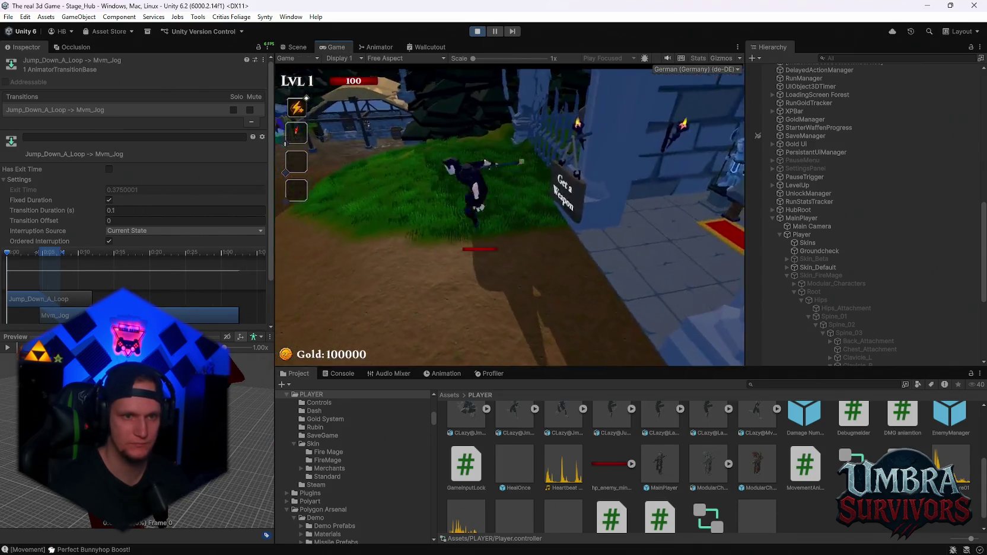
Step: Run and jump through the hub with W and Space, then pause and return to the Animator
key(space)
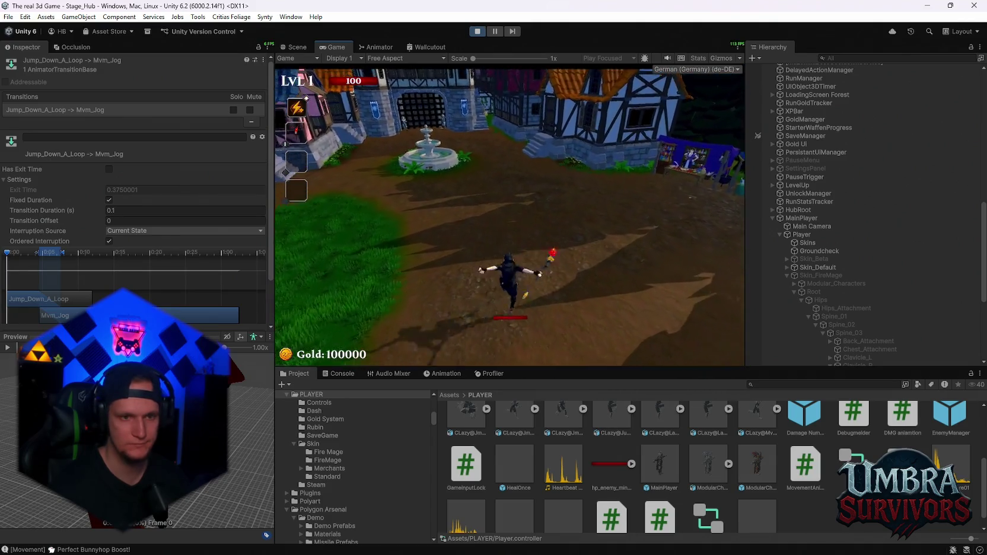
key(w)
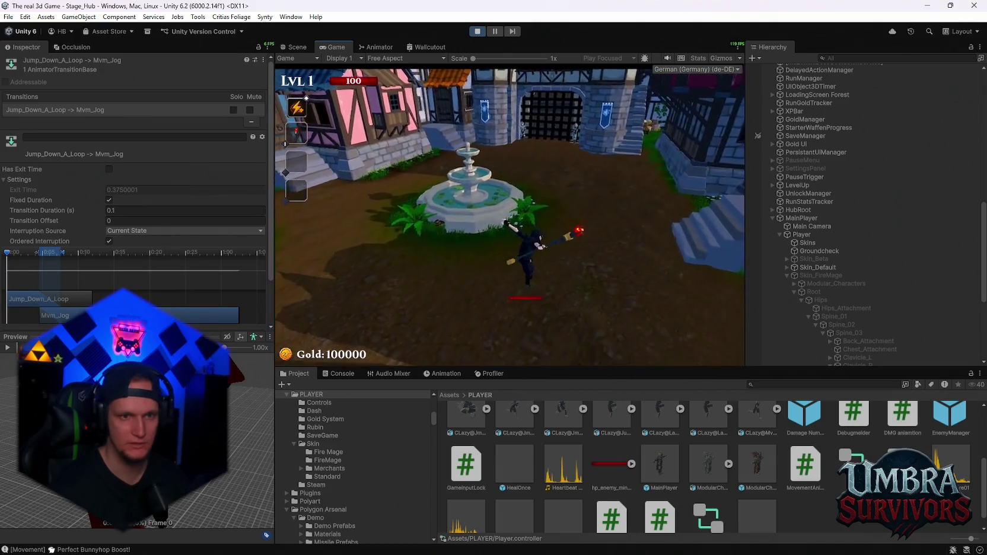
key(space)
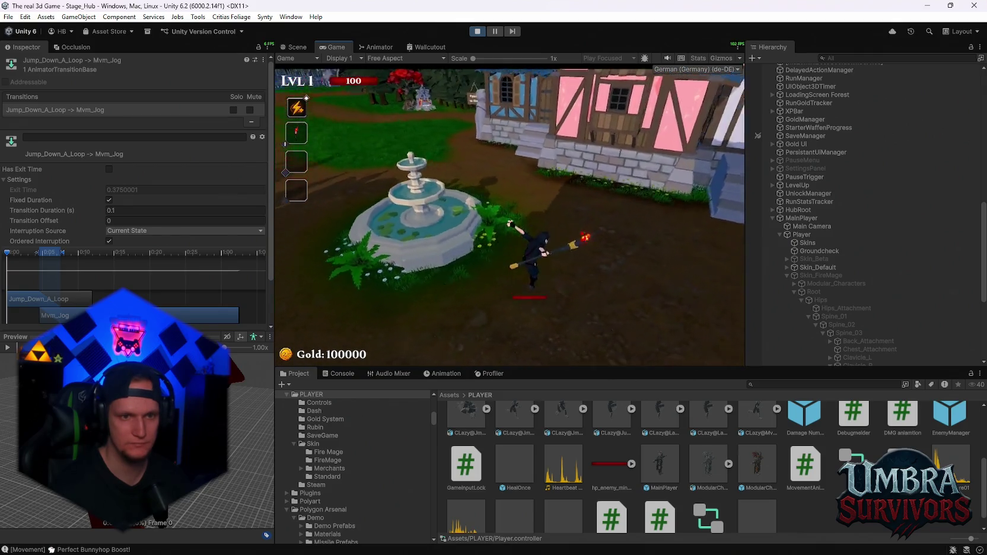
key(space)
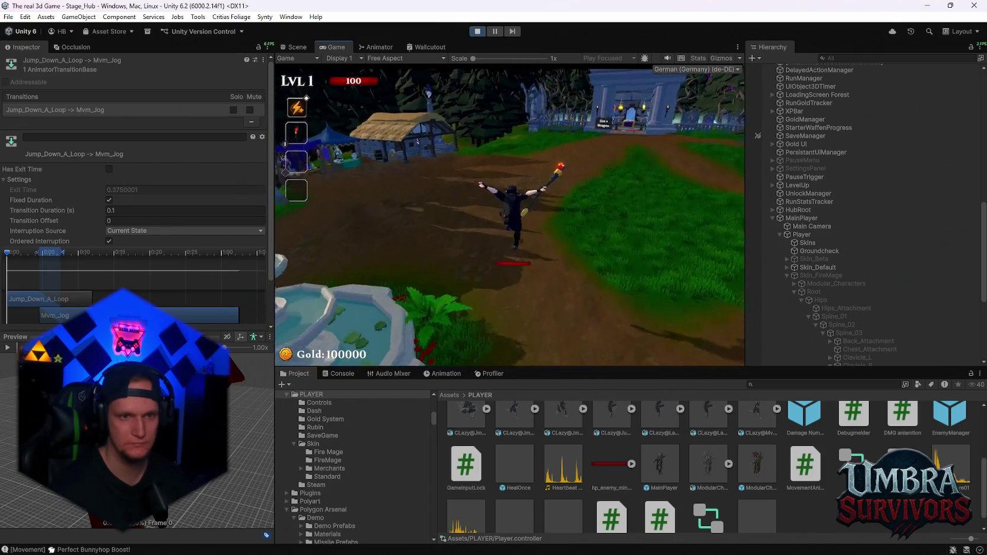
key(w)
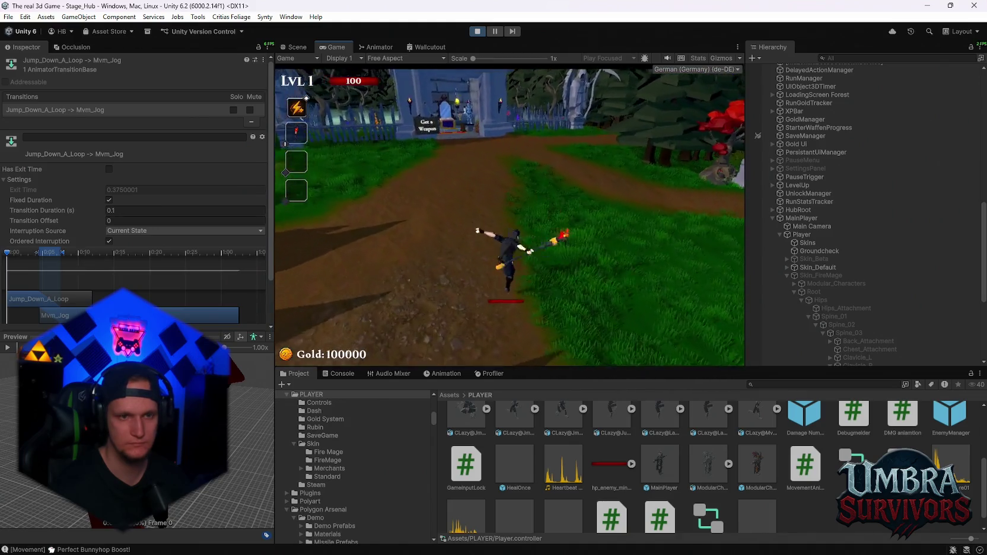
key(w)
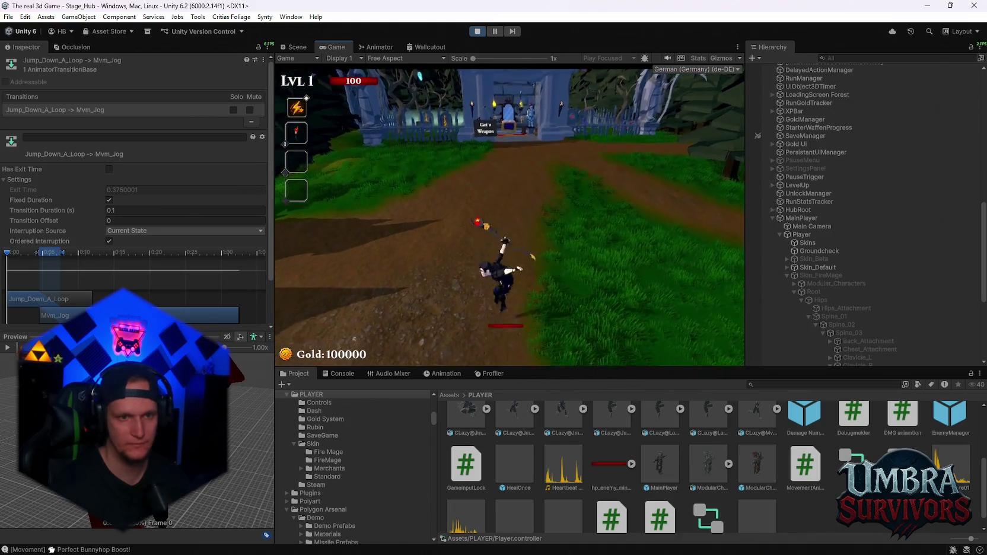
key(w)
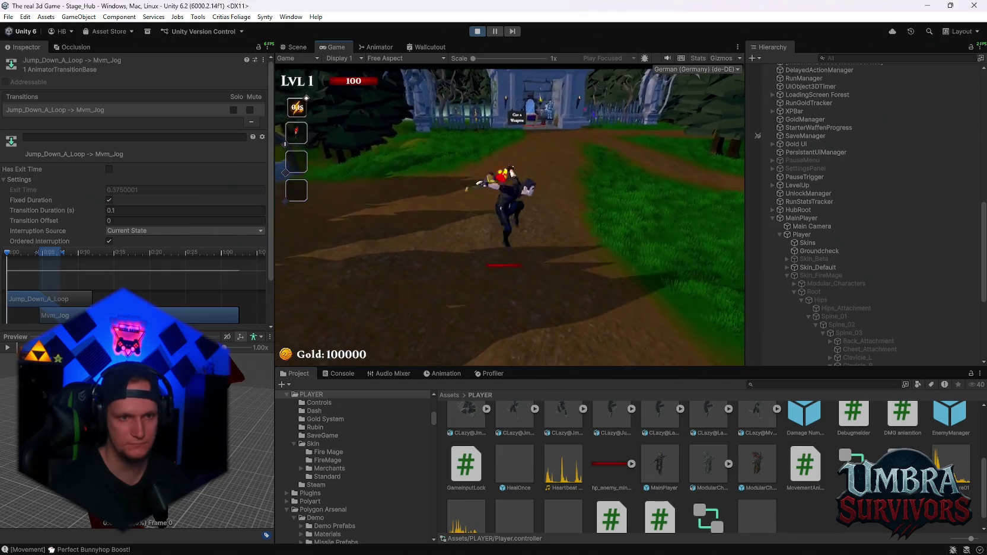
key(w)
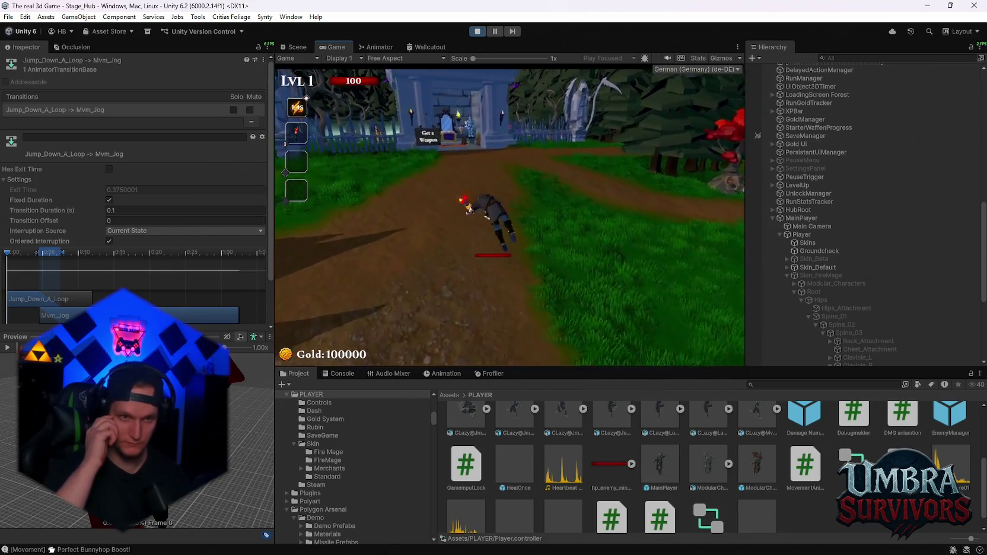
key(w)
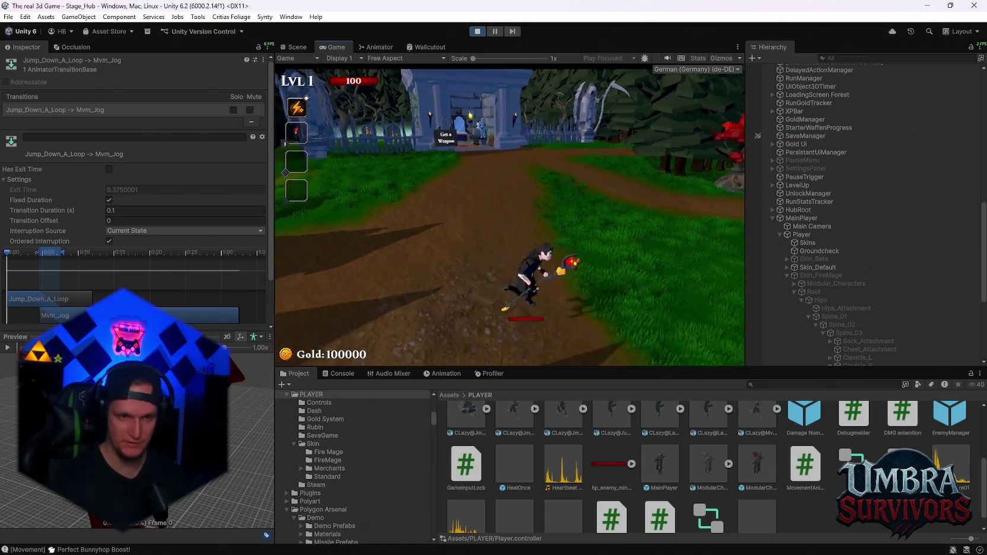
key(w)
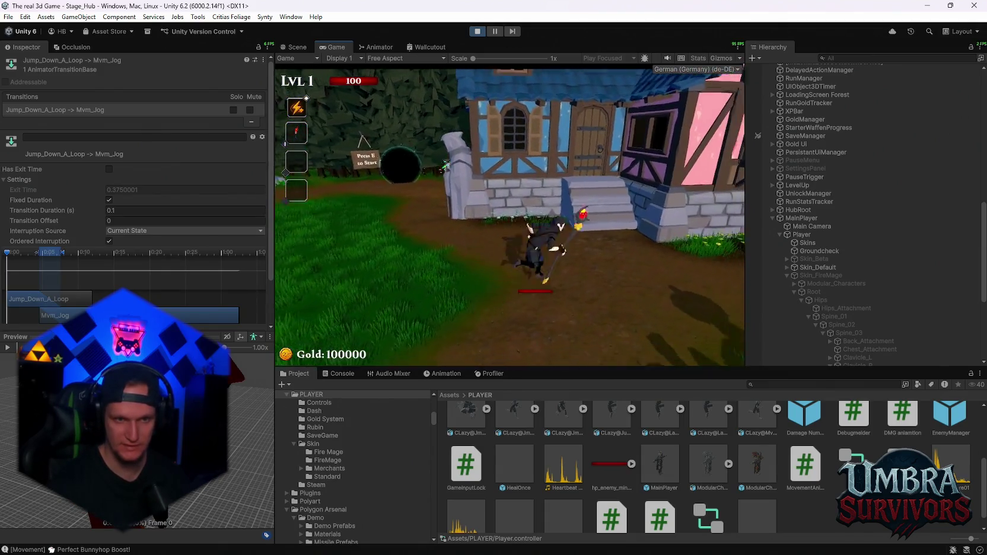
key(Escape)
click(378, 46)
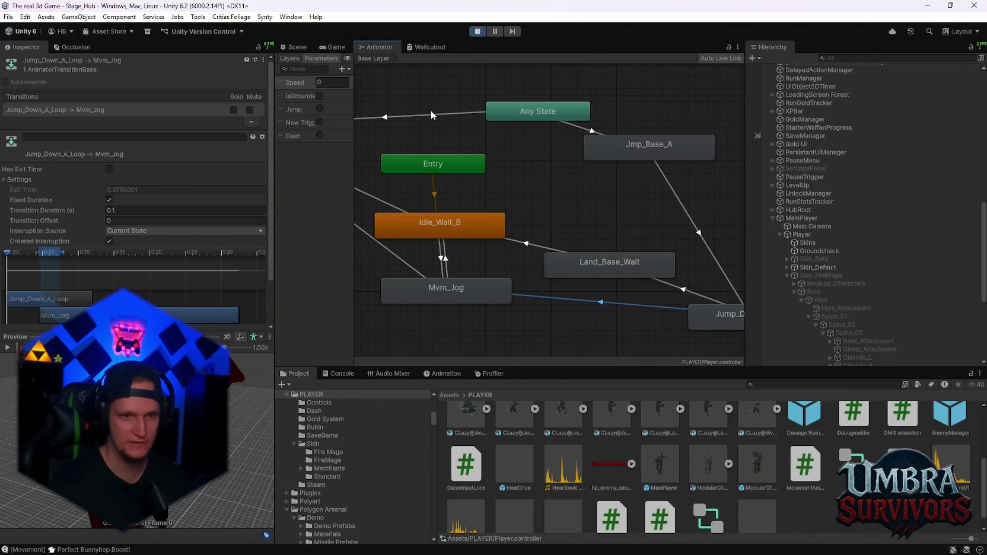
Step: Inspect the Mvm_Jog/Idle_Wait_B transitions and the Idle_Wait_B state's properties
click(441, 262)
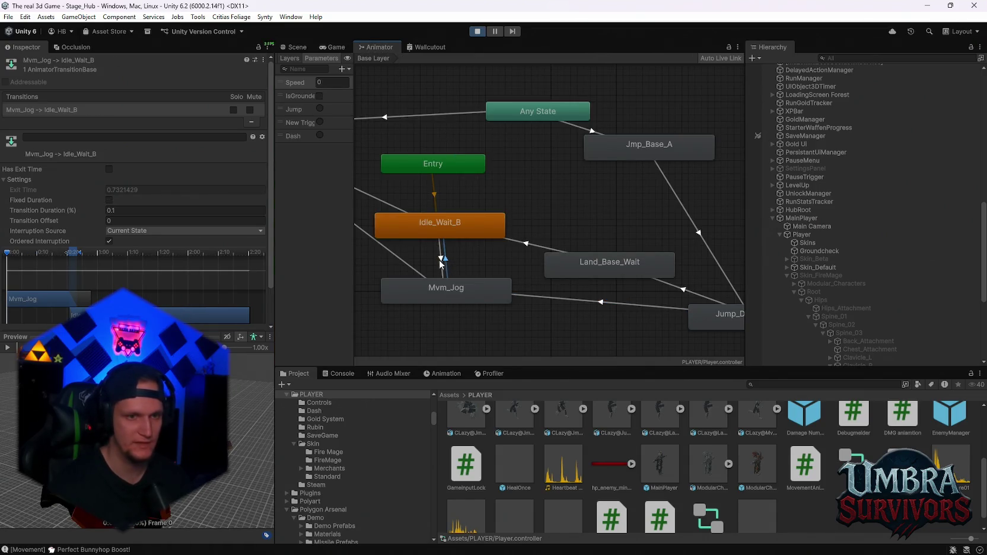
click(441, 264)
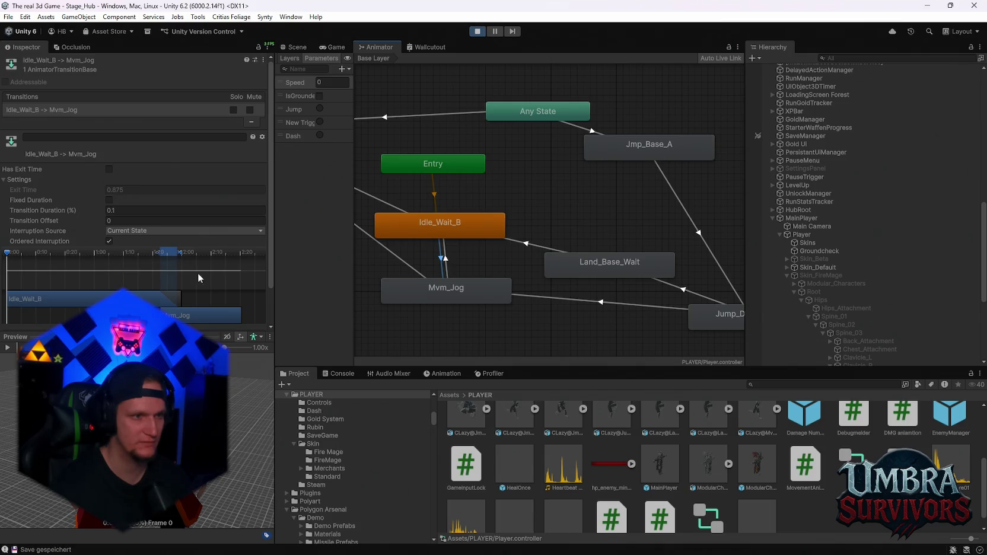
scroll(140, 231, down, 2)
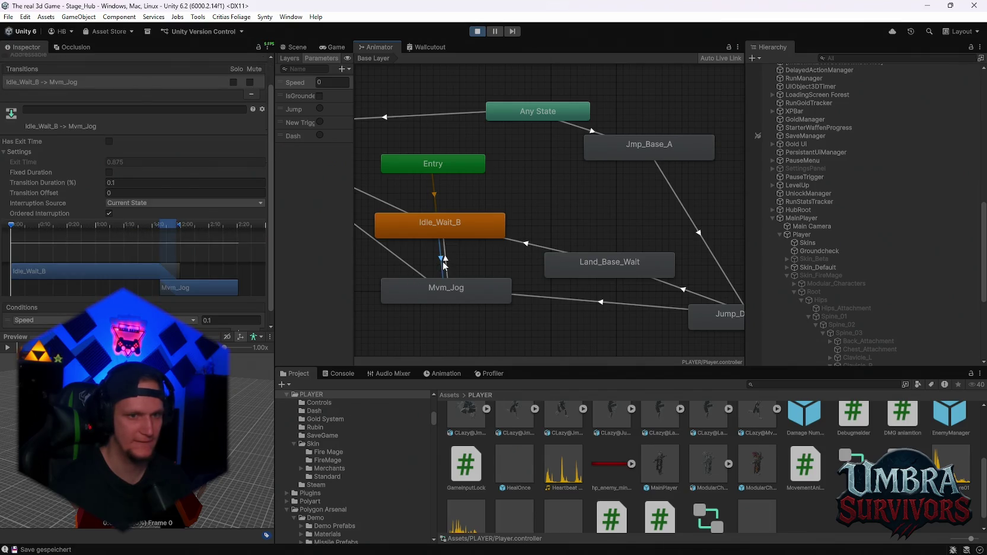
click(441, 235)
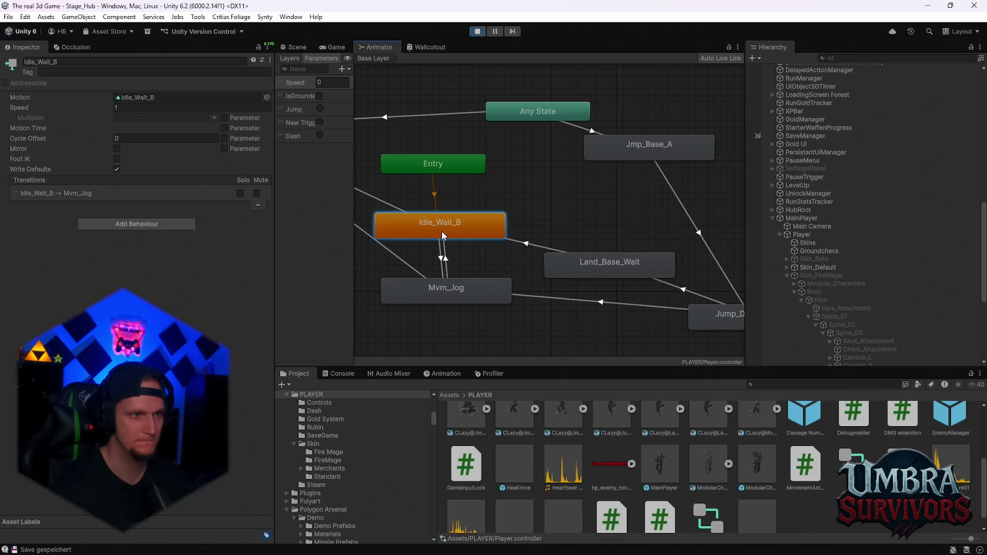
Step: Run through the village in another play-test, then inspect the Any State-to-Esc_StandRoll_JFront transition
click(335, 47)
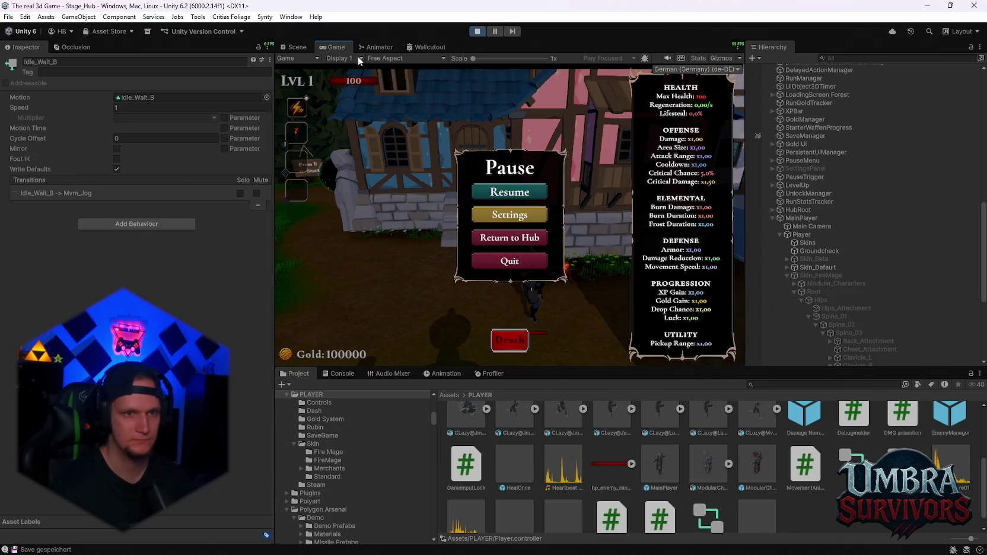
click(504, 194)
key(w)
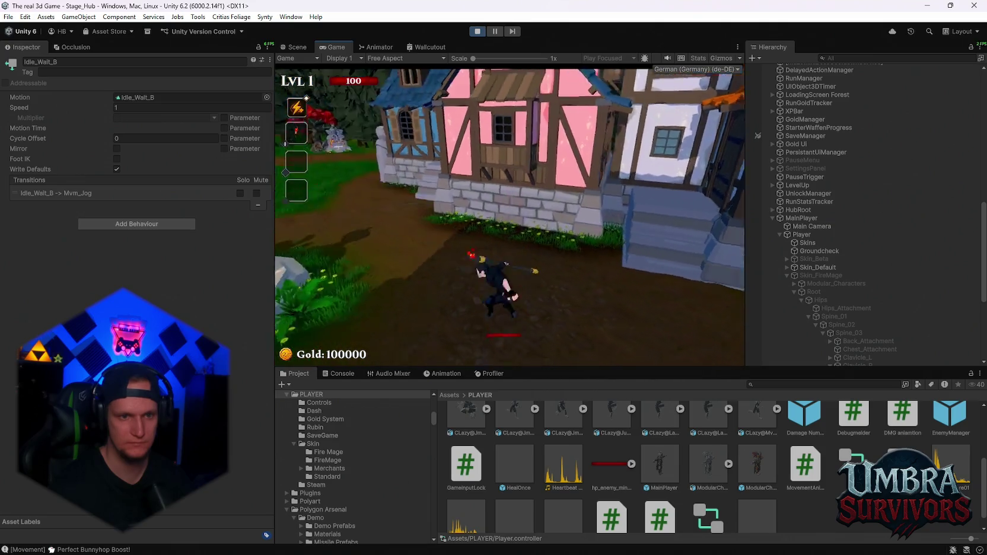
key(w)
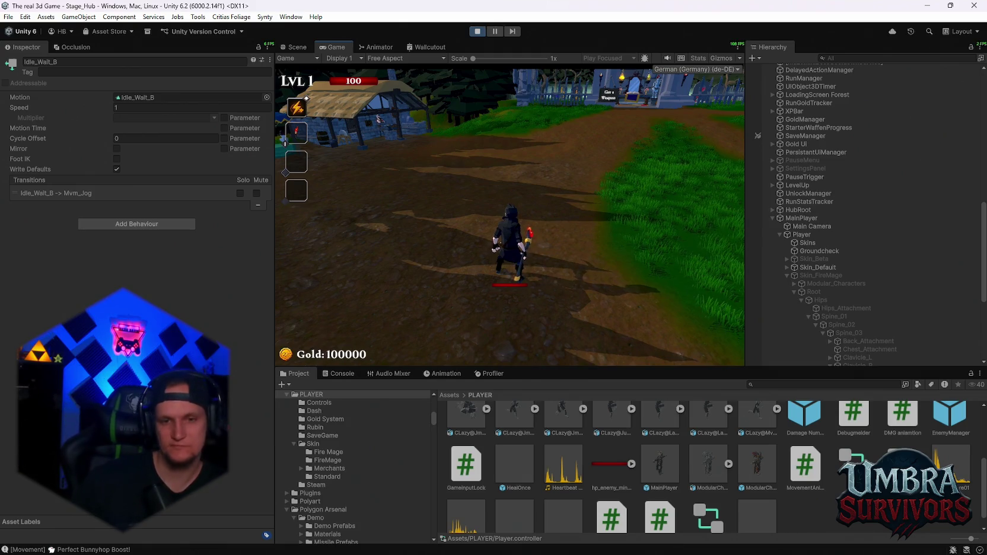
key(Escape)
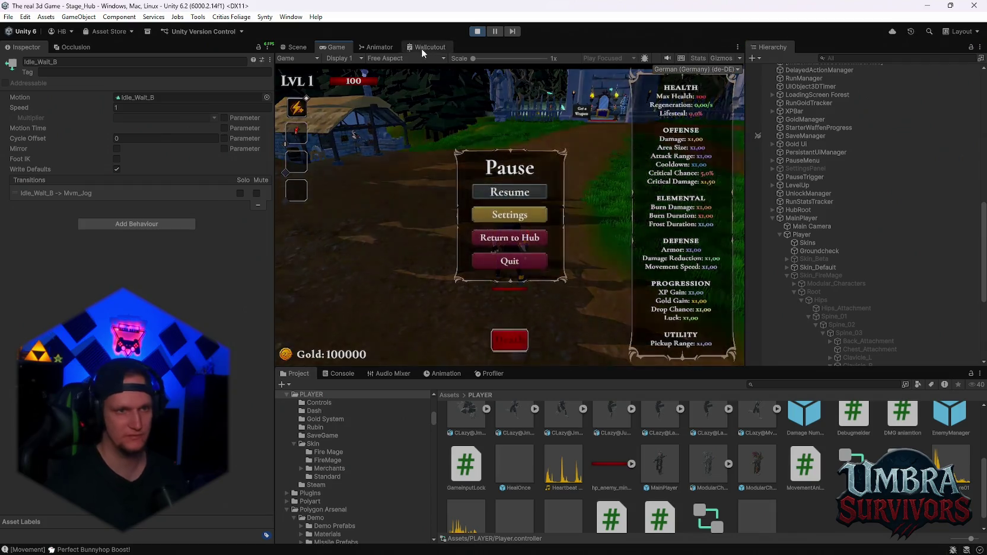
click(380, 48)
click(468, 124)
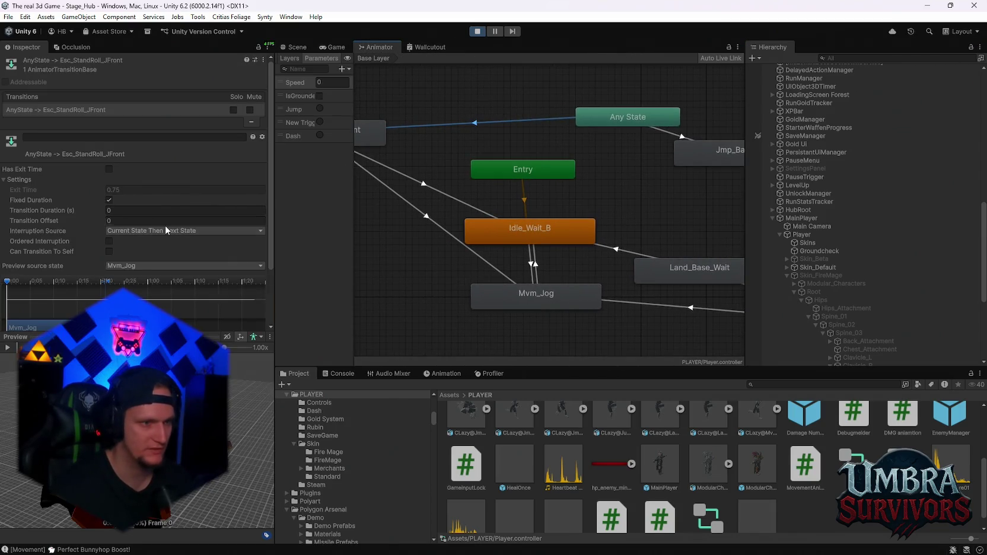
Step: Enable Can Transition To Self on the Esc_StandRoll_JFront transition and briefly play-test it
click(108, 251)
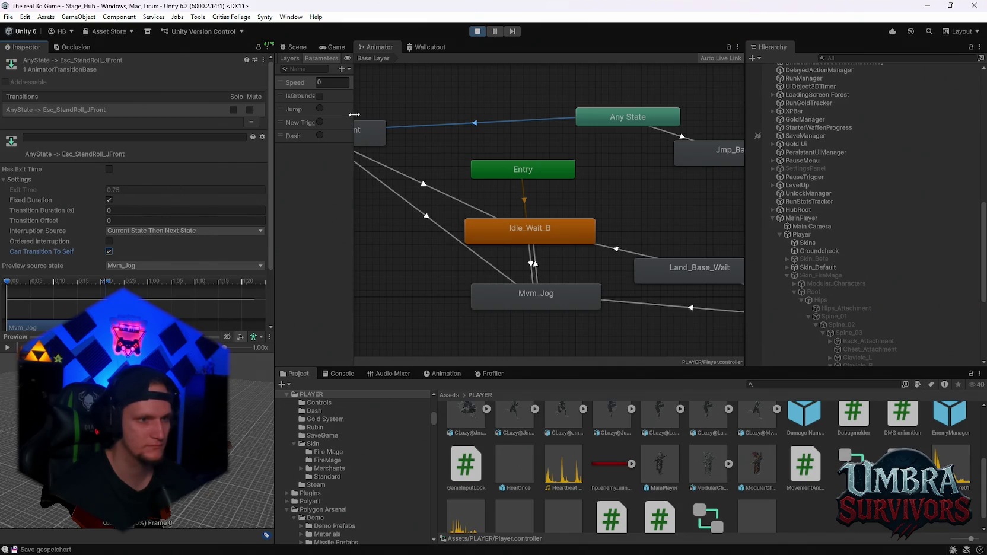
scroll(186, 216, down, 3)
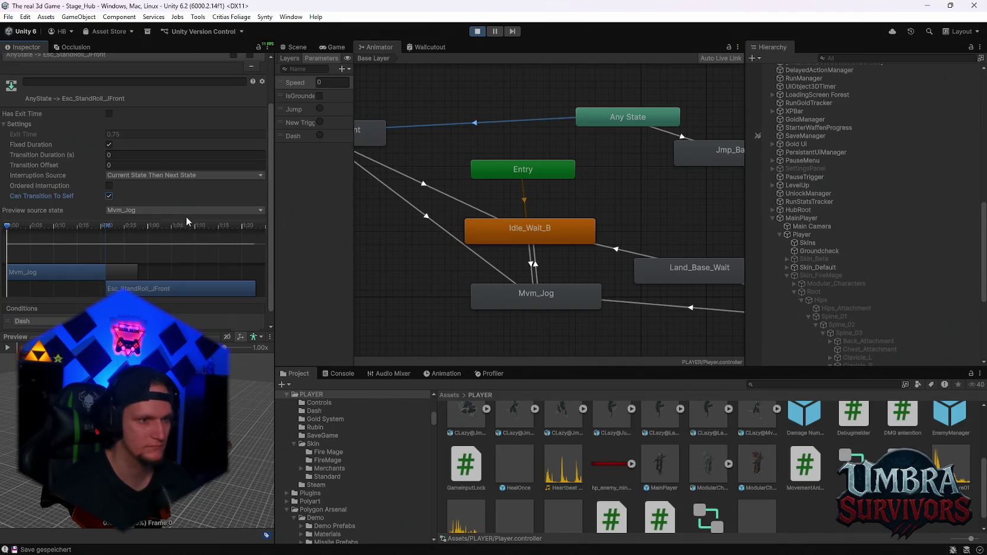
click(326, 46)
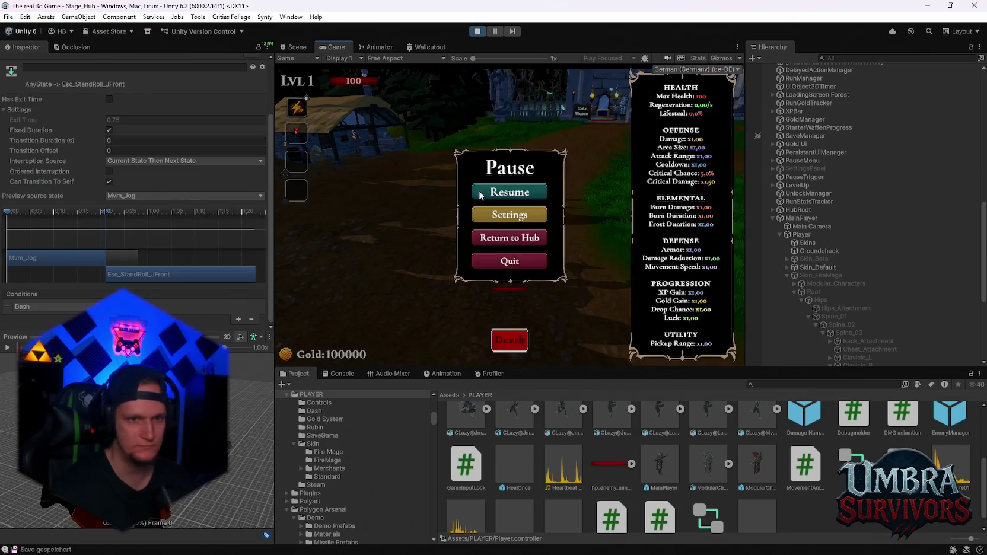
click(480, 195)
key(Escape)
click(376, 47)
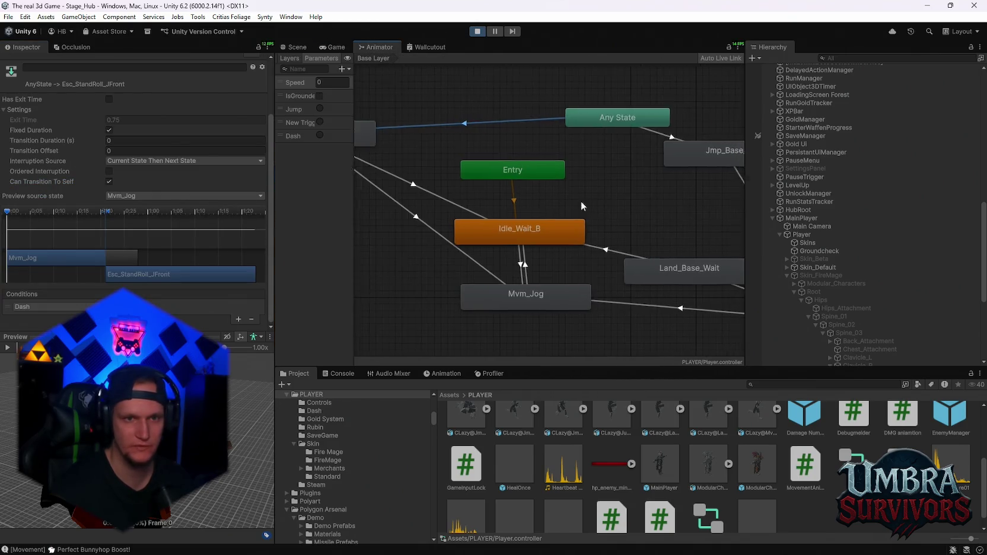
Step: Set Any State-to-Jmp_Base_A interruption source to Current State Then Next State, then resume and jump
click(560, 139)
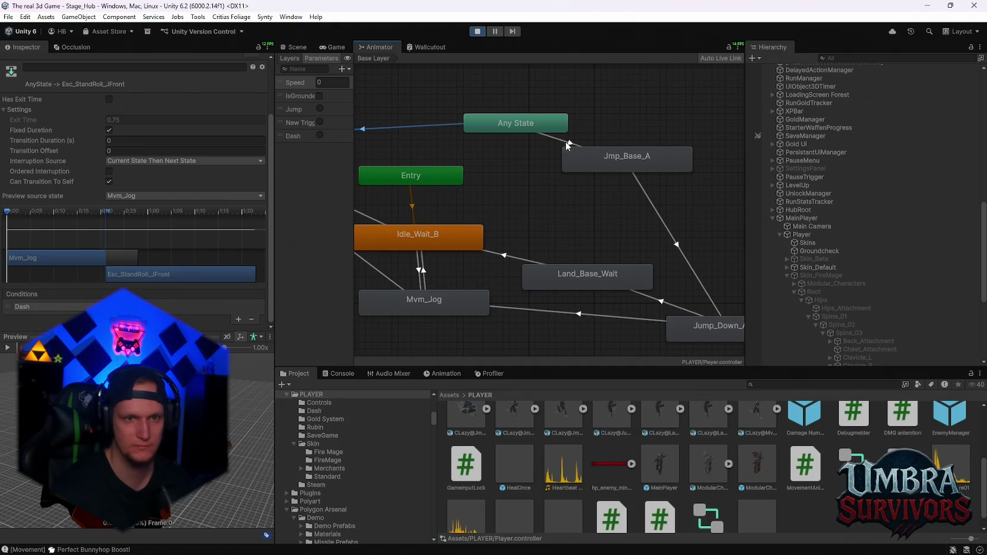
click(127, 162)
click(159, 208)
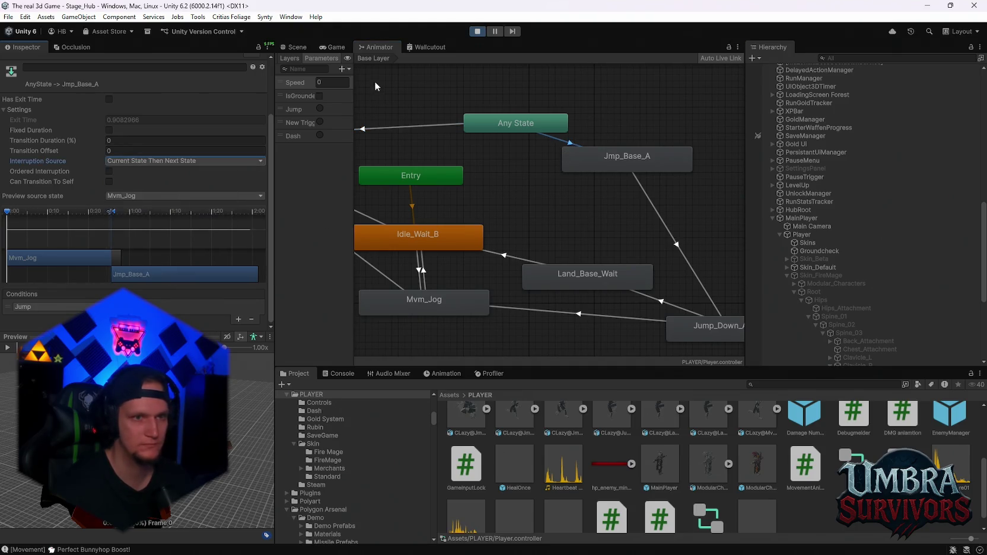
click(332, 47)
key(Escape)
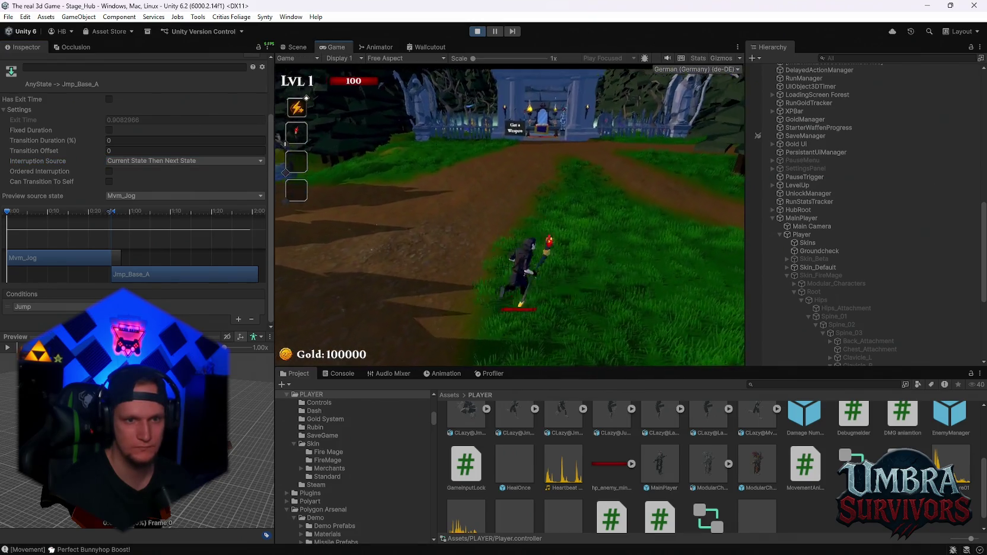
key(space)
Step: Run past the fountain toward the gate, then pause and return to the Animator
key(w)
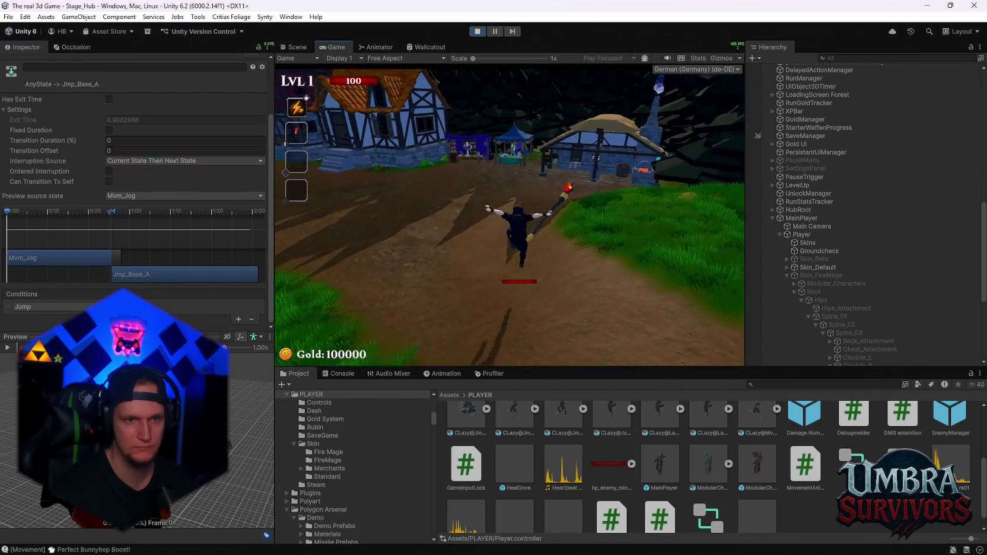
key(w)
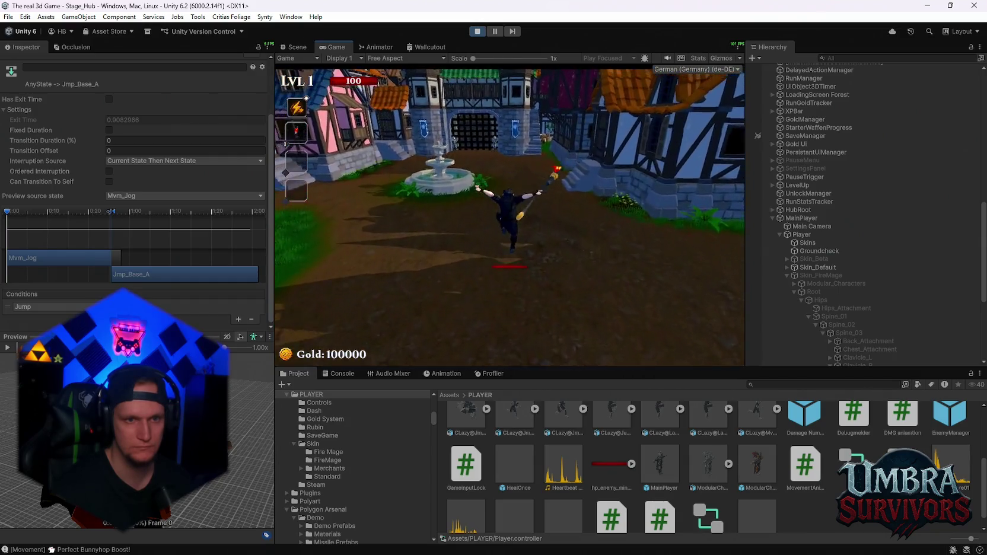
key(w)
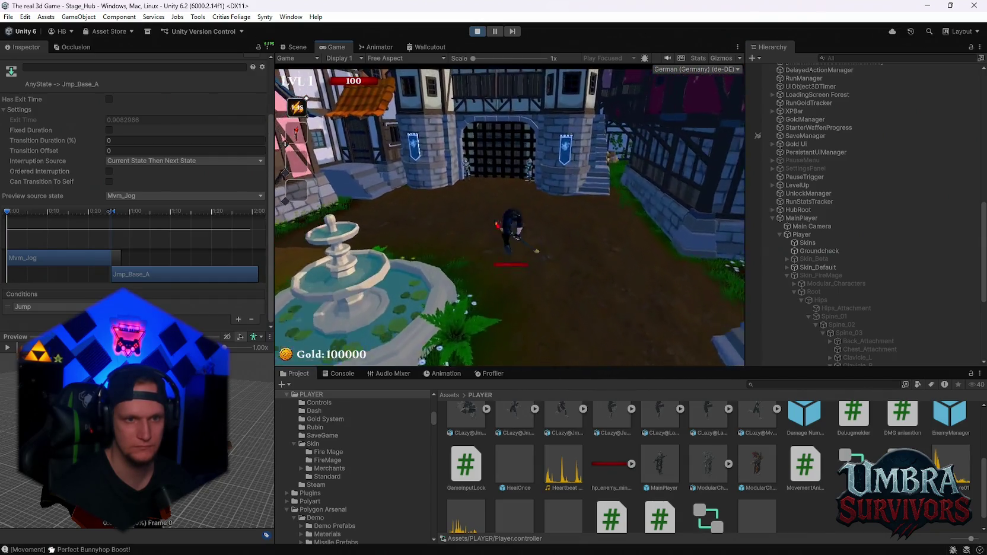
key(w)
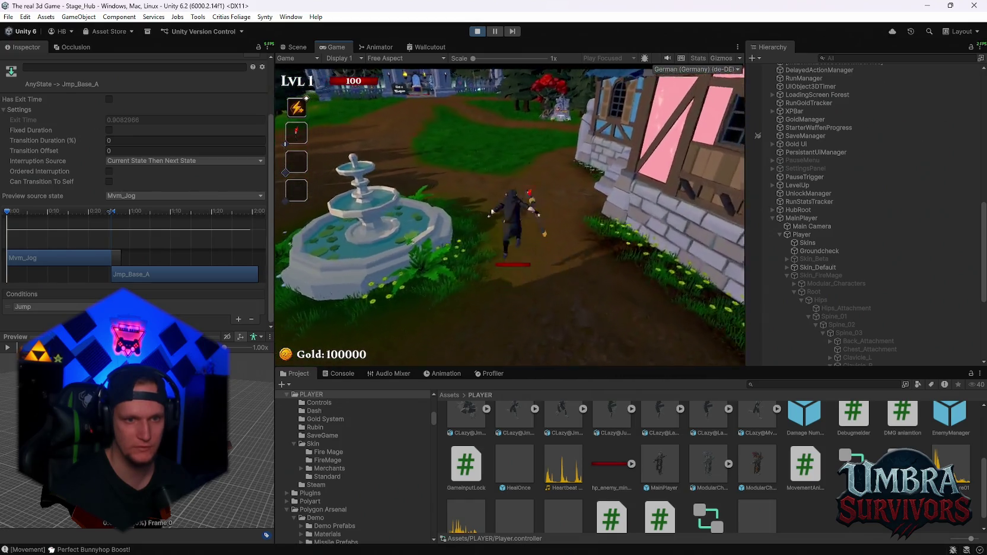
key(w)
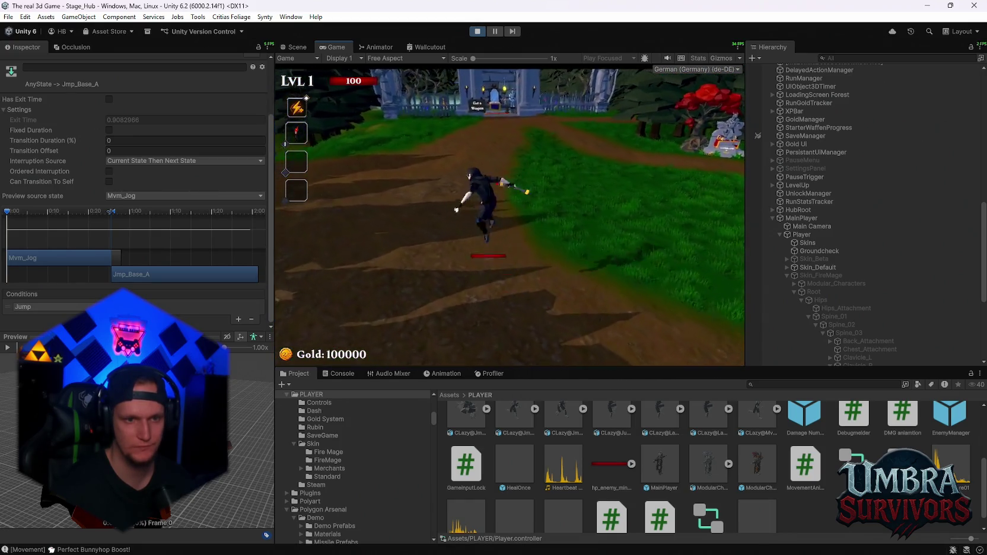
key(w)
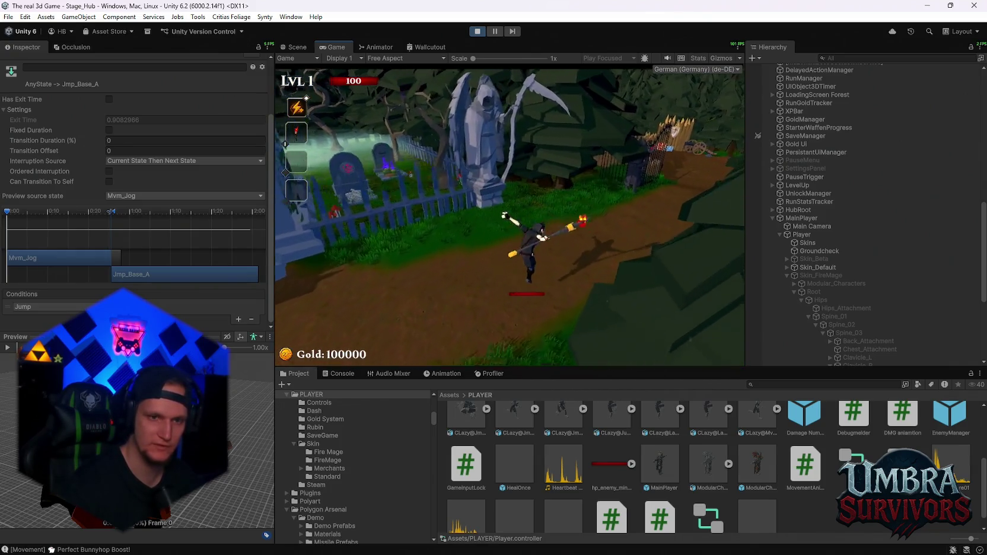
key(Escape)
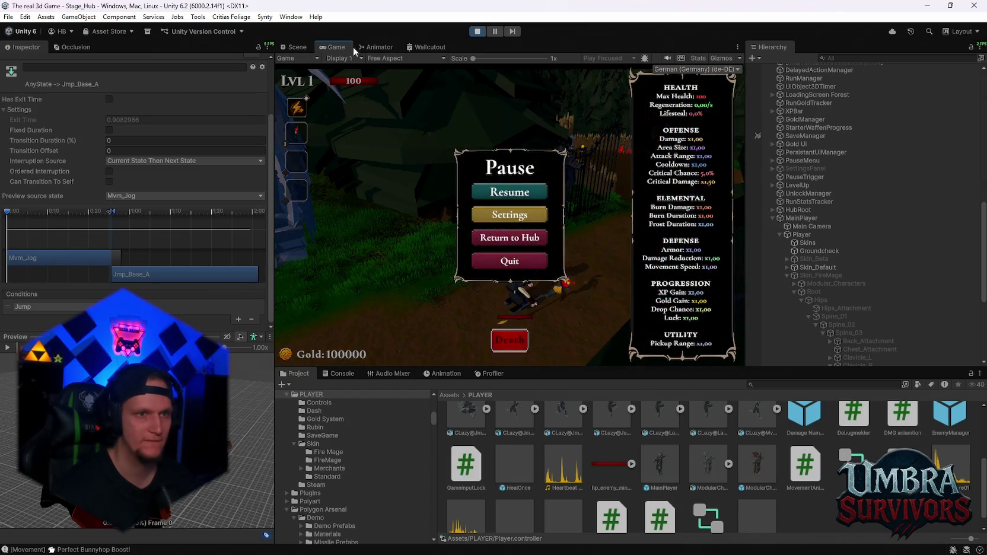
click(371, 47)
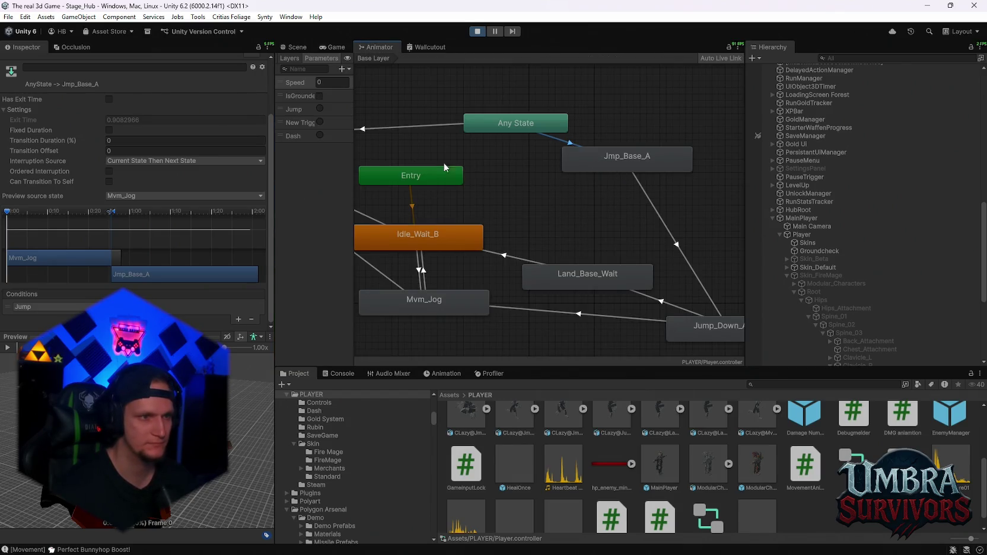
Step: Enable Can Transition To Self on Any State-to-Jmp_Base_A, play-test briefly, and pause again
click(108, 181)
click(333, 47)
click(532, 188)
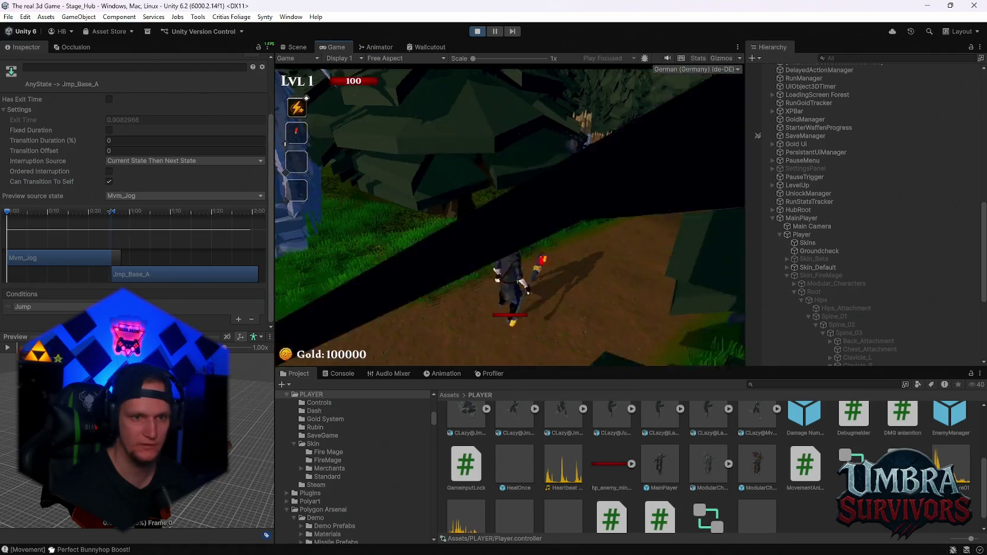
key(w)
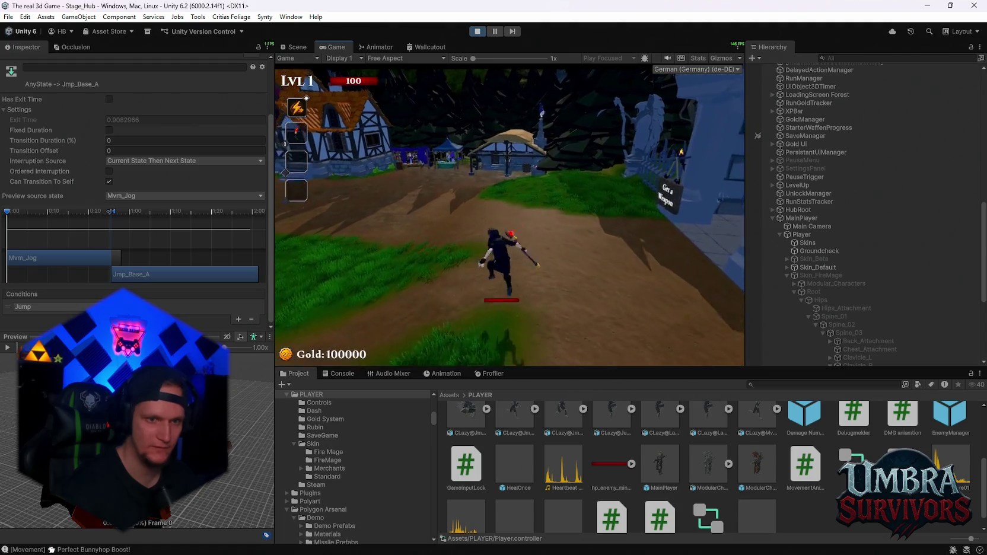
key(Escape)
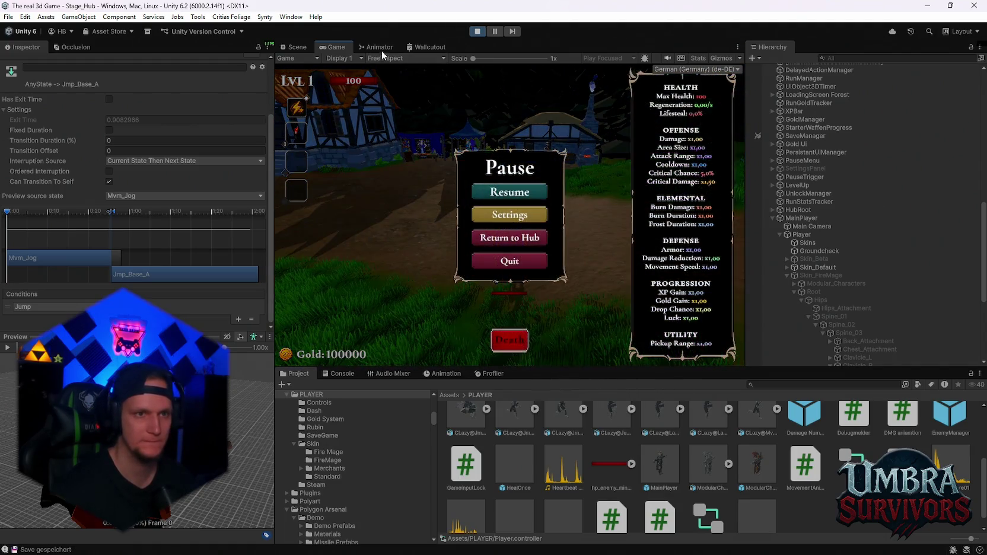
click(380, 47)
Step: Toggle ordered interruption on Jmp_Base_A-to-Jump_Down_A_Loop, then inspect the Idle_Wait_B state and its transition
click(647, 194)
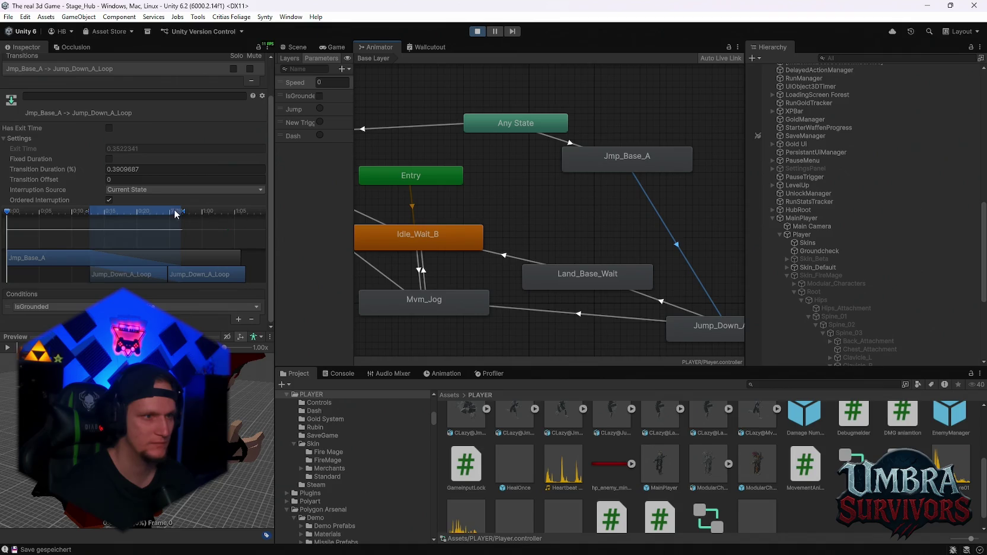
click(109, 201)
click(327, 57)
click(109, 204)
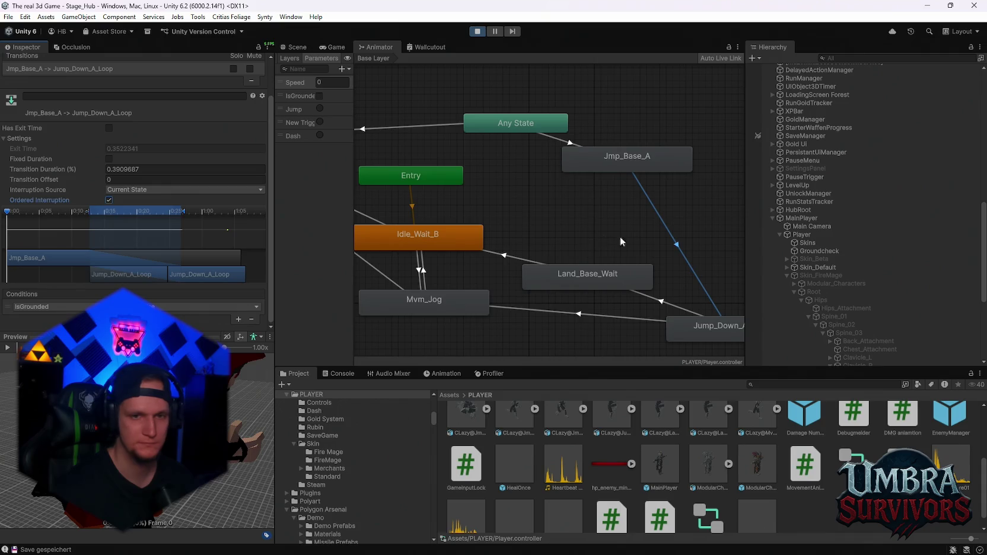
click(426, 243)
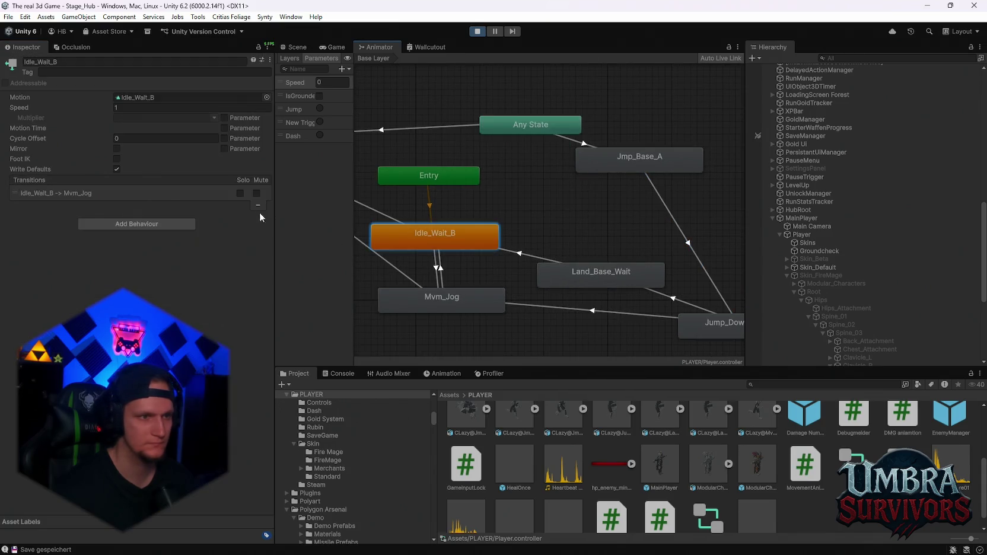
click(438, 266)
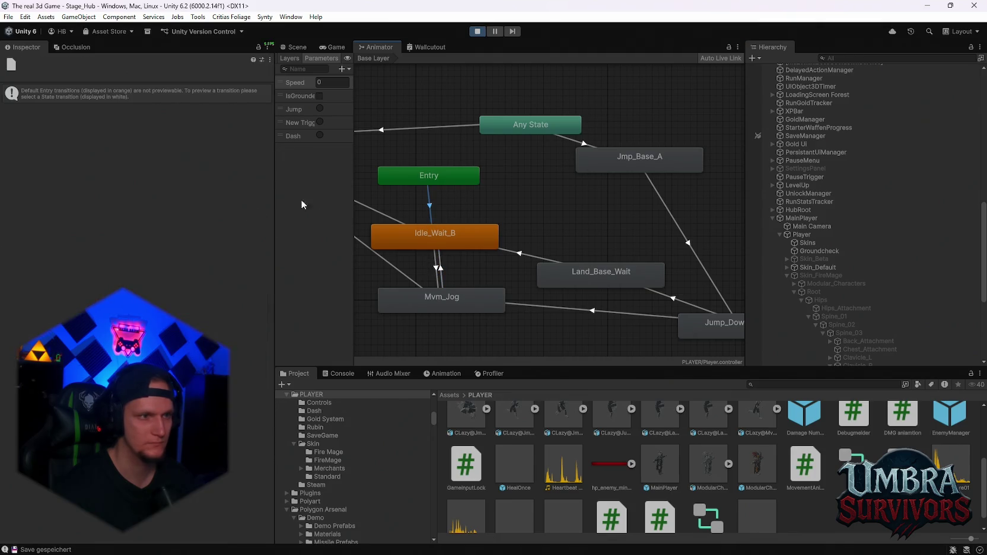
click(374, 244)
Step: Open the Idle_Wait_B clip's import settings and scroll to its Humanoid mask
double_click(431, 242)
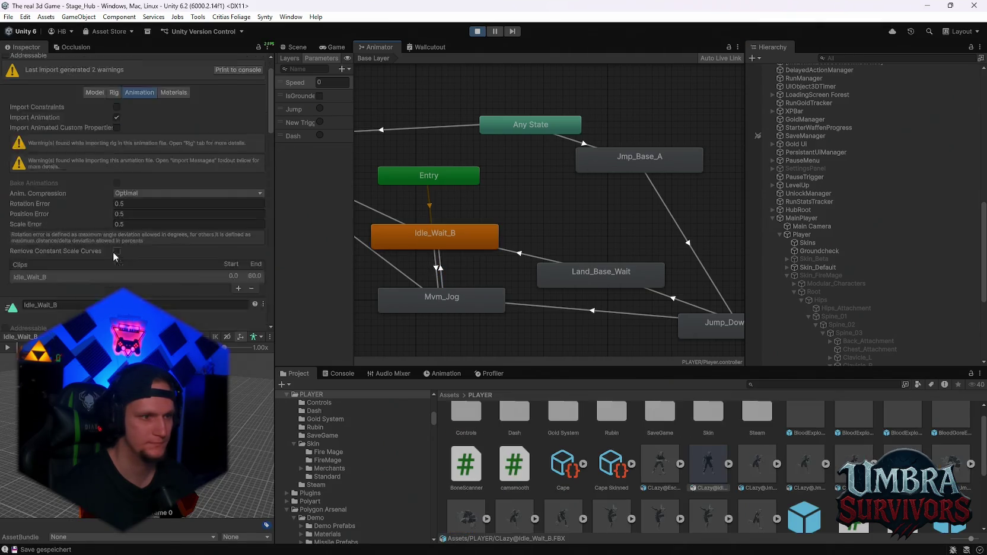
scroll(138, 247, down, 5)
scroll(141, 248, down, 4)
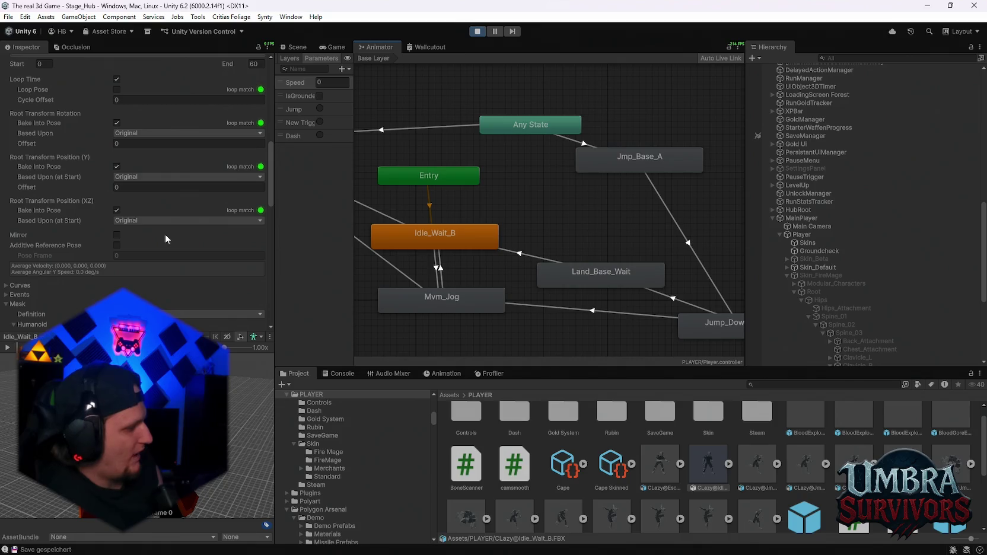
scroll(87, 226, down, 6)
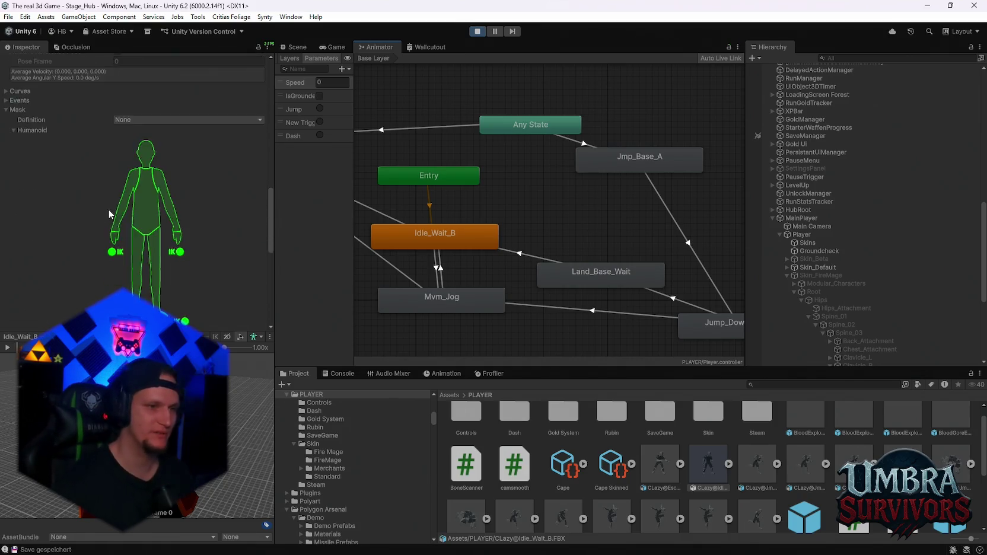
scroll(166, 207, up, 5)
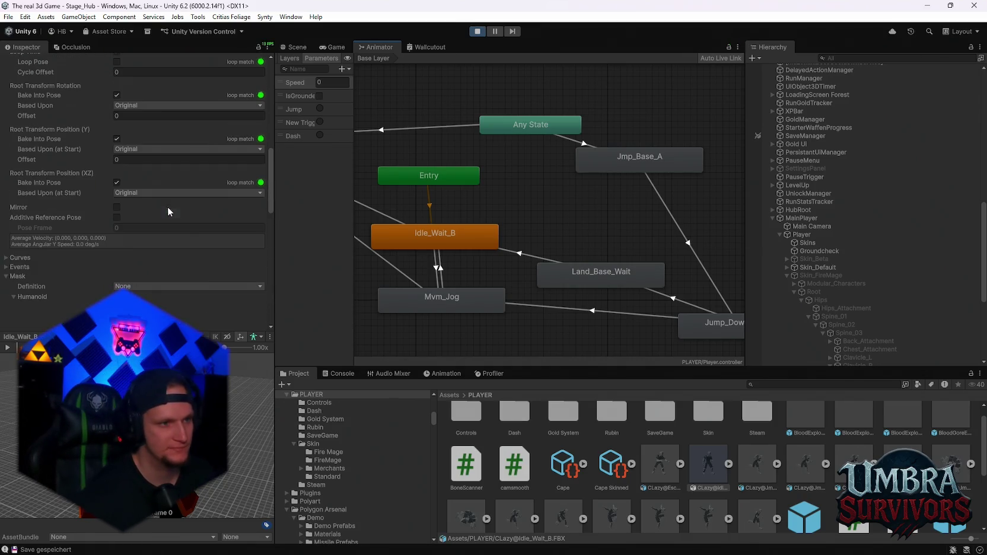
scroll(175, 216, down, 6)
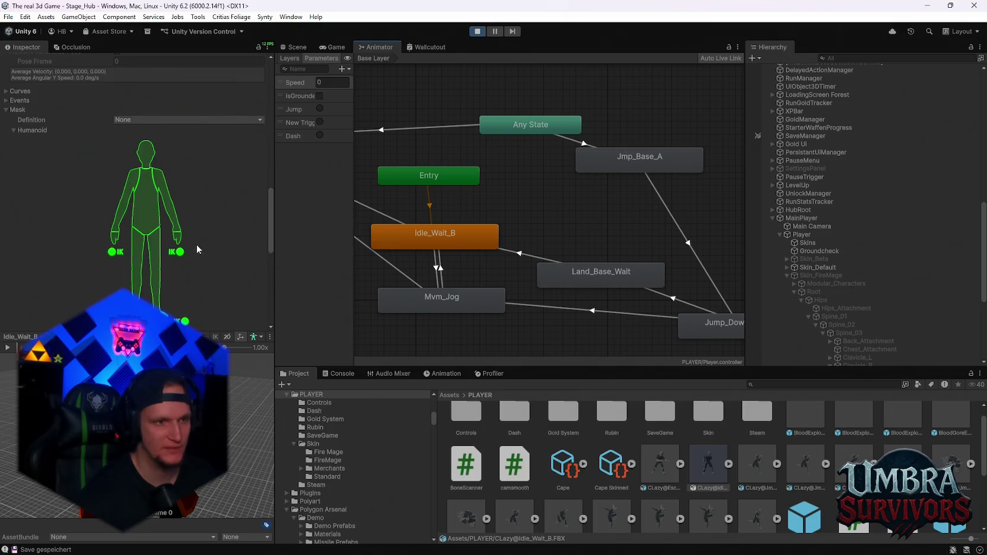
scroll(224, 251, up, 1)
scroll(539, 185, down, 3)
scroll(609, 176, up, 3)
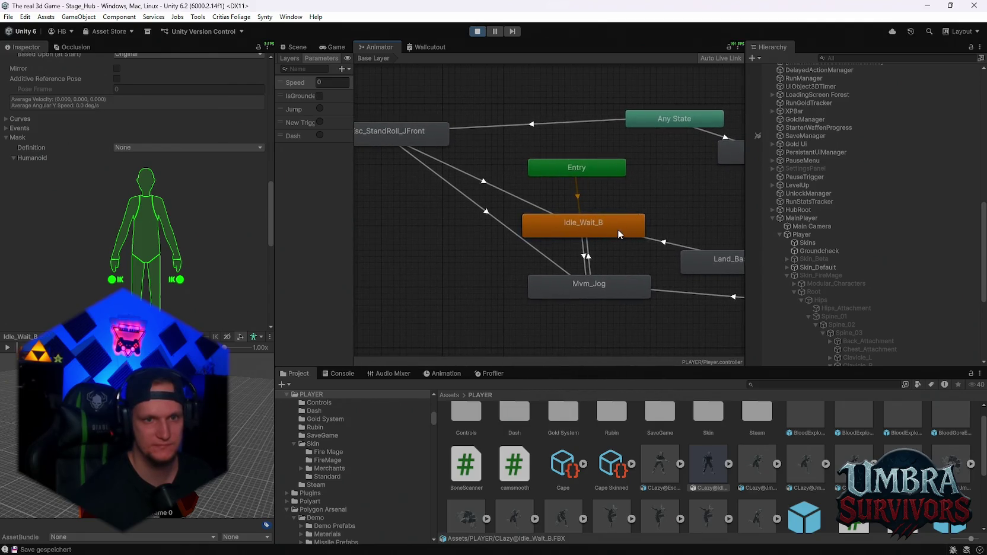
Step: Open the Idle_Wait_B import settings and disable the right and left hands in the Humanoid mask
click(618, 229)
double_click(569, 236)
scroll(186, 260, down, 10)
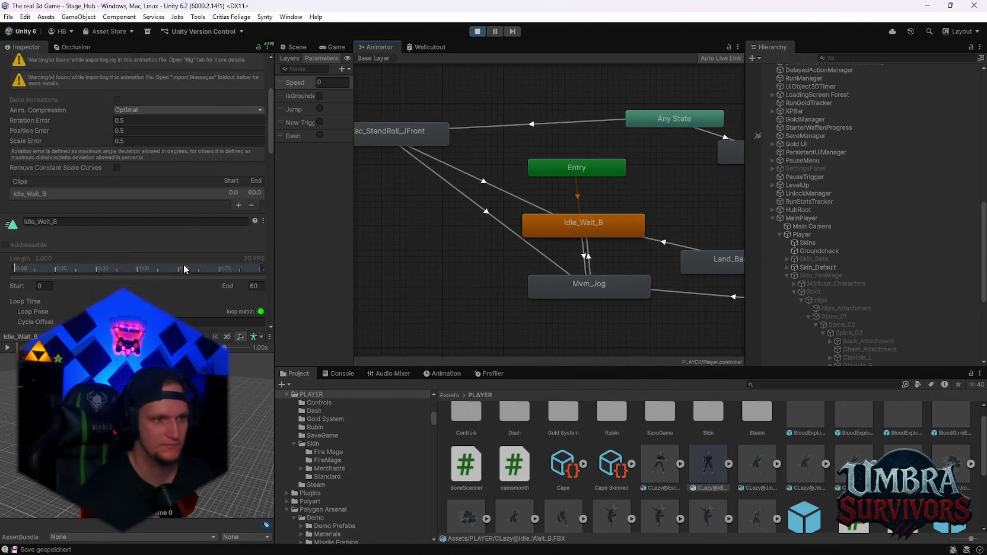
click(176, 237)
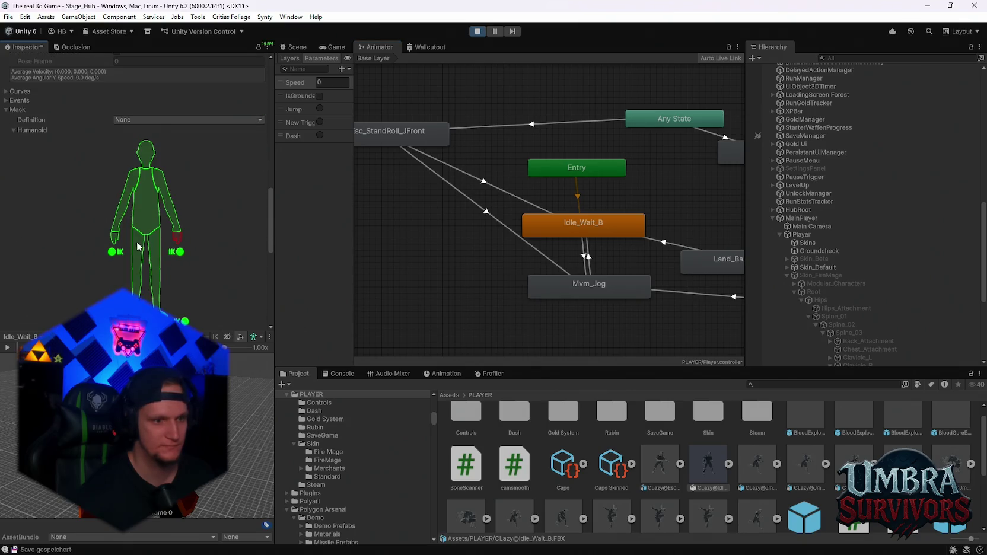
click(110, 240)
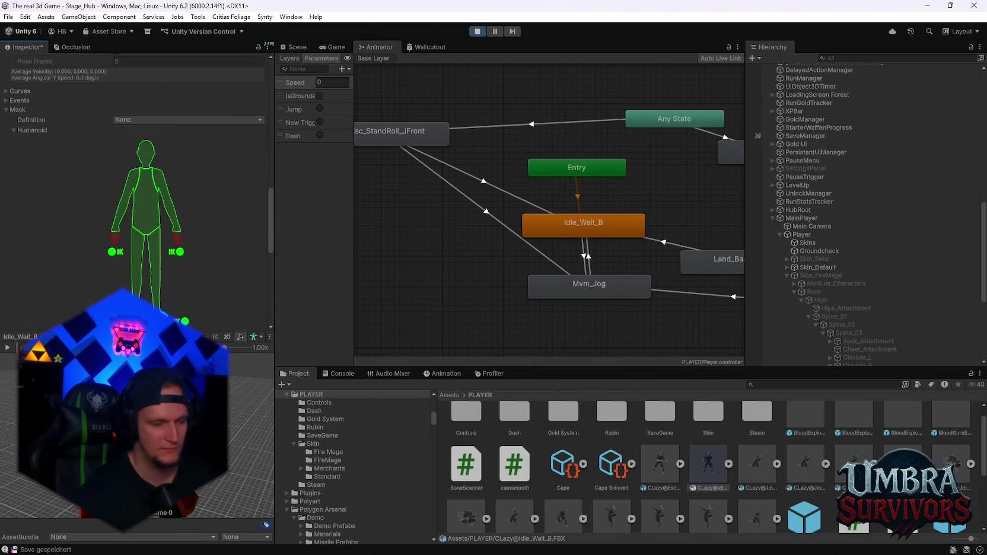
scroll(190, 262, down, 3)
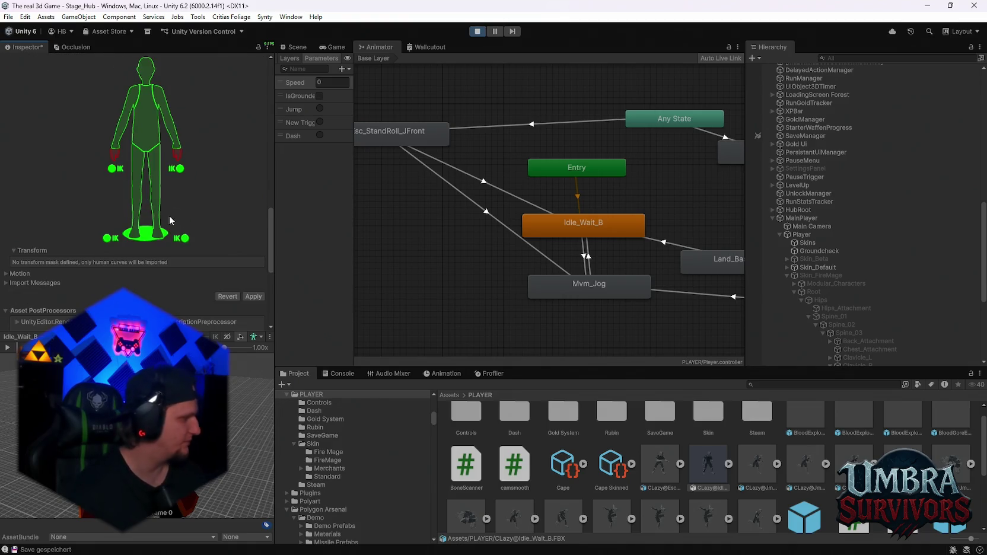
Step: Re-check the hand and right-arm mask parts, leave both hands disabled, and apply the reimport
click(115, 153)
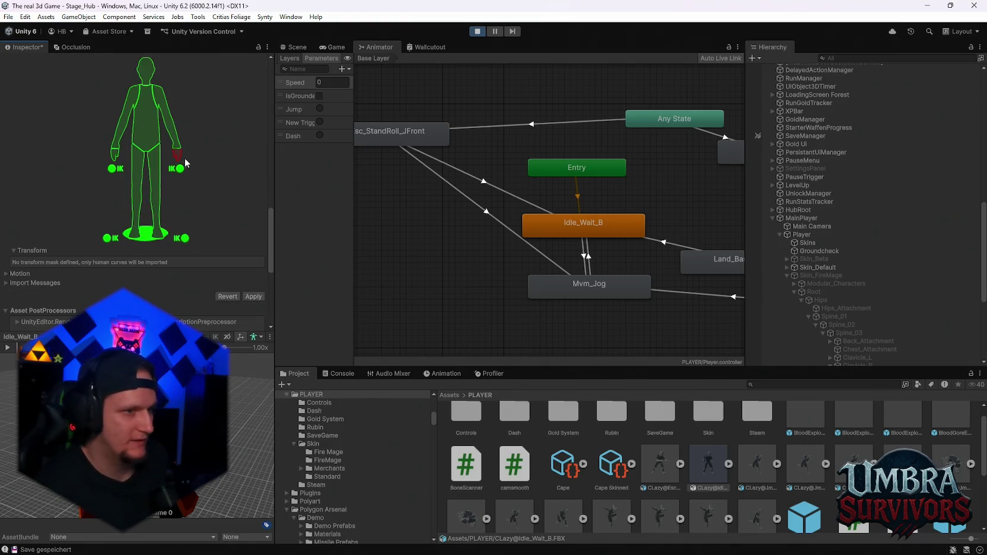
click(178, 155)
click(174, 142)
click(174, 142)
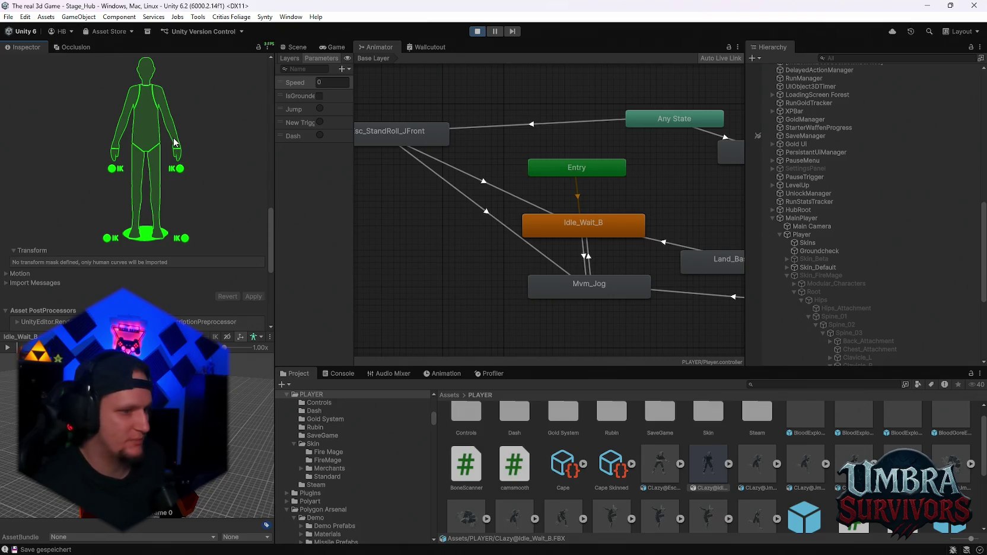
click(174, 143)
click(174, 143)
click(174, 143)
click(174, 143)
click(178, 159)
click(112, 158)
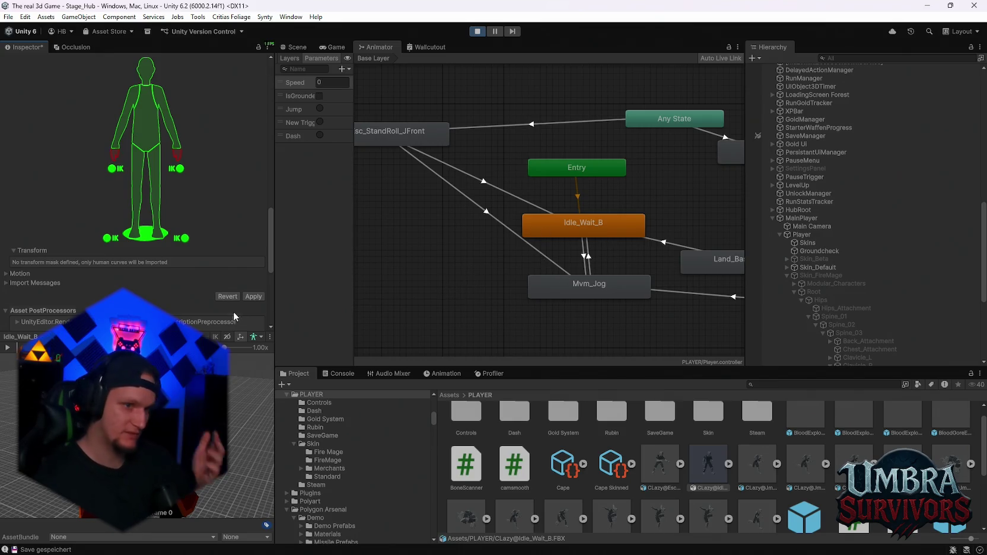
click(252, 297)
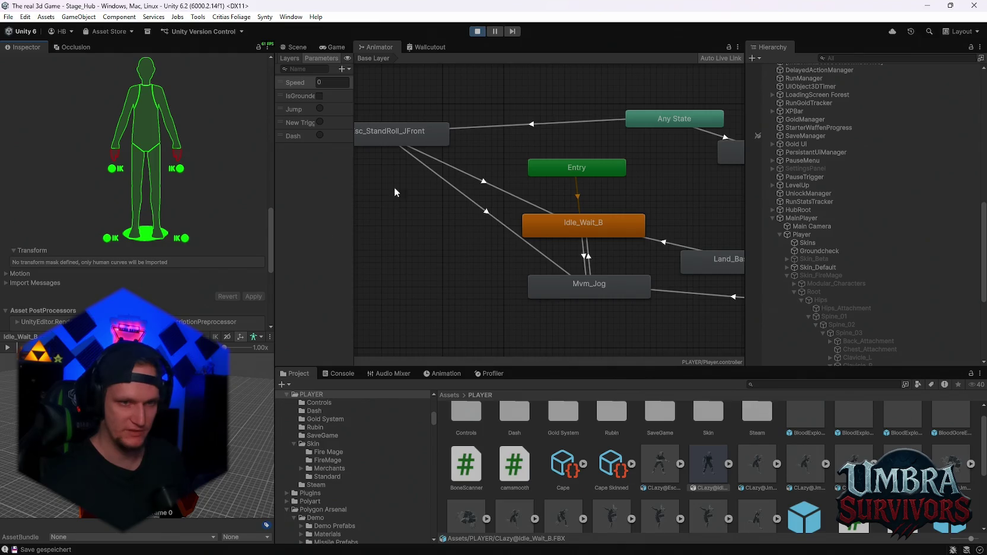
click(403, 140)
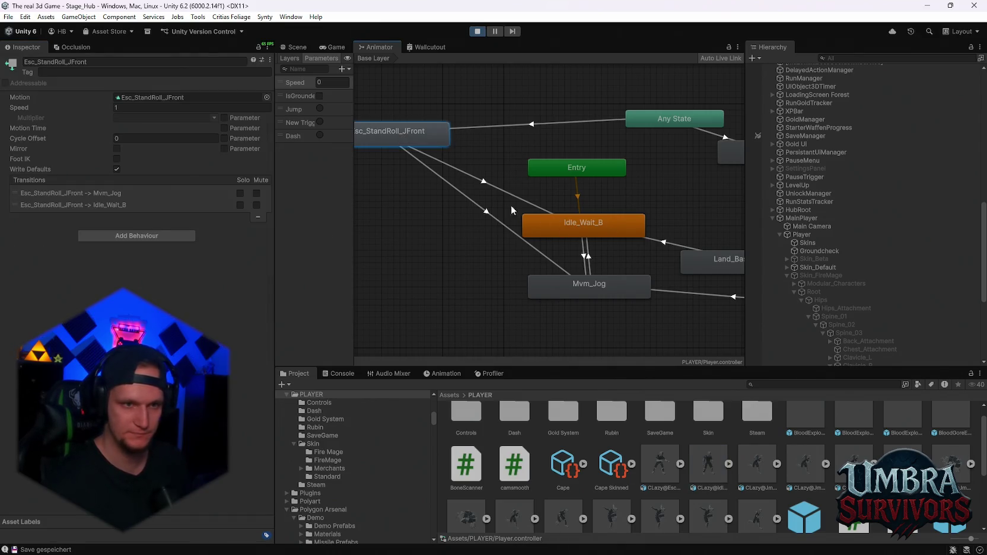
Step: Open the Mvm_Jog clip's import settings, disable the hands in its Humanoid mask, and apply
click(601, 220)
click(591, 287)
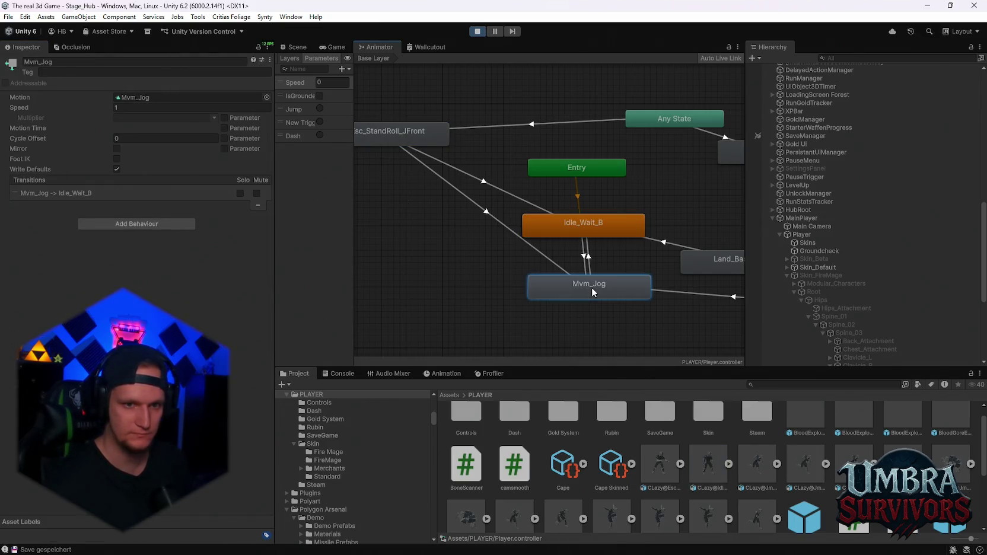
double_click(557, 294)
scroll(174, 256, down, 10)
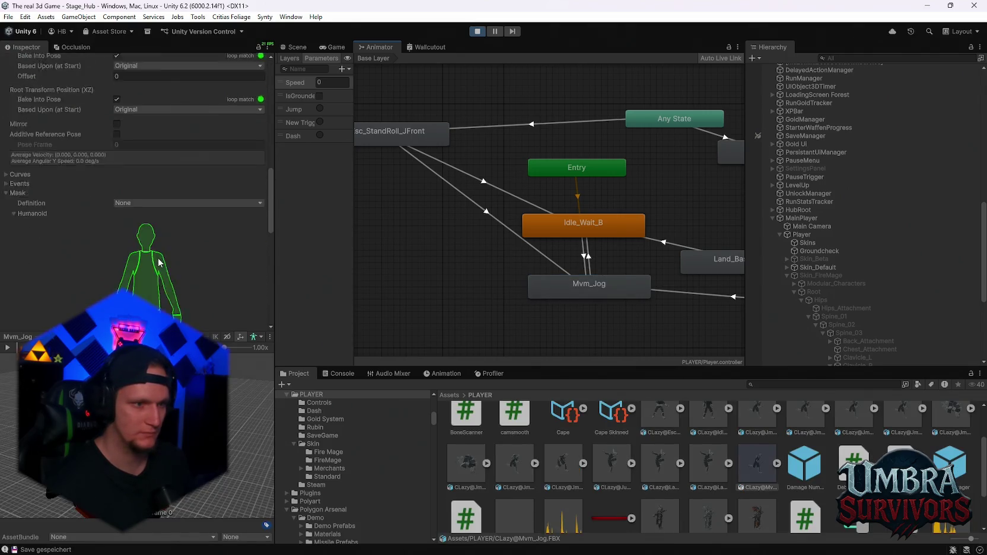
scroll(159, 261, down, 5)
click(177, 183)
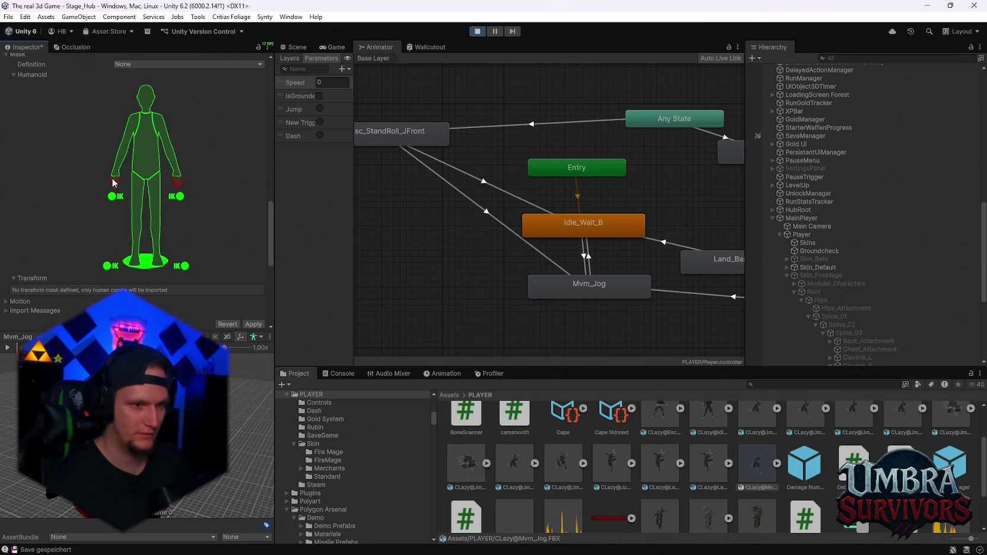
click(253, 324)
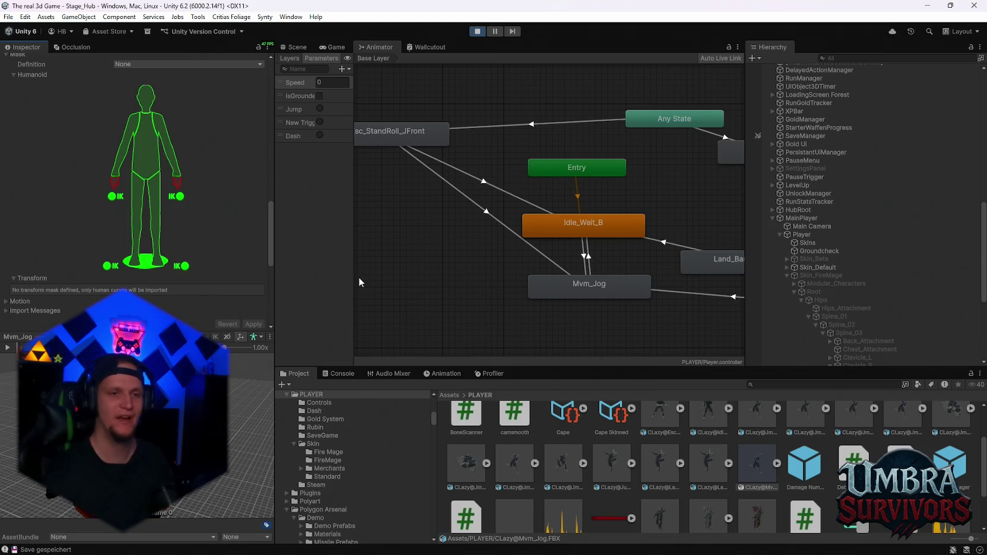
scroll(578, 221, down, 5)
Step: Pan the animator graph to the jump states and open the Jmp_Base_A clip's import settings
scroll(531, 251, up, 4)
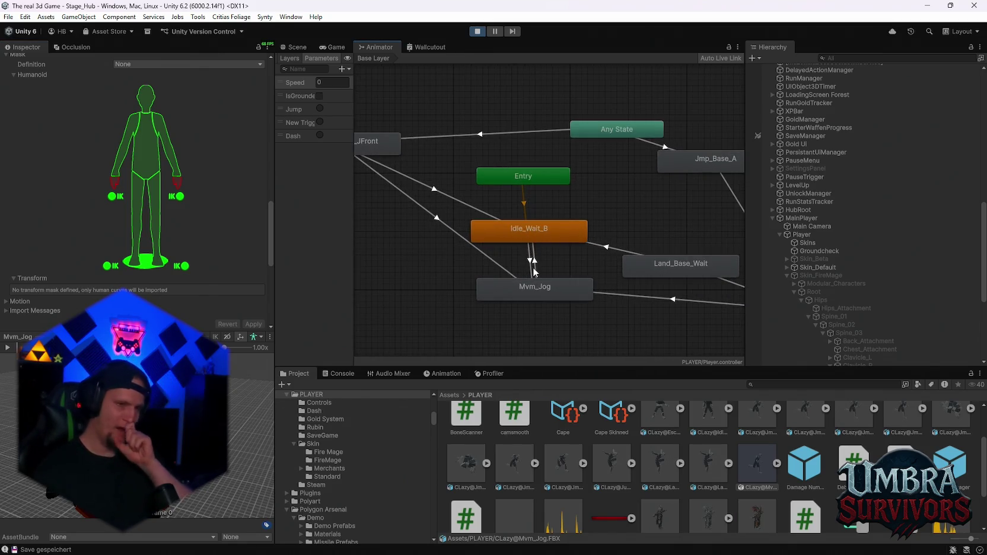
drag(570, 271, 496, 252)
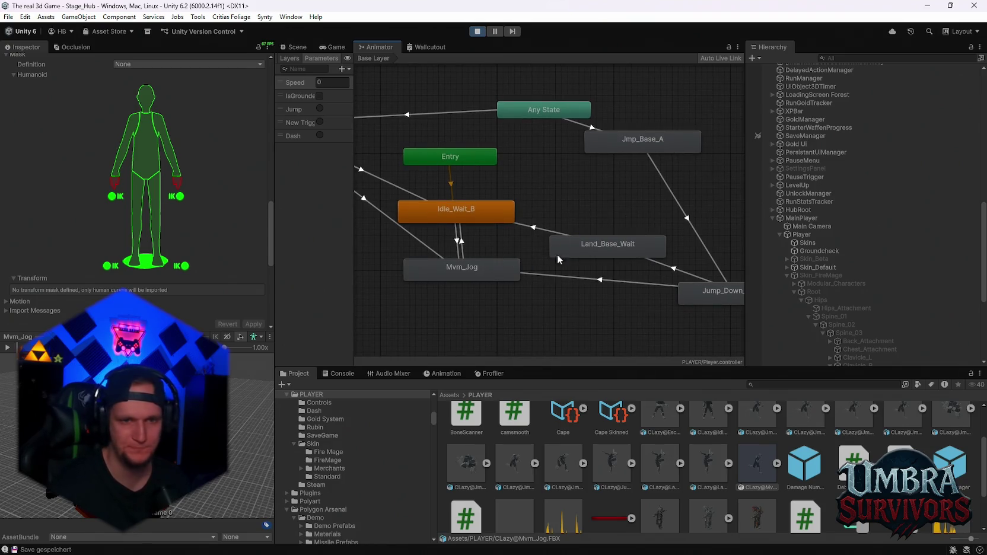
click(579, 242)
click(519, 179)
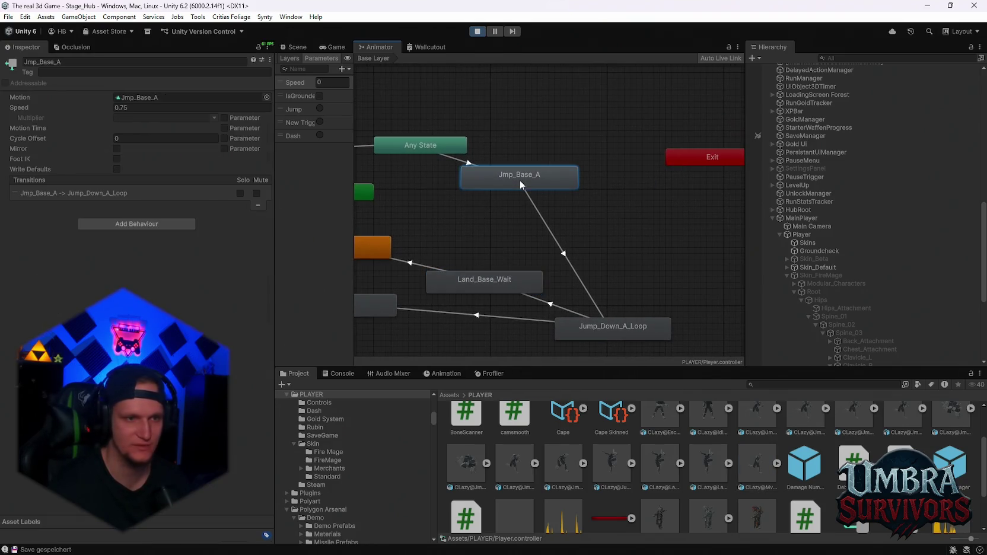
double_click(498, 177)
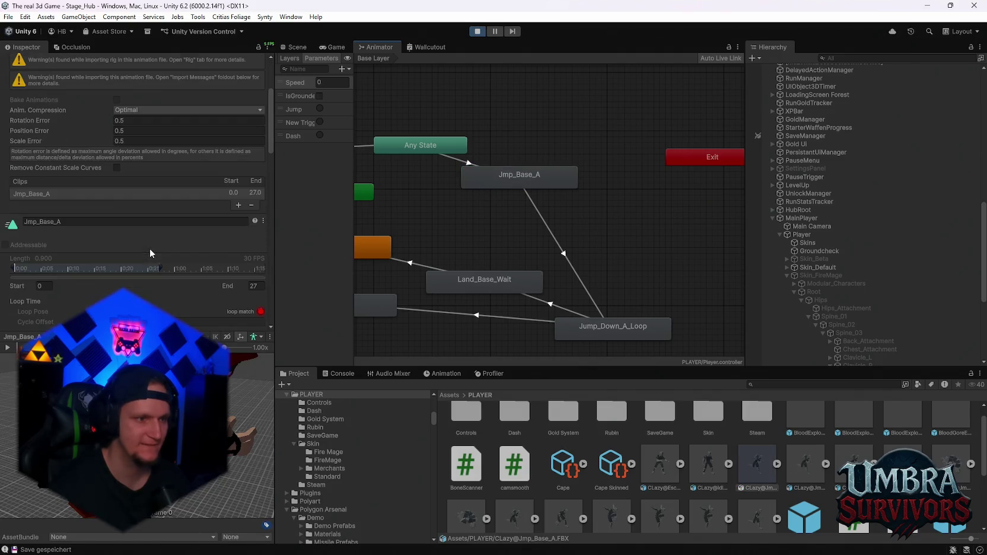
Step: Disable both hands in Jmp_Base_A's humanoid mask and save the unapplied import changes
scroll(195, 235, down, 10)
click(176, 237)
click(114, 236)
click(513, 179)
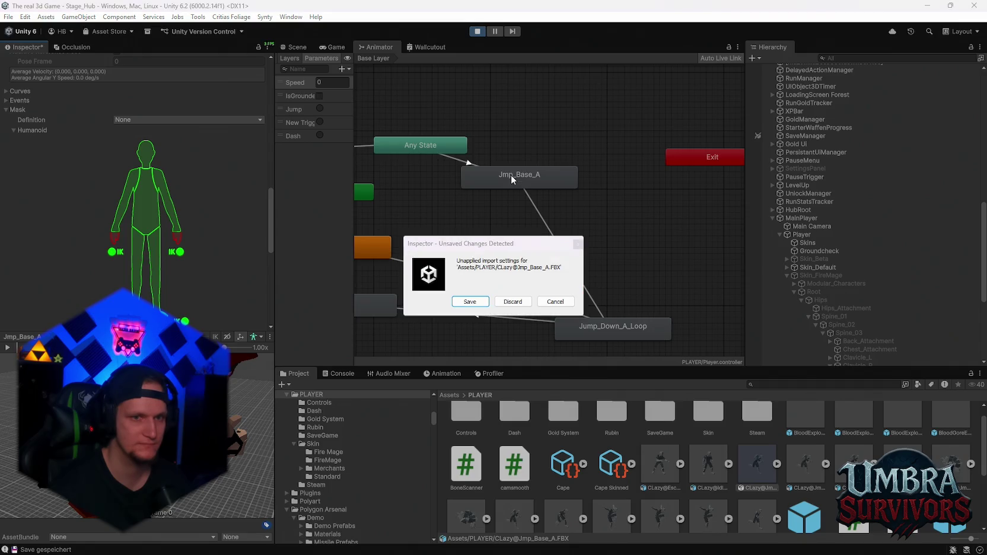
click(486, 299)
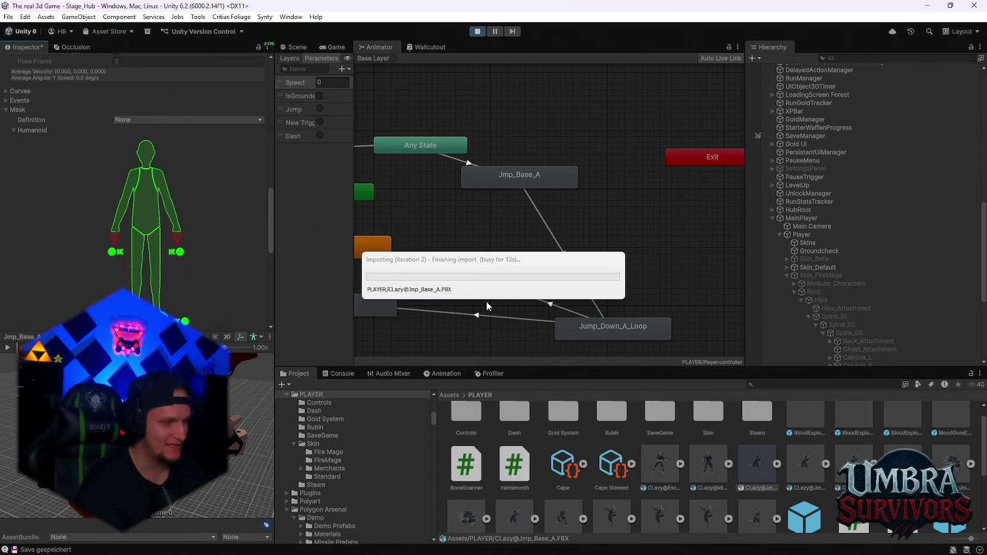
Step: Mask out both hands in Jump_Down_A_Loop's humanoid mask, apply the reimport, and return to the Game view
double_click(624, 335)
scroll(146, 251, down, 5)
scroll(166, 258, down, 10)
click(177, 211)
click(114, 212)
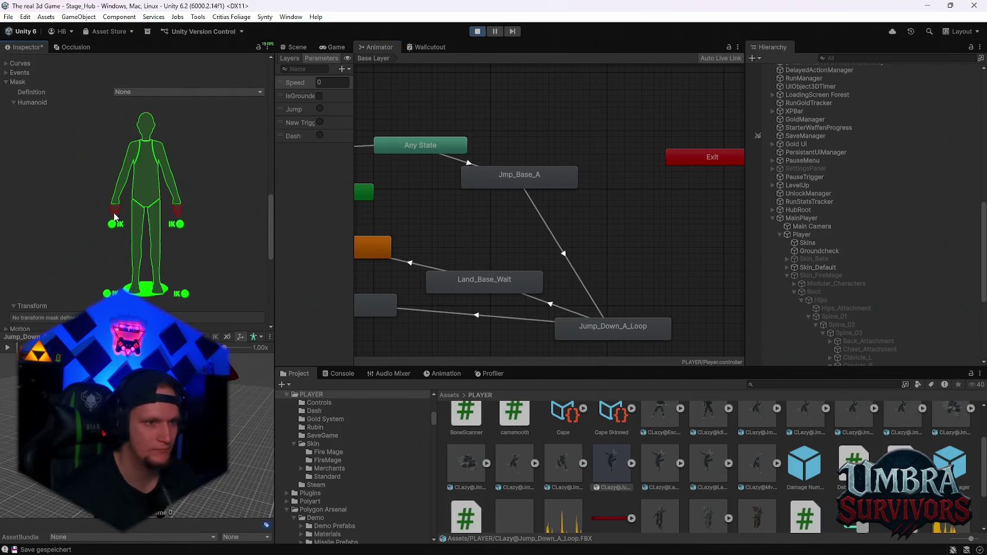
scroll(229, 267, down, 5)
click(254, 269)
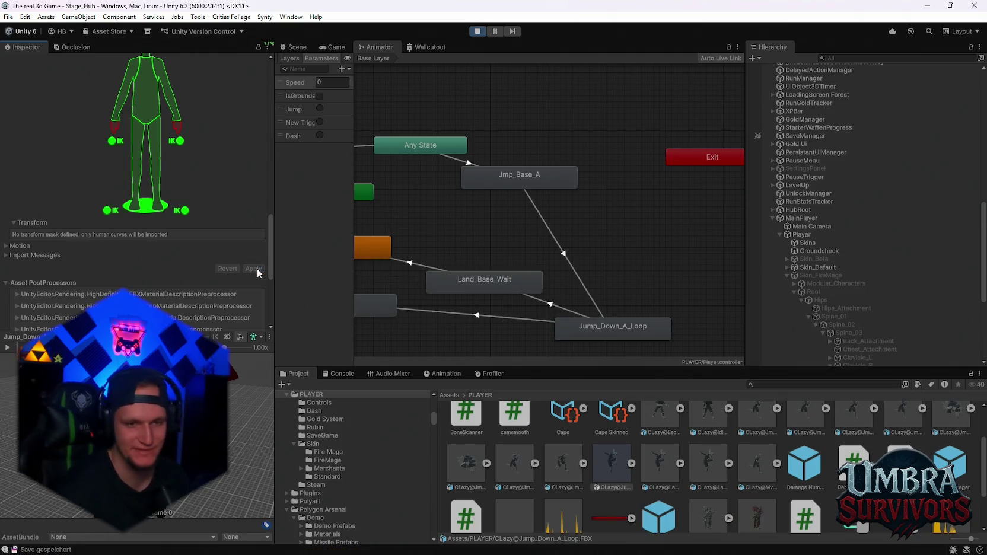
click(336, 45)
Step: Resume the game, run through the village into the throne room, and equip the Glory Knight skin
click(511, 194)
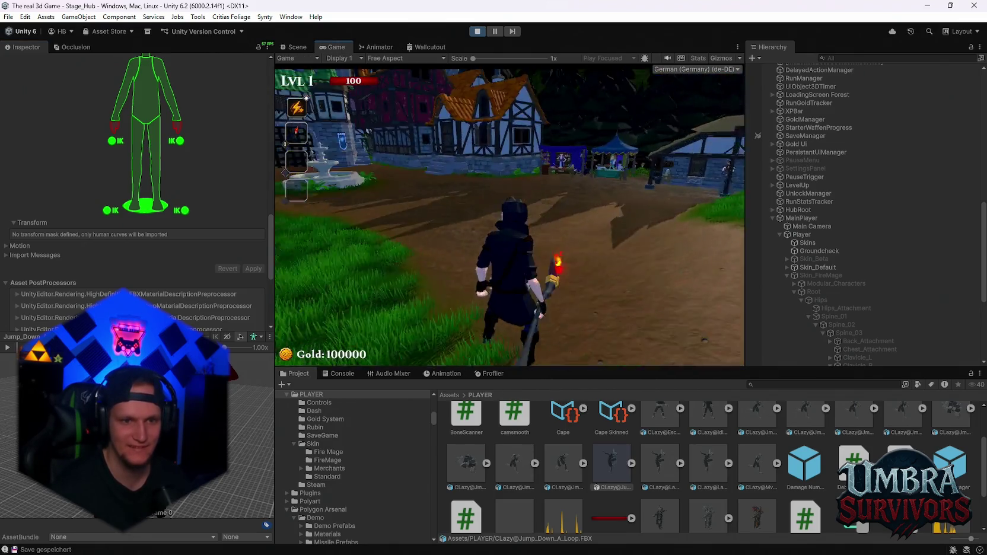
key(w)
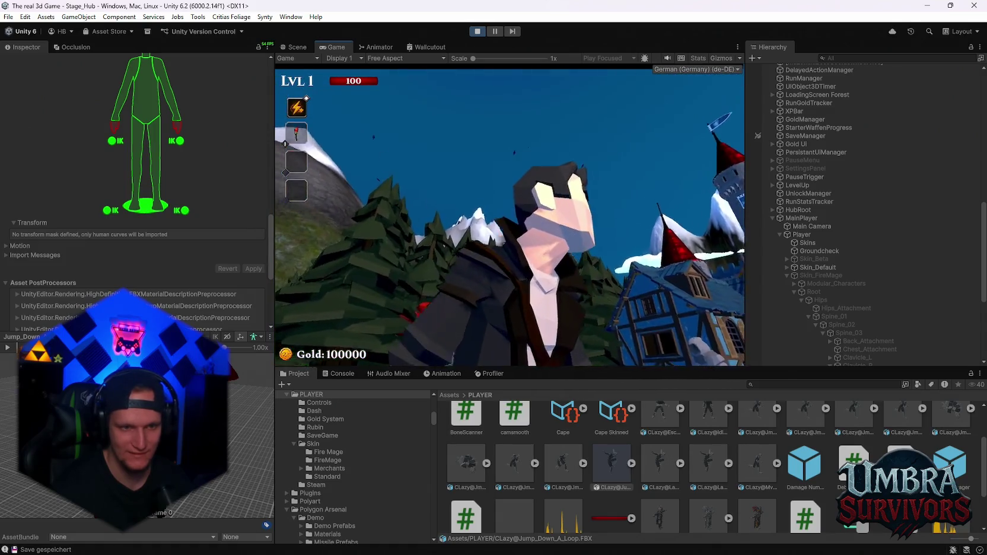
key(w)
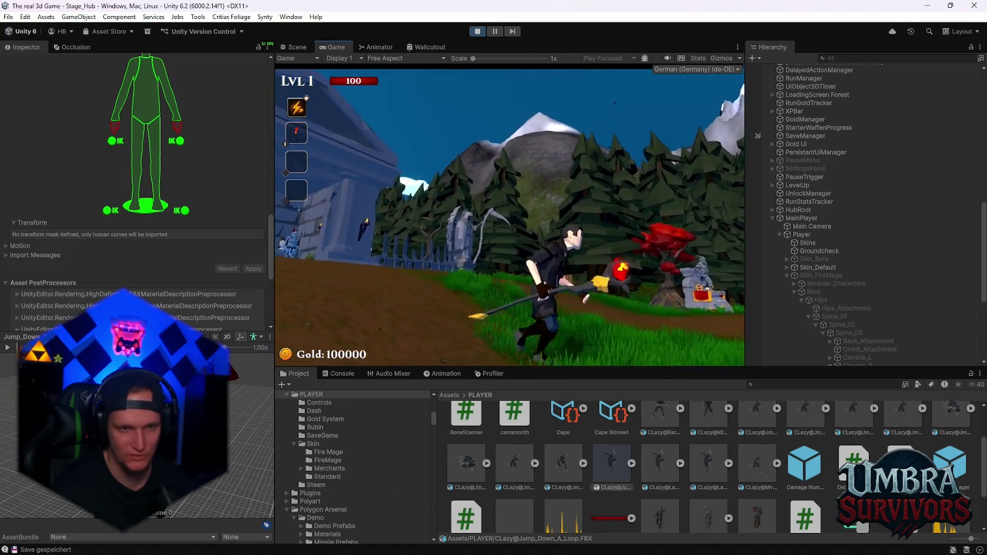
key(w)
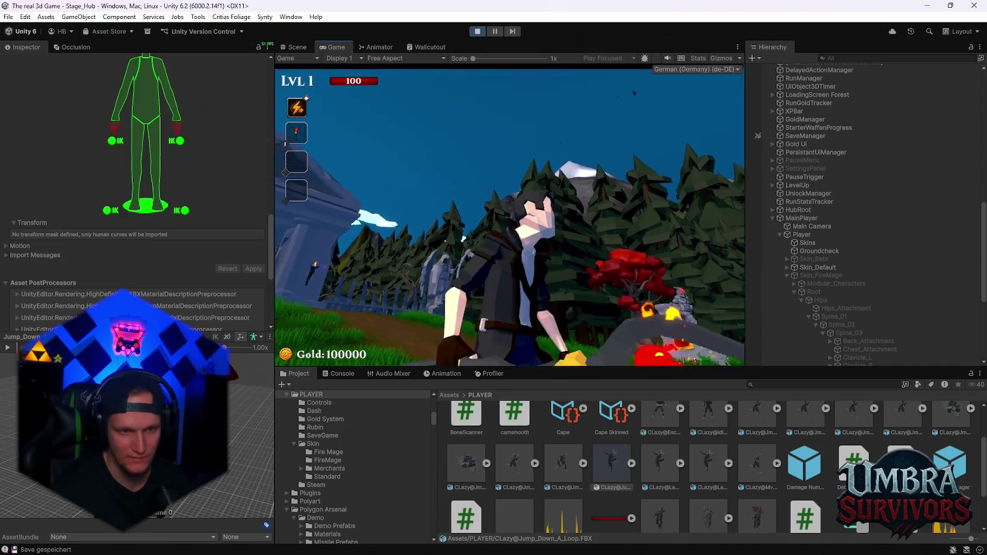
key(w)
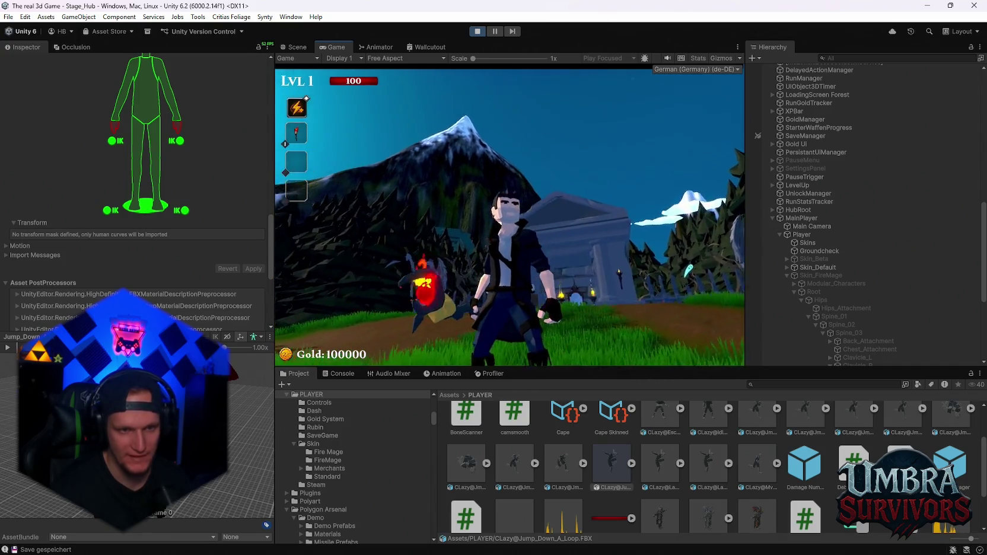
key(w)
key(space)
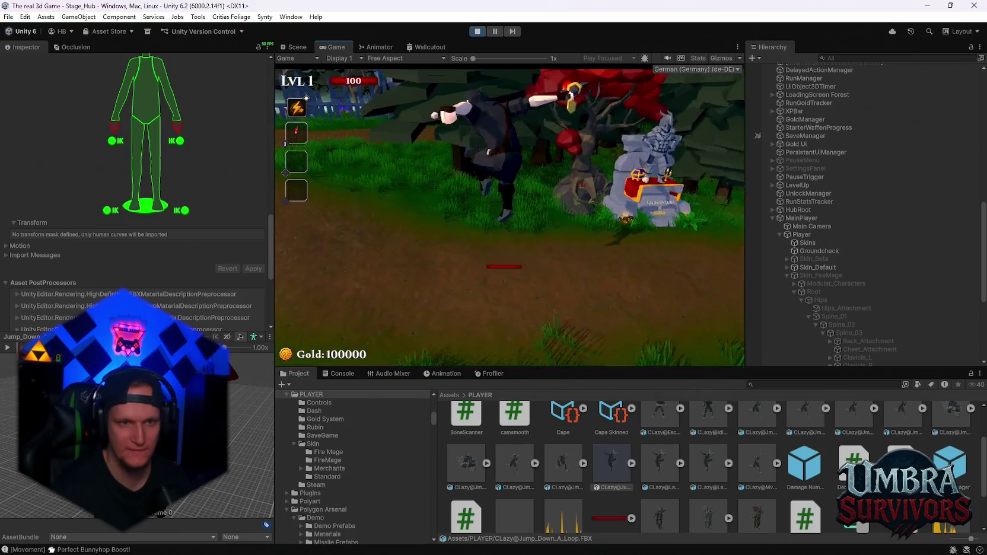
key(w)
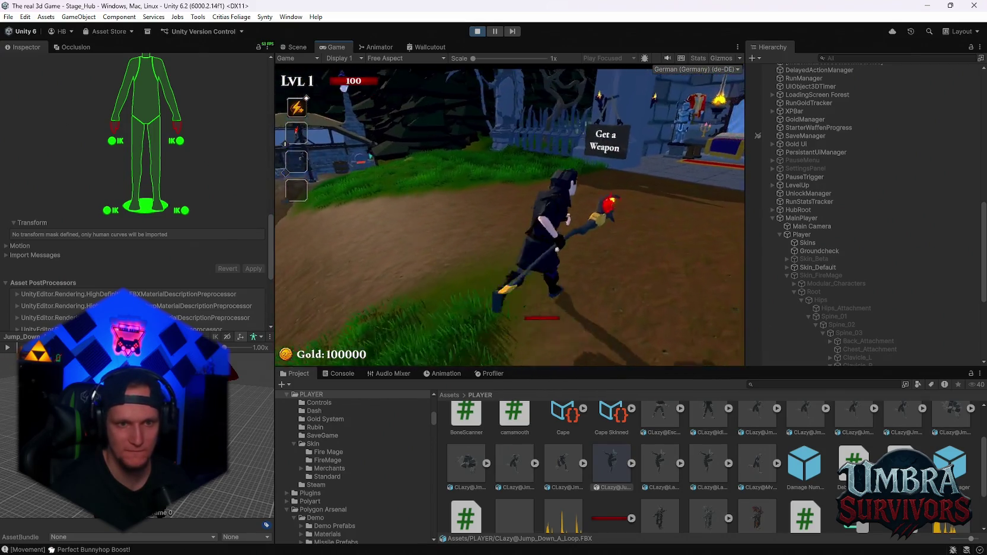
key(s)
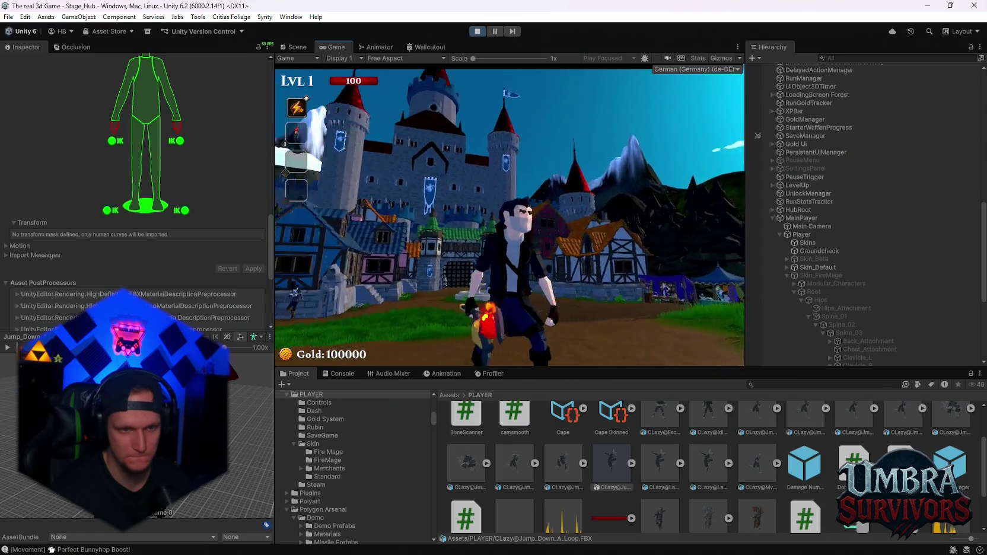
key(w)
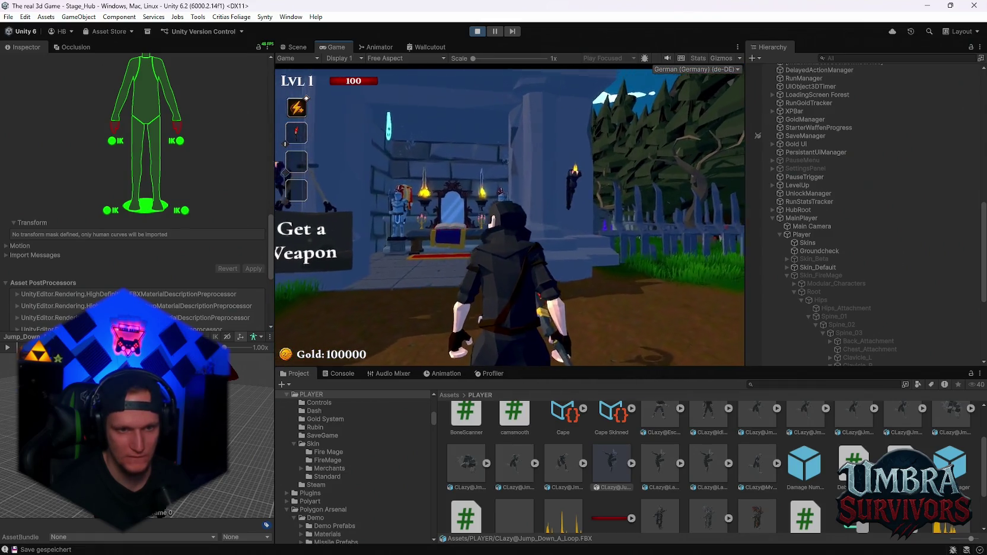
key(d)
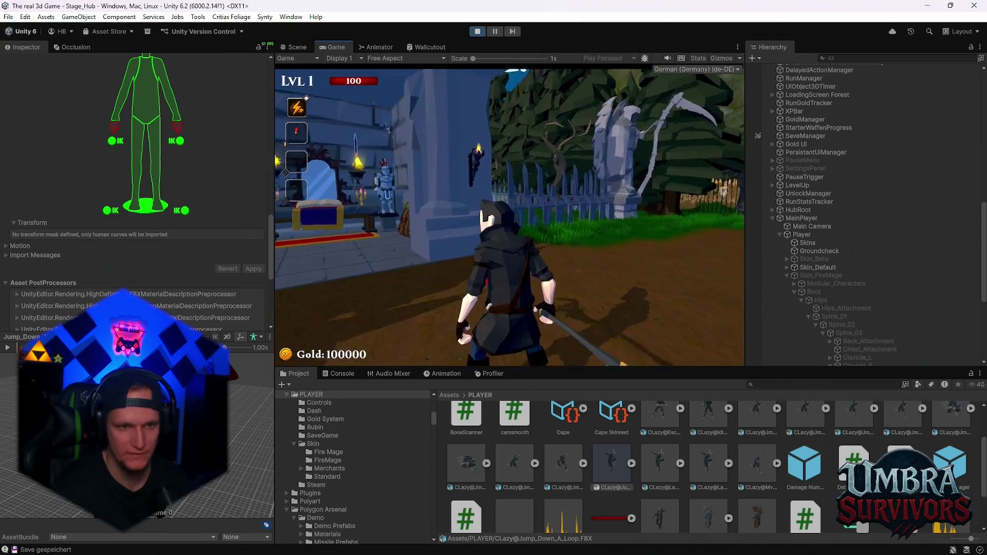
key(a)
key(w)
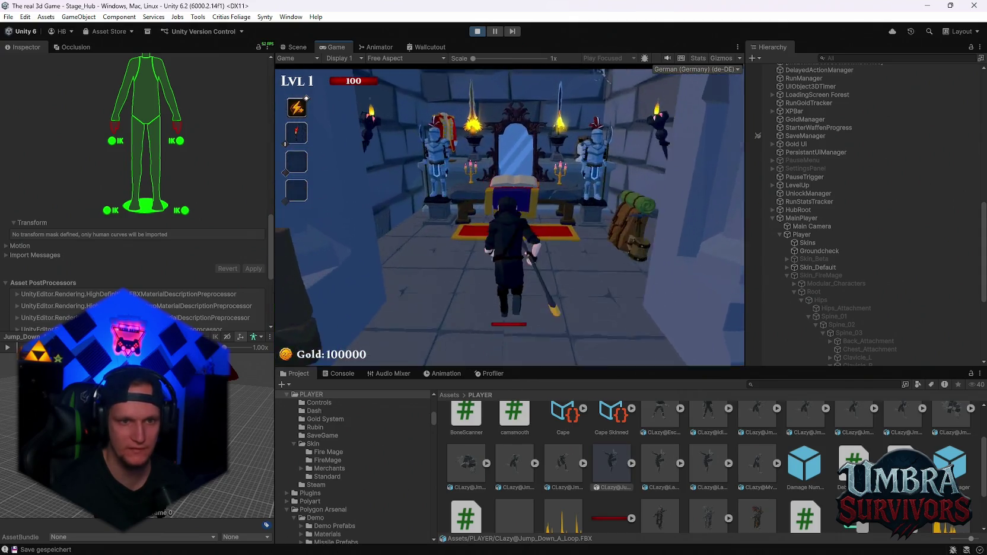
click(455, 133)
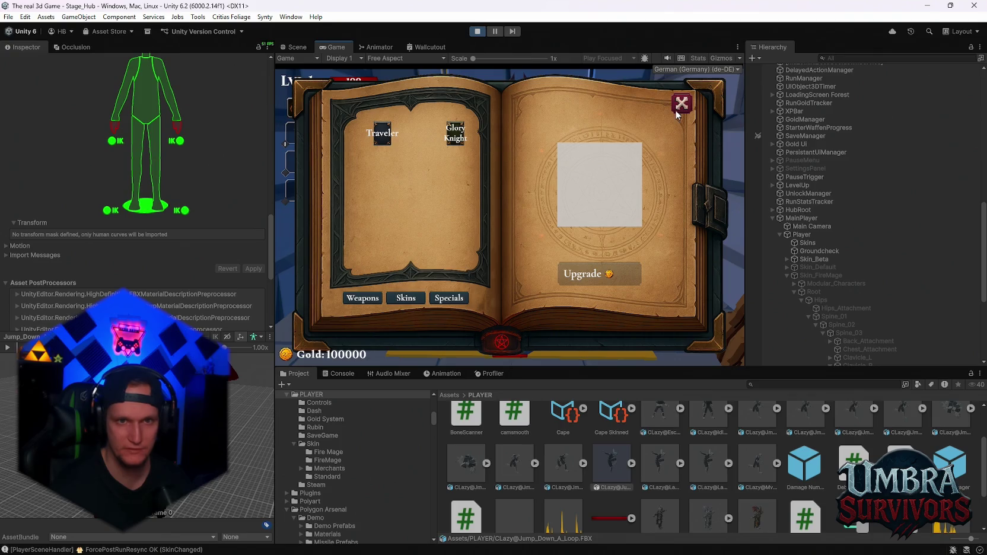
click(681, 104)
Step: Run out through the village and across the hub, bunnyhopping, then back into the throne room
key(s)
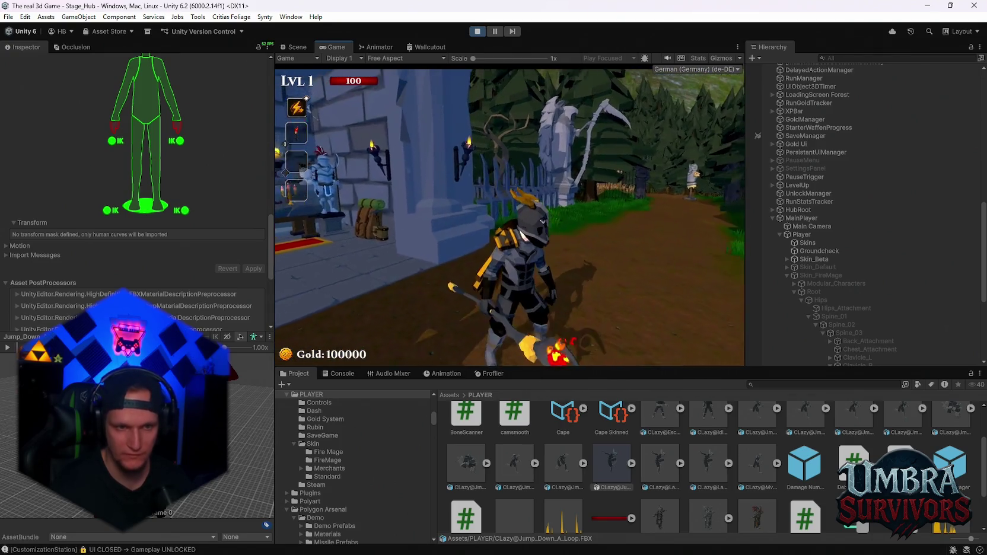
key(s)
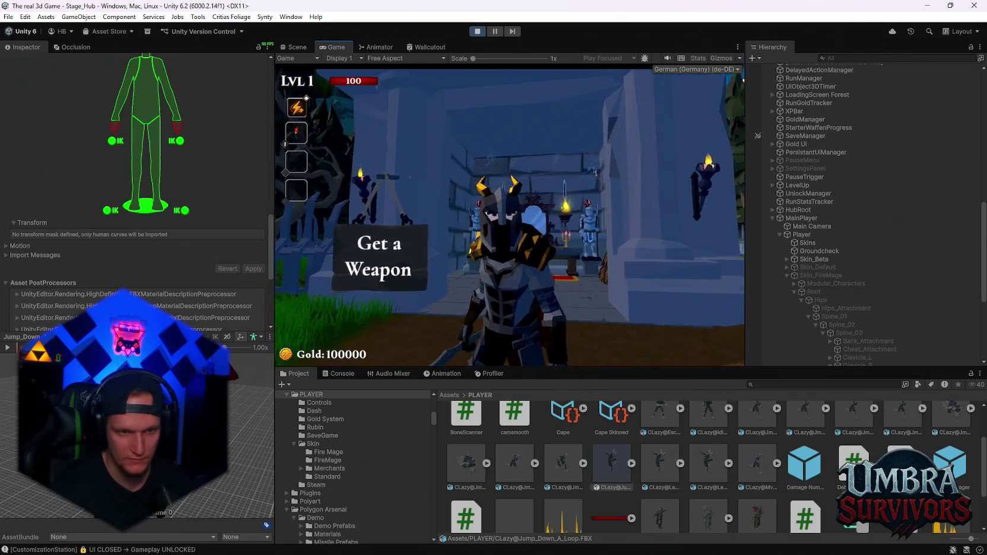
key(w)
key(w)
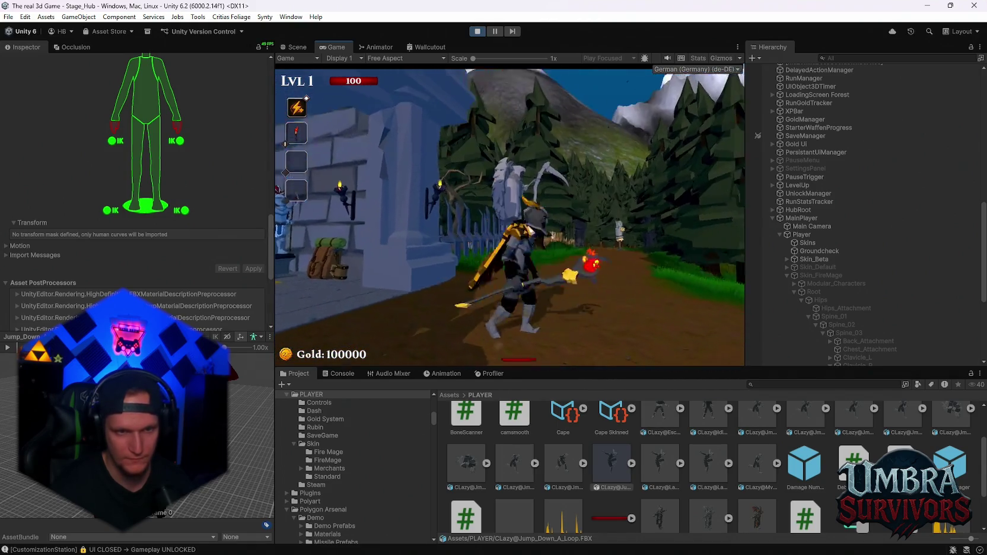
key(w)
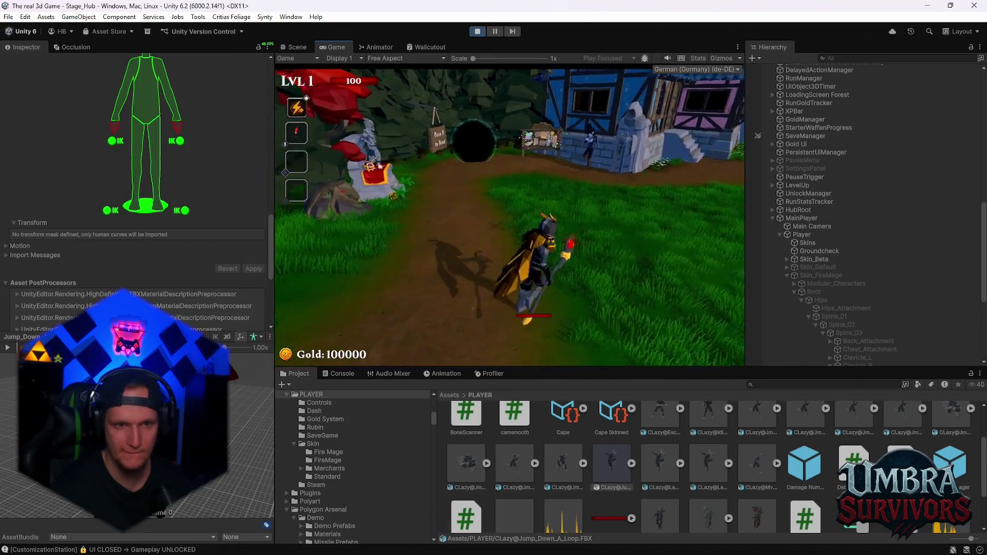
key(w)
key(space)
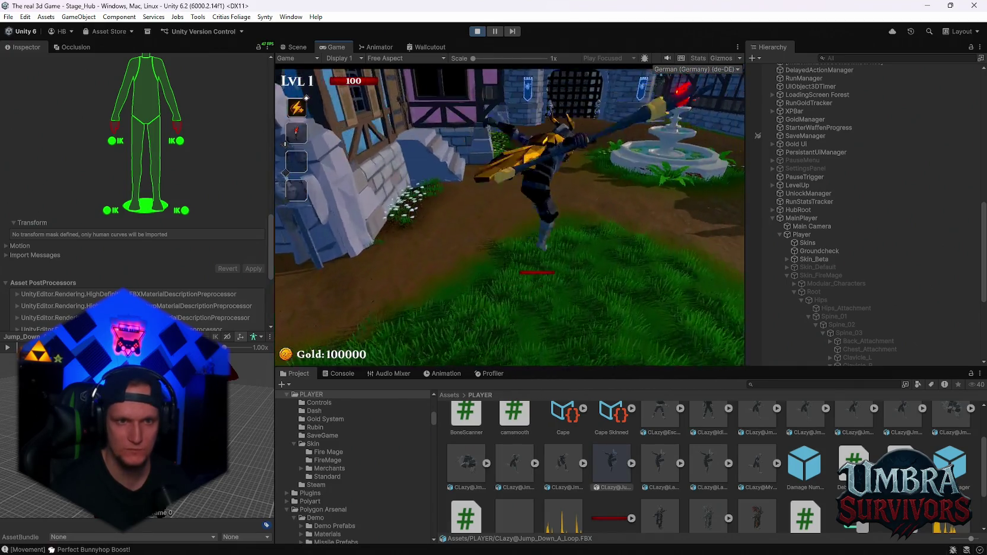
key(w)
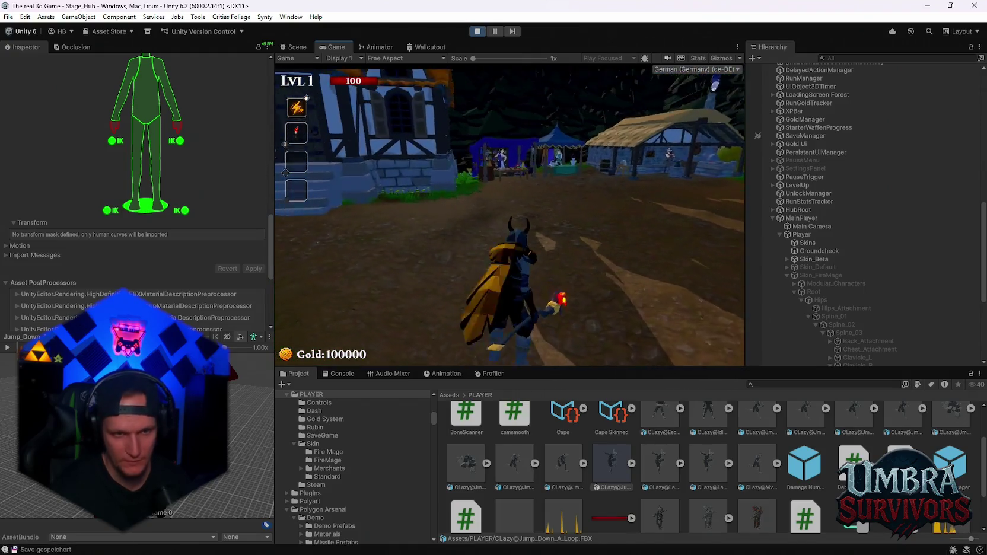
key(w)
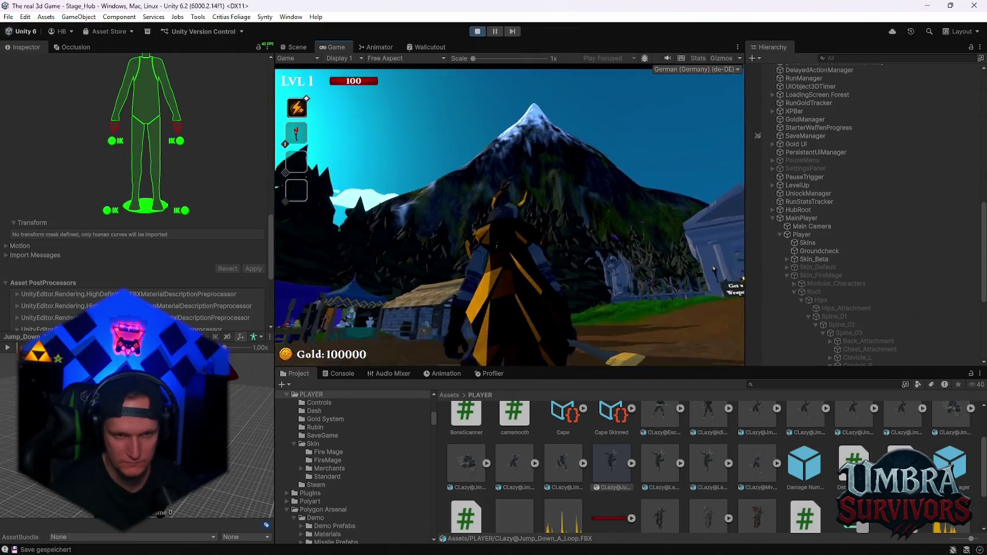
key(w)
key(w)
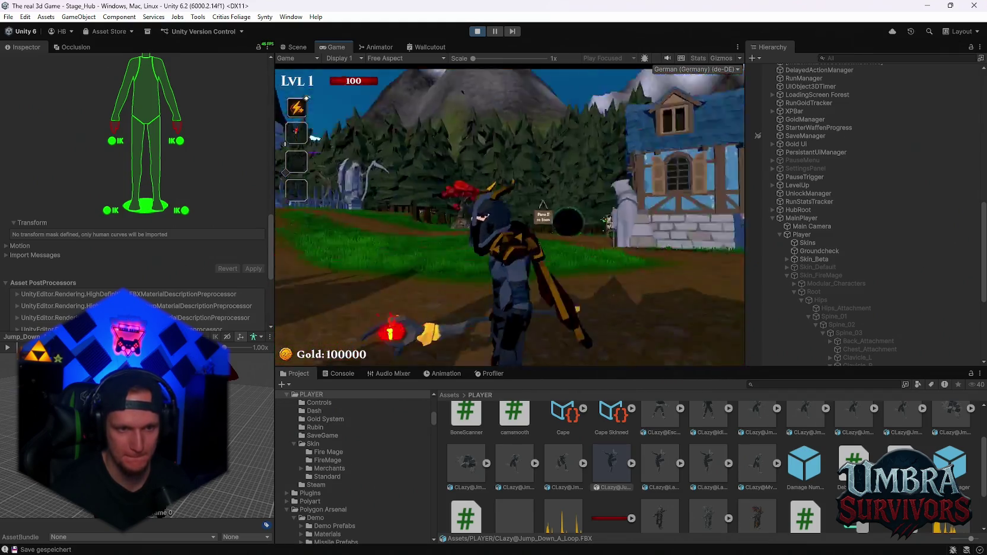
key(w)
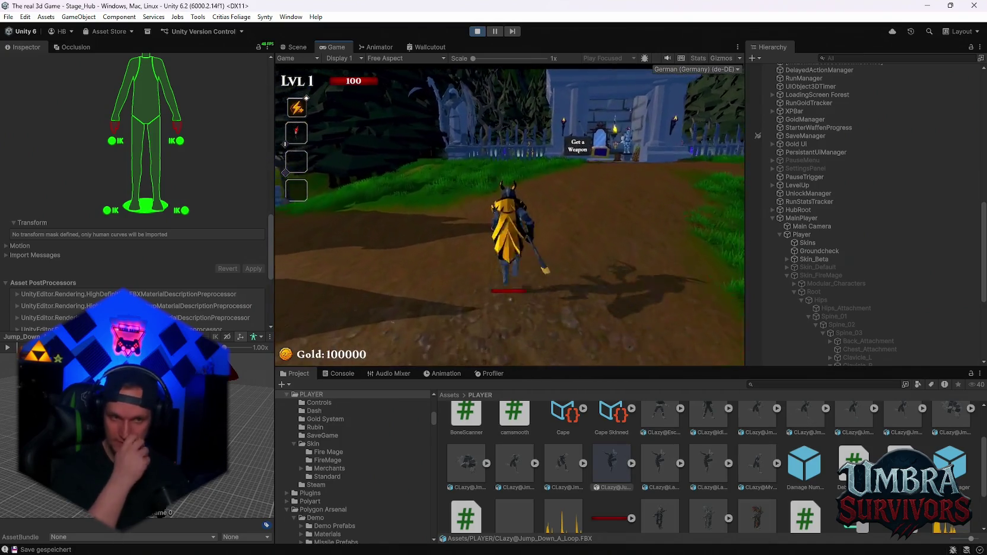
key(w)
key(space)
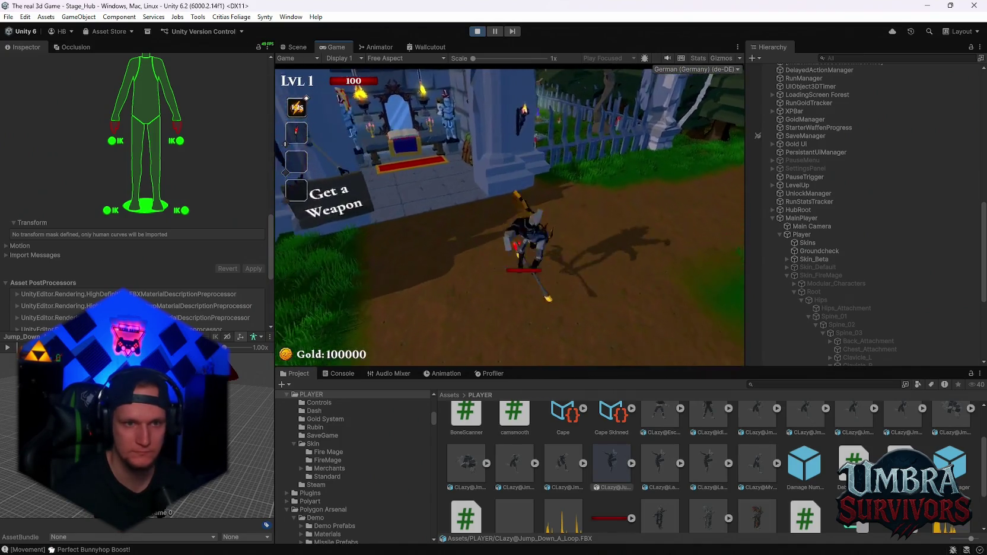
key(w)
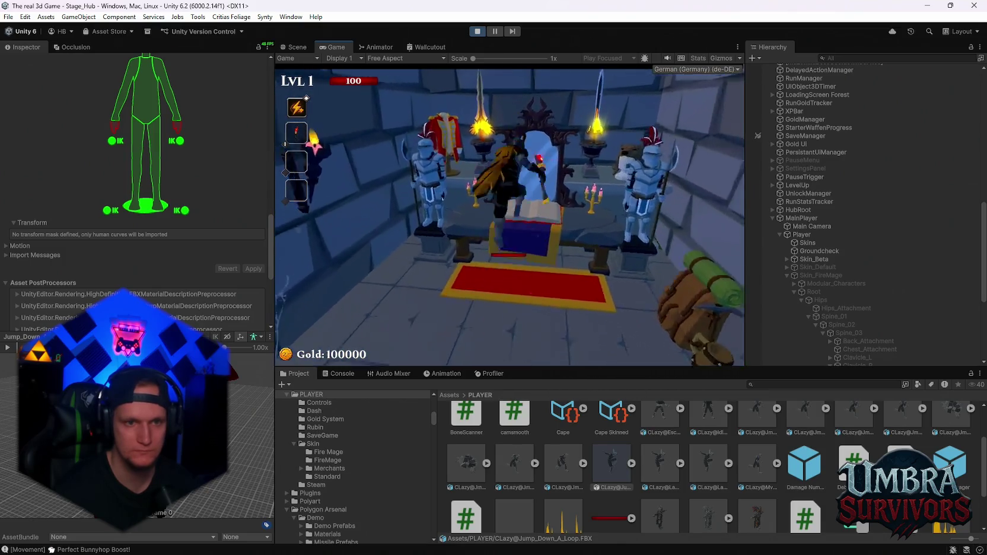
Step: Walk to the book on the table, switch the player skin to Traveler, and close the menu
key(s)
key(w)
key(e)
click(374, 134)
key(Escape)
Step: Run a loop outside and back to the book, browse its skins and weapon pages, then close it
key(s)
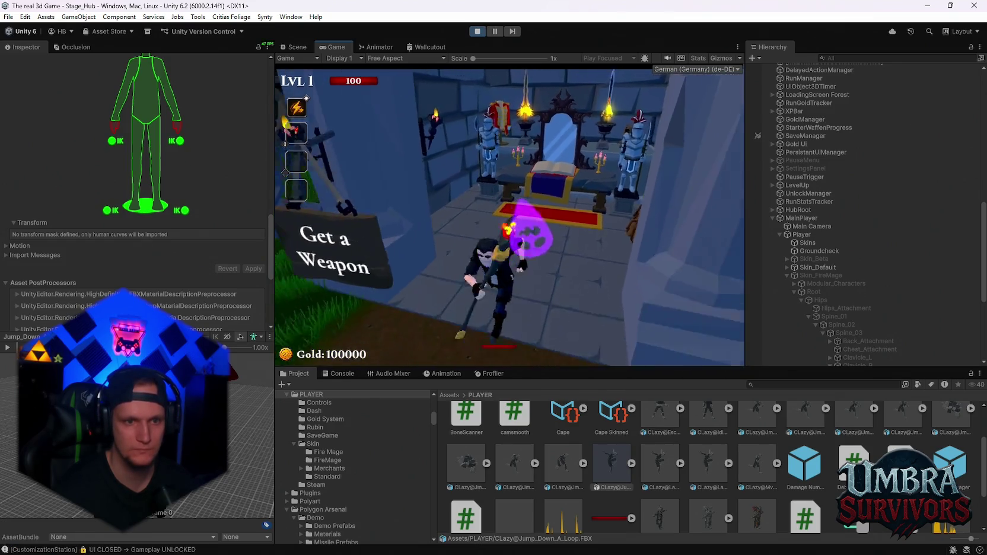
key(a)
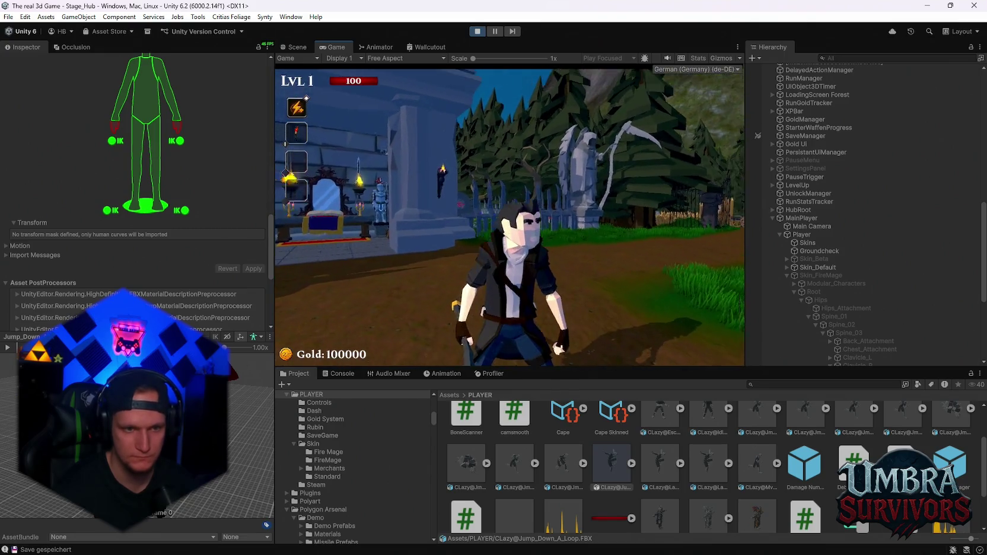
key(w)
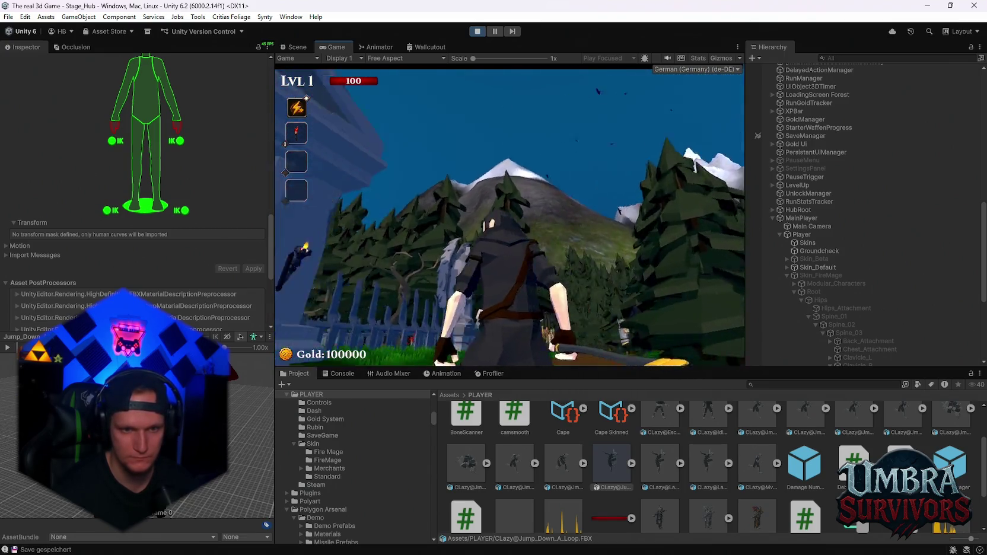
key(w)
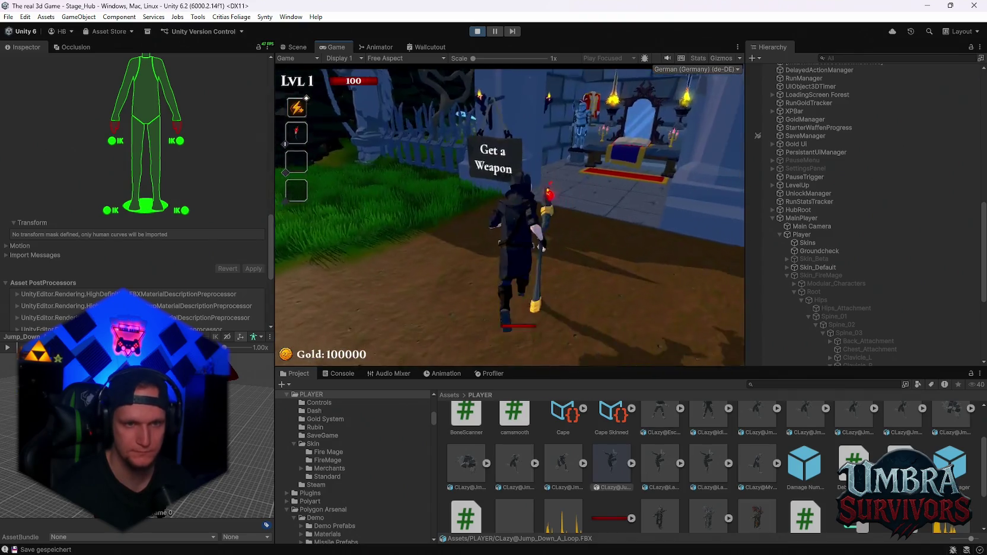
key(e)
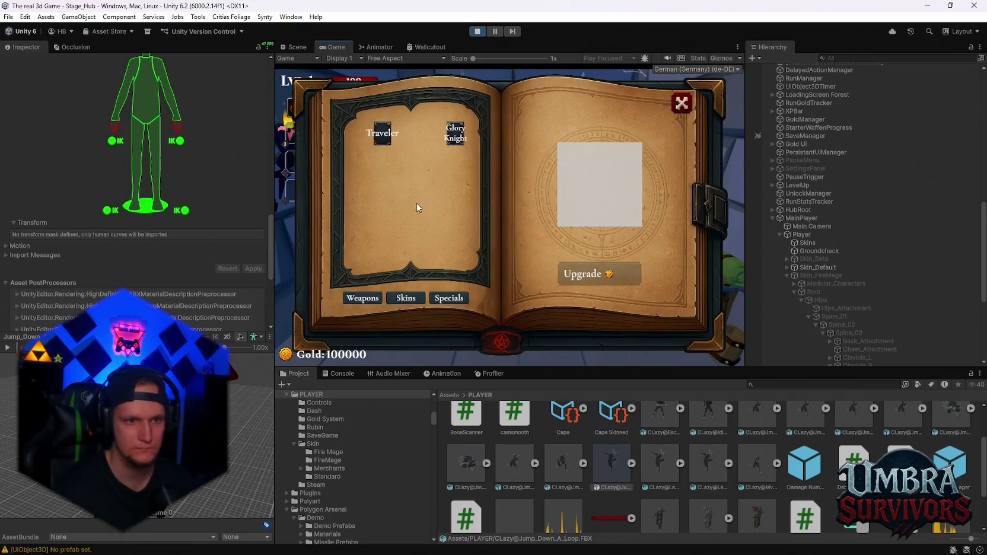
click(397, 298)
click(362, 300)
click(401, 299)
click(682, 104)
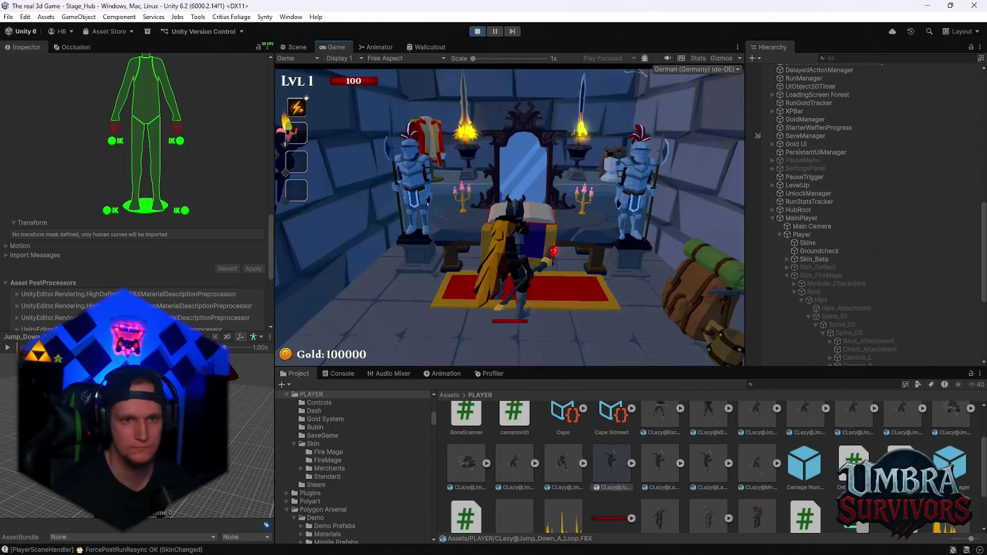
Step: Run across the courtyard to the market stalls and pause the game with Esc
key(w)
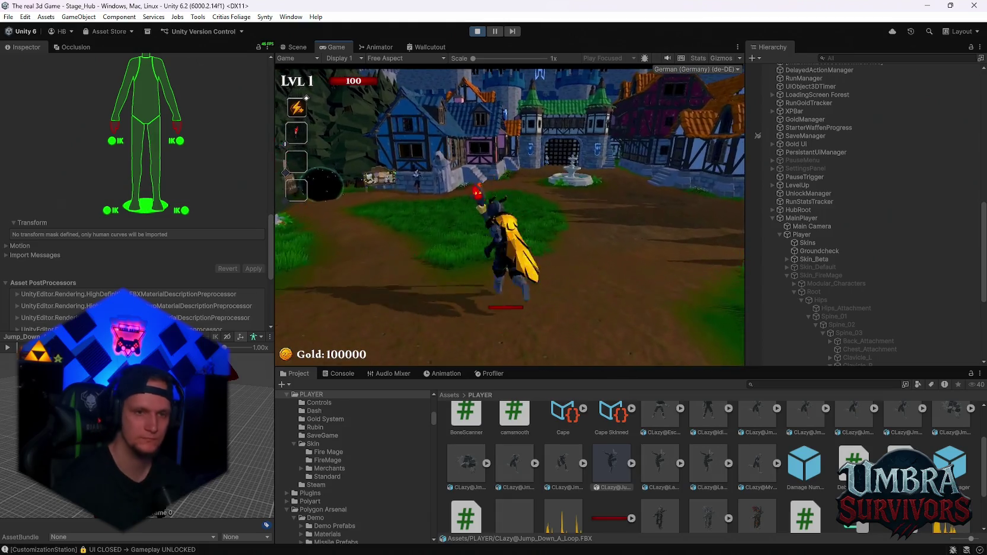
key(d)
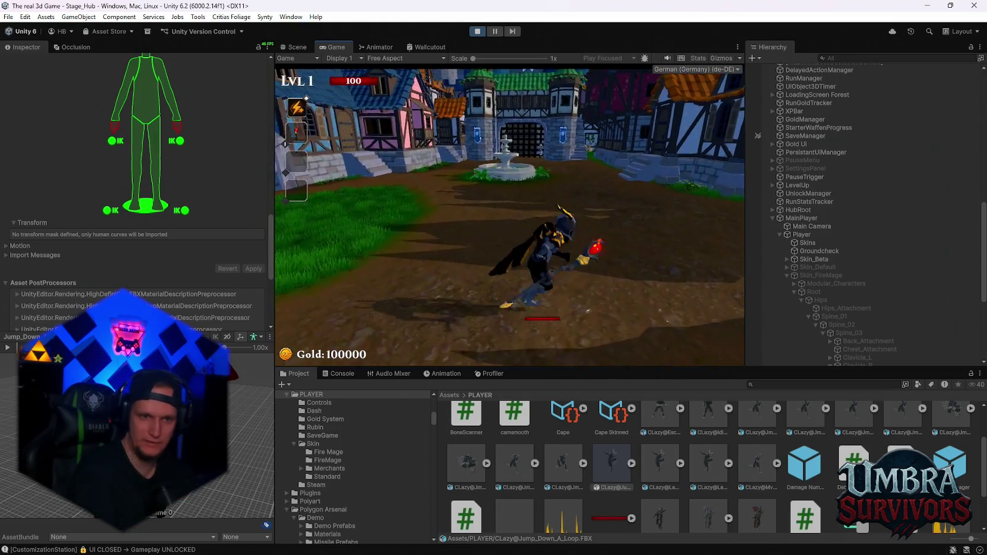
key(a)
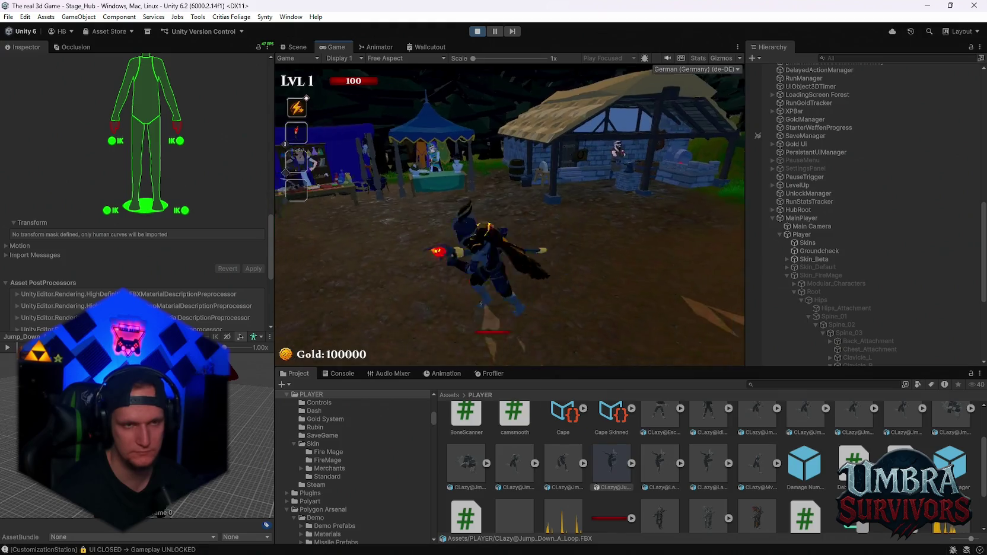
key(Escape)
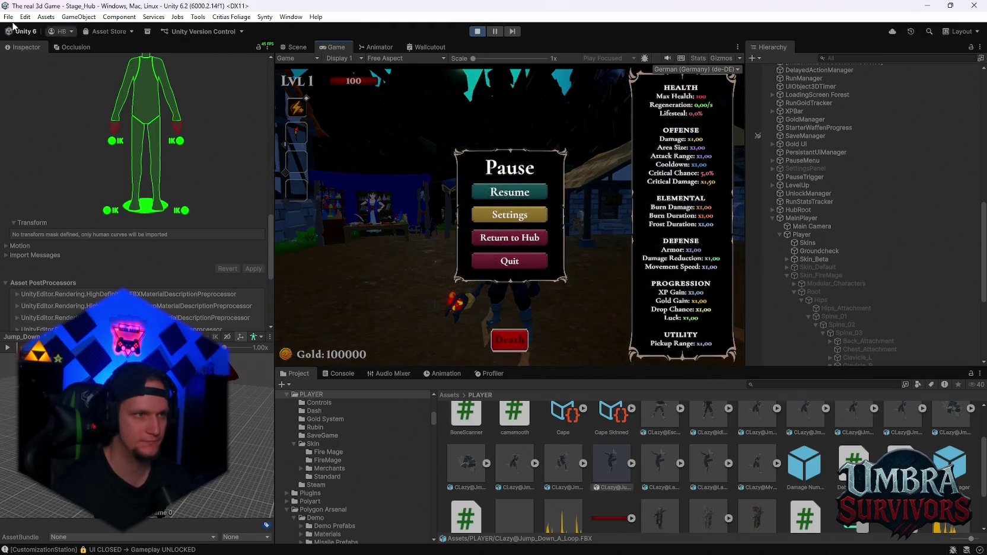
Step: Exit play mode, fly the Scene camera into the Get a Weapon building, and open the FireMage prefab
click(477, 31)
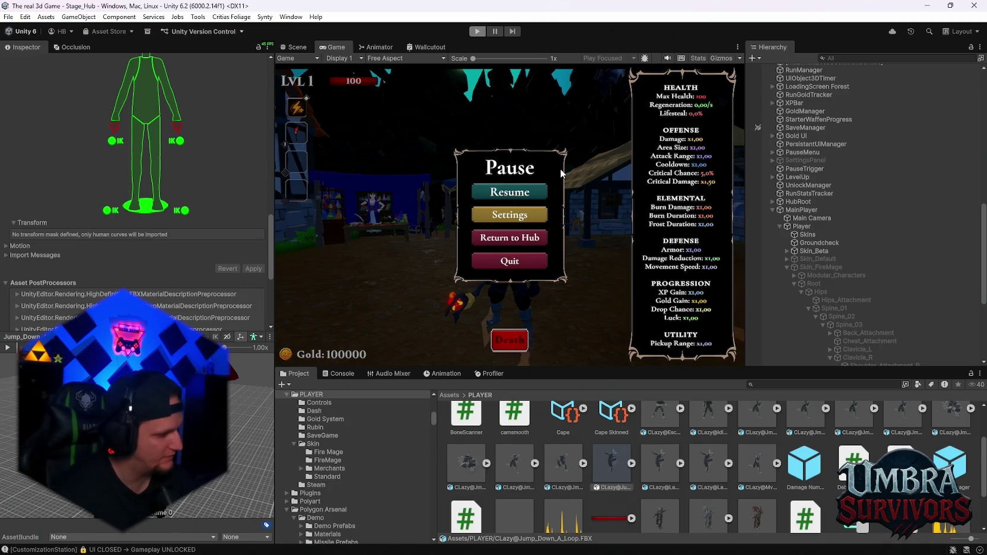
key(ctrl+p)
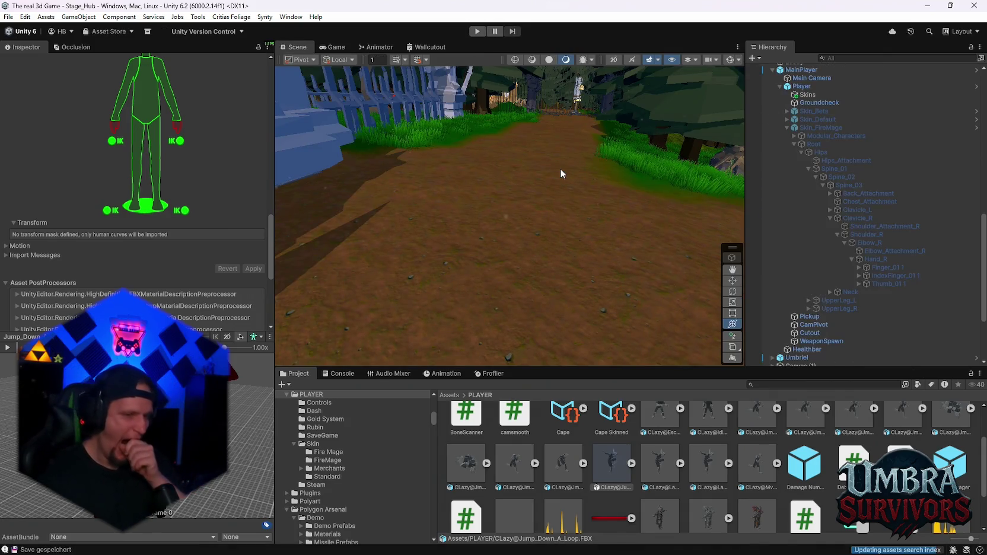
mouse_move(568, 214)
mouse_down()
mouse_move(568, 258)
mouse_move(574, 176)
mouse_move(596, 216)
mouse_move(466, 218)
mouse_move(583, 229)
mouse_move(476, 218)
mouse_move(526, 204)
mouse_move(529, 253)
mouse_up()
mouse_move(495, 208)
mouse_down()
mouse_move(487, 162)
mouse_move(535, 187)
mouse_move(542, 233)
mouse_move(515, 212)
mouse_up()
mouse_move(552, 180)
mouse_down()
mouse_move(463, 228)
mouse_move(436, 201)
mouse_move(432, 213)
mouse_move(574, 209)
mouse_up()
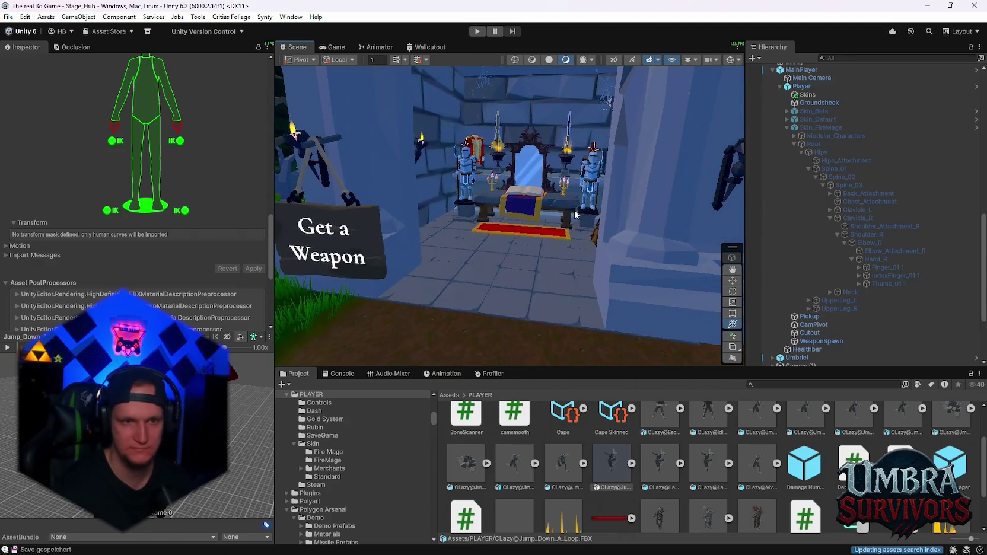
scroll(574, 210, down, 5)
scroll(675, 459, up, 2)
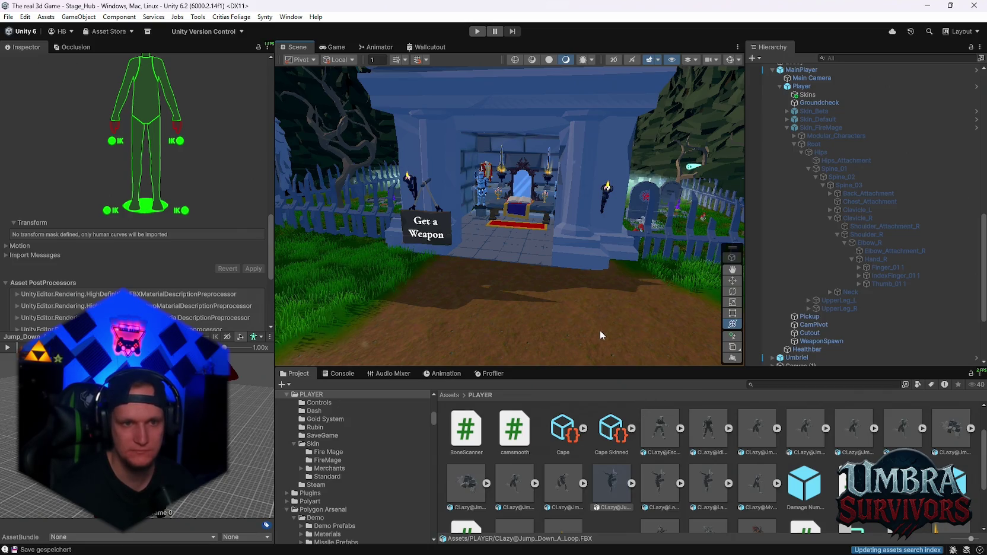
scroll(599, 329, up, 5)
scroll(513, 277, down, 5)
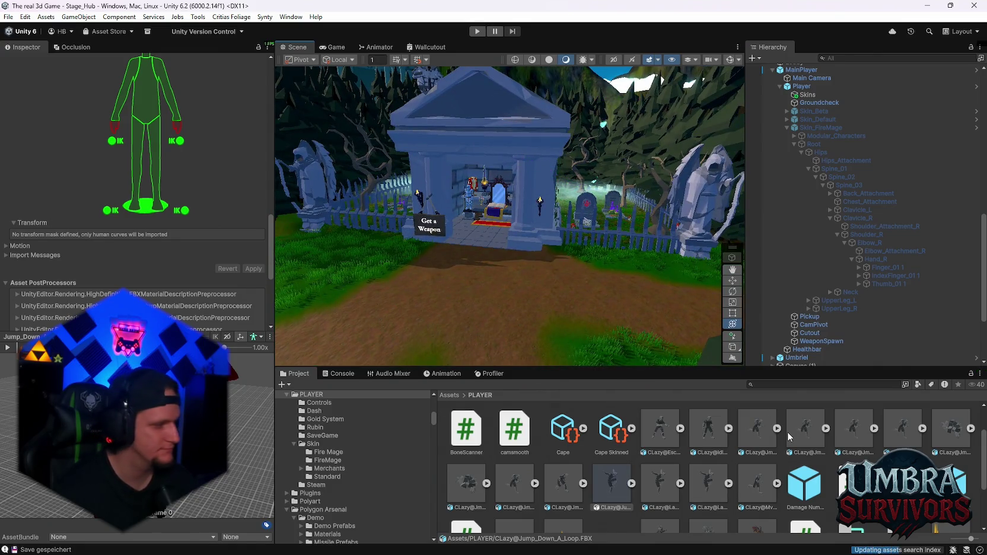
click(975, 127)
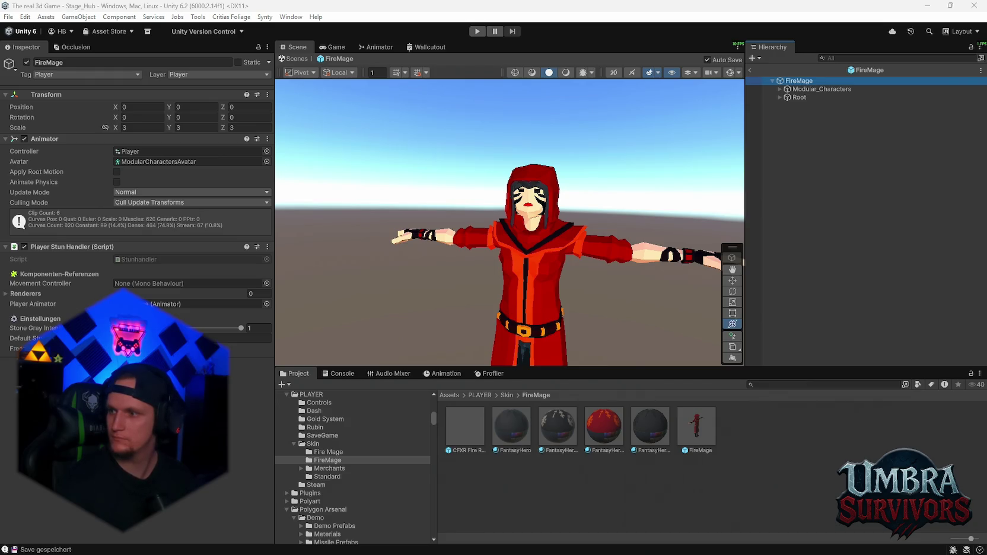
Step: Focus the Project window's search field to look up assets by name
click(780, 384)
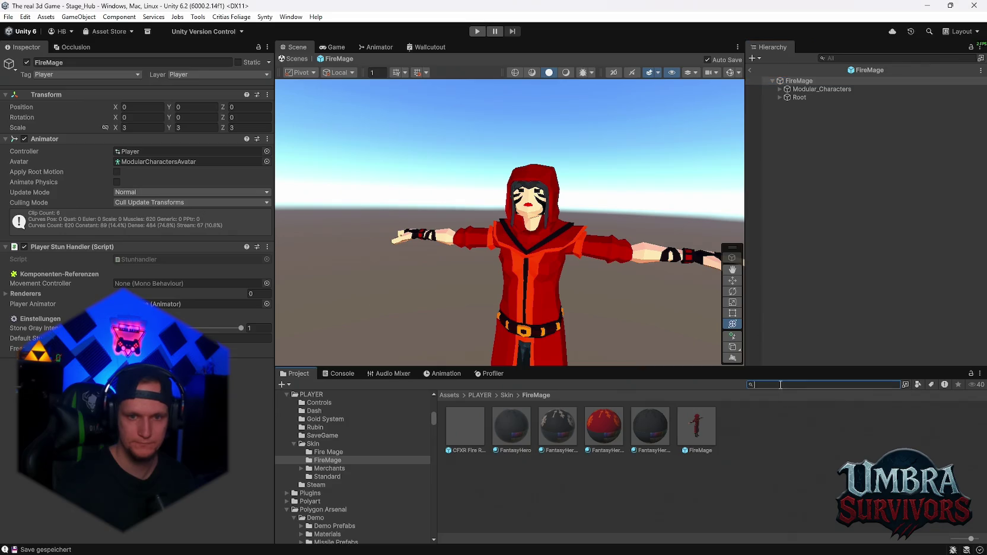
Step: Search the Project for 'eleme', open the Elemente folder, and view the ElementBase script's source
text(eleme)
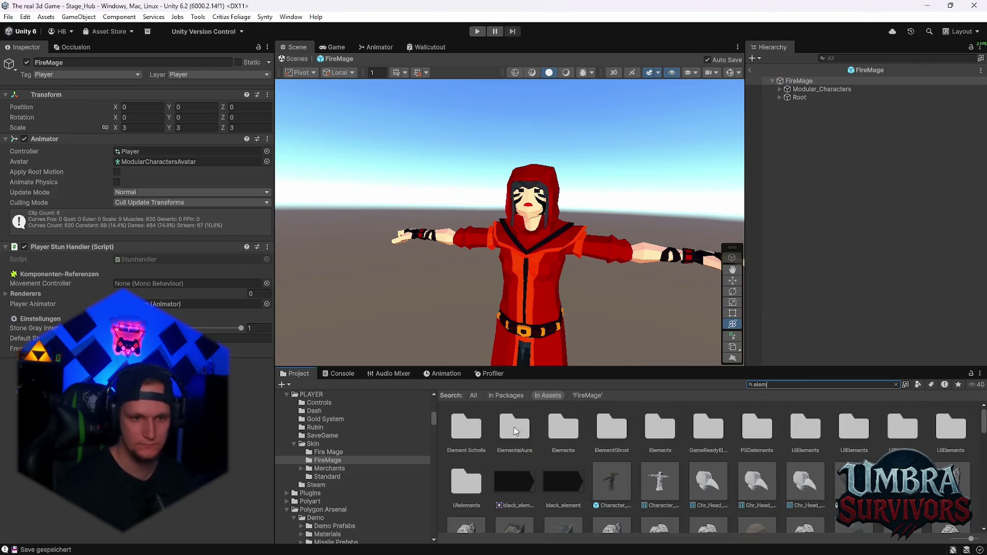
double_click(560, 438)
click(565, 427)
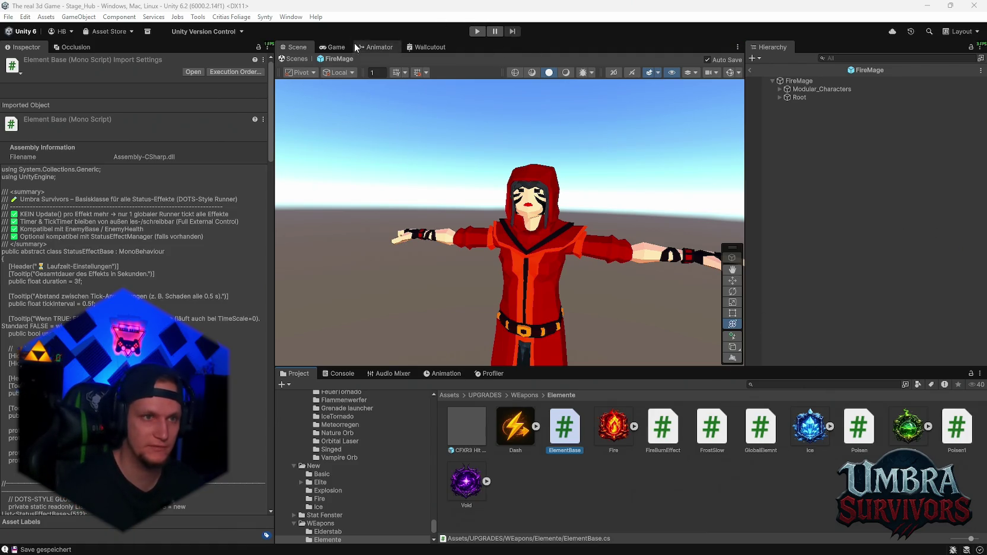
click(336, 47)
Step: Leave FireMage Prefab Mode and open the Skin Shop prefab in isolation from its context menu
click(296, 47)
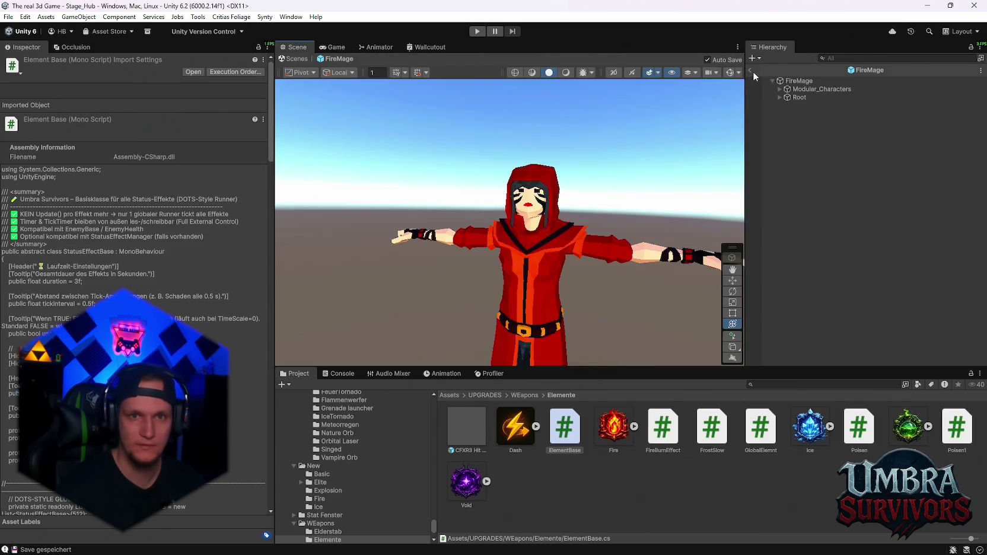
click(749, 70)
scroll(848, 202, down, 6)
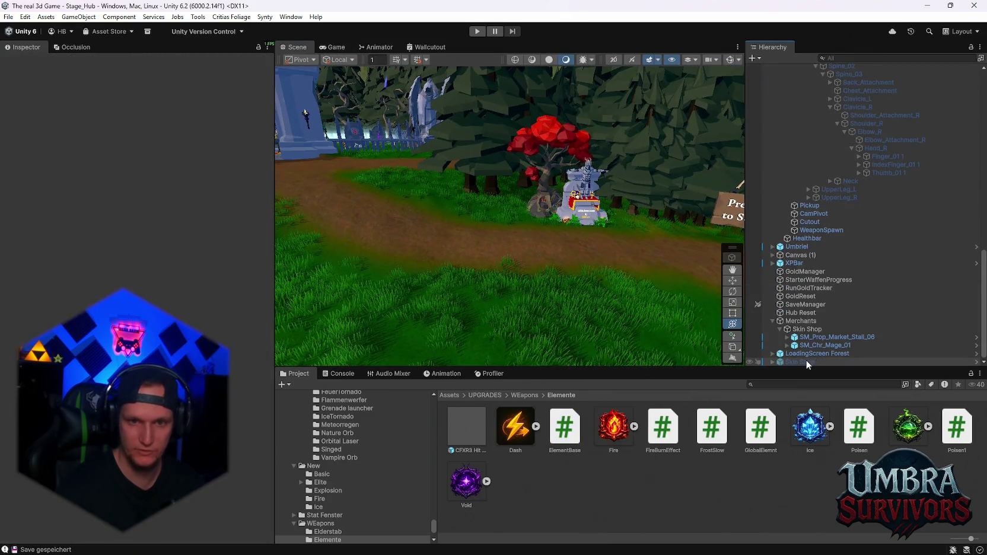
right_click(799, 359)
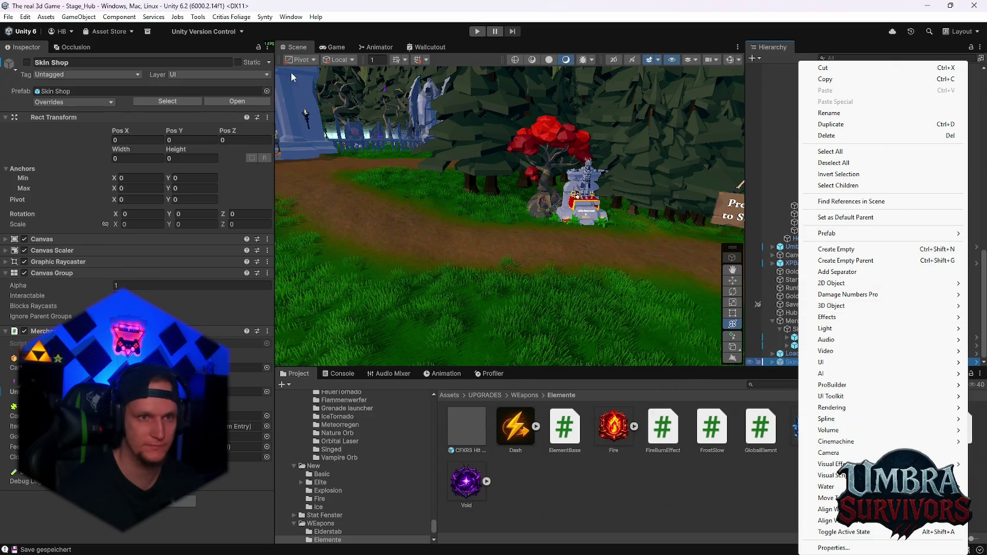
mouse_move(830, 233)
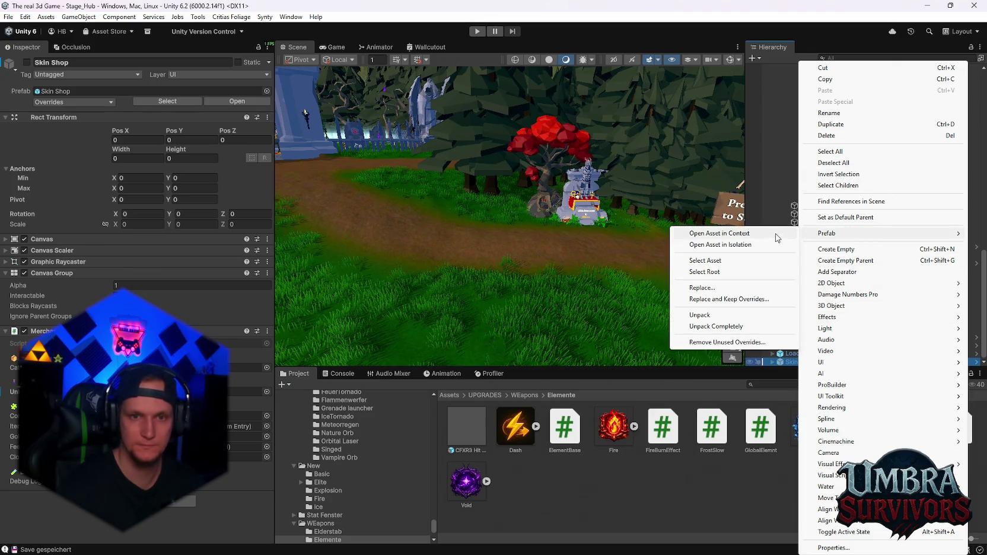
click(734, 245)
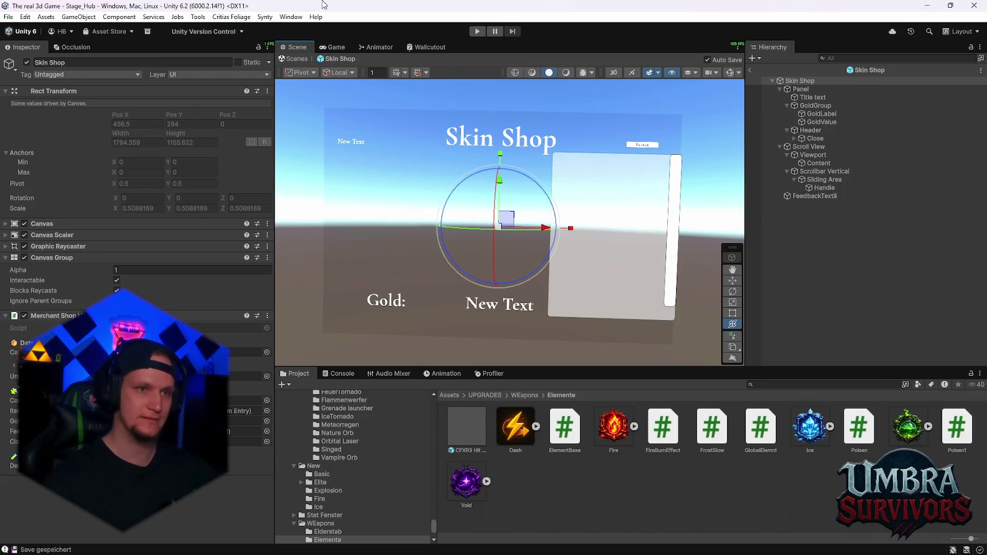
Step: Select the Skin Shop root object and exit its Prefab Mode back to the hub level
click(751, 82)
click(749, 69)
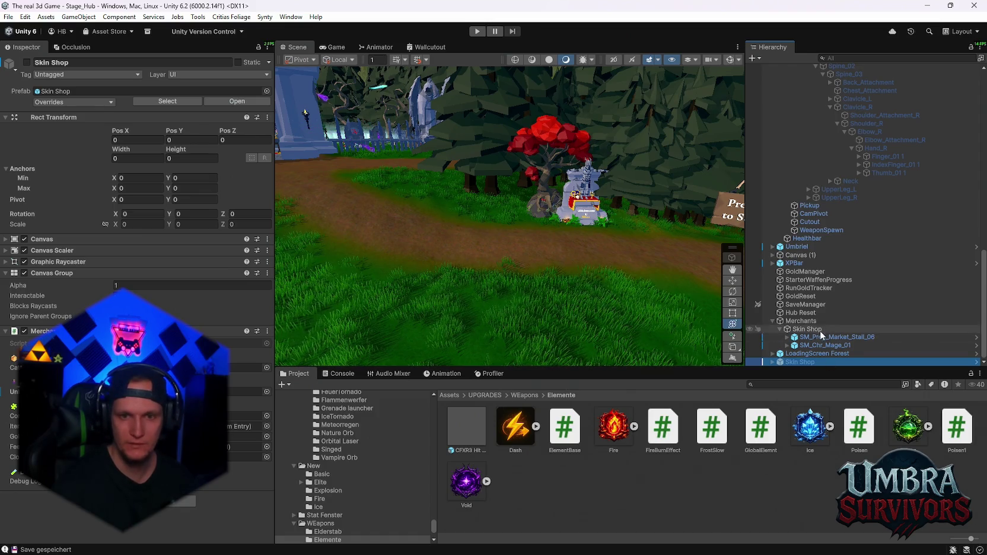
Step: Browse the Project folder tree to PLAYER/Skin/FireMage to list the fire ring effect, materials and FireMage prefab
scroll(359, 498, up, 3)
scroll(368, 497, up, 10)
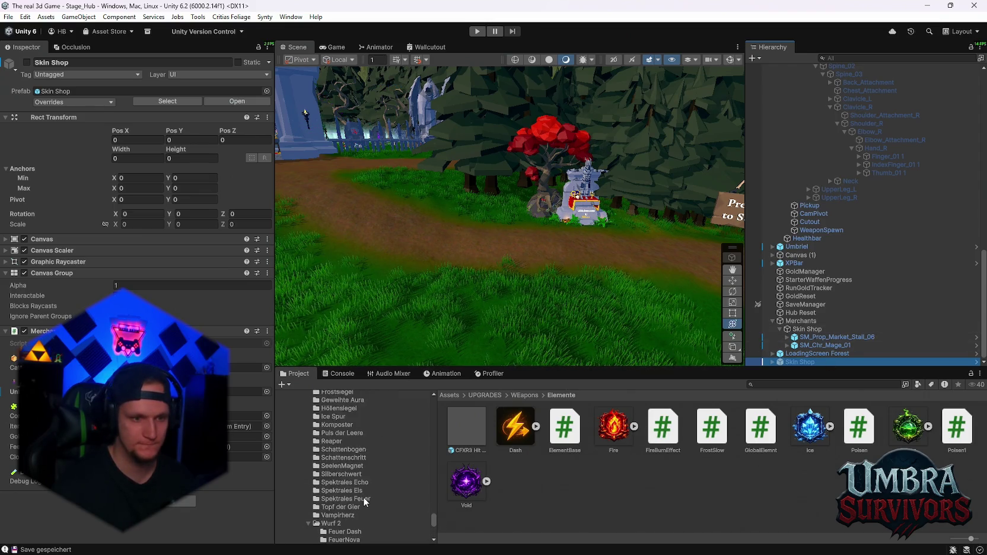
scroll(382, 497, up, 5)
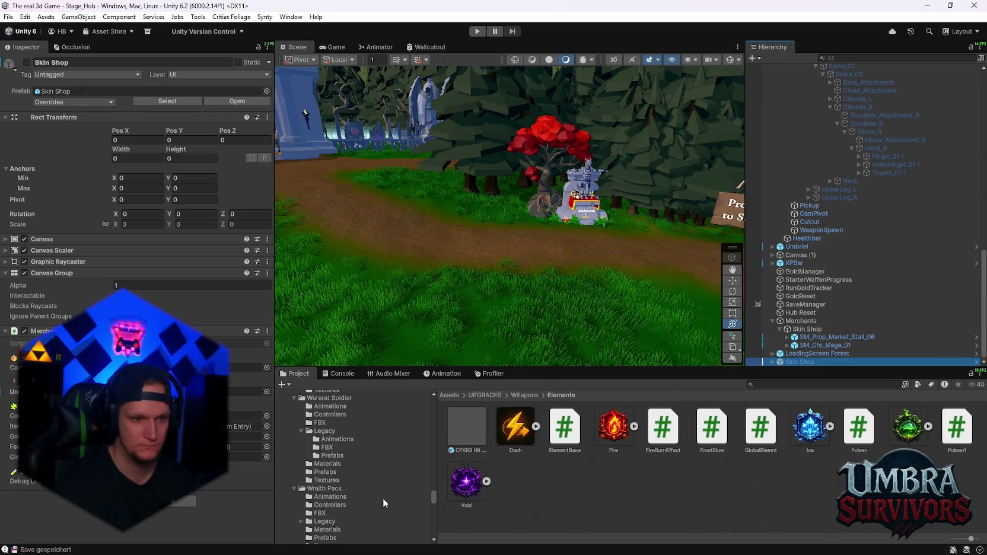
scroll(353, 486, up, 8)
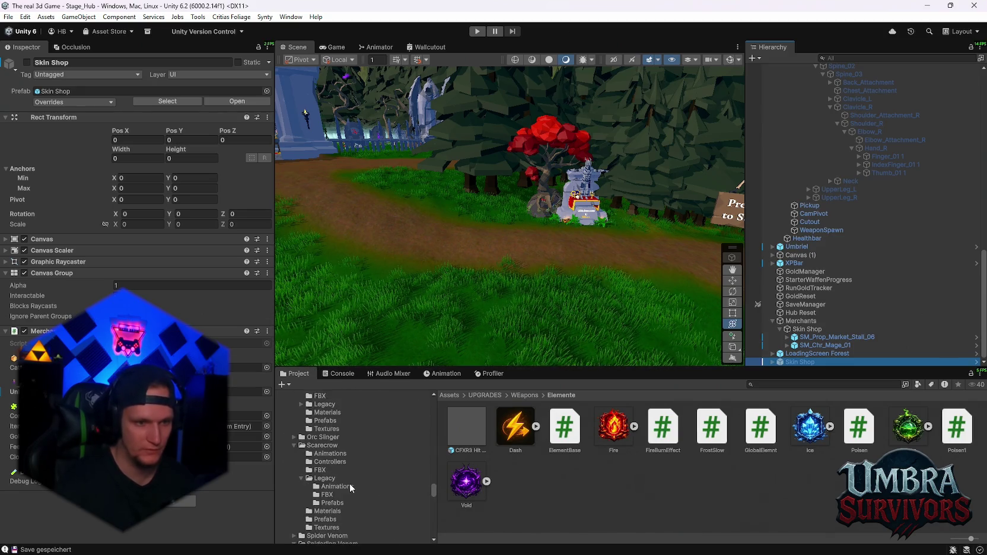
scroll(363, 496, up, 8)
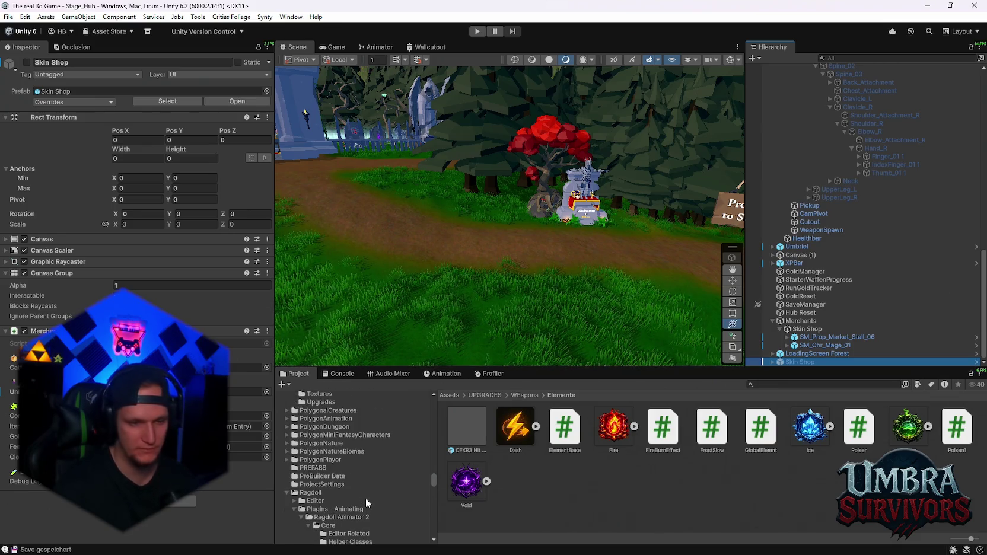
scroll(366, 498, down, 8)
scroll(369, 490, down, 3)
scroll(369, 490, down, 5)
scroll(367, 497, down, 5)
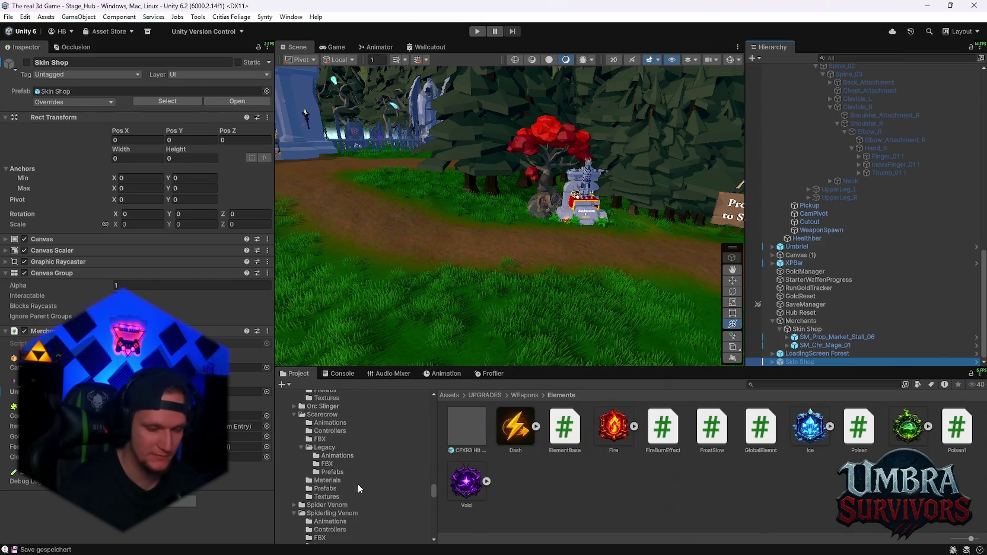
scroll(360, 498, down, 1)
scroll(376, 497, down, 1)
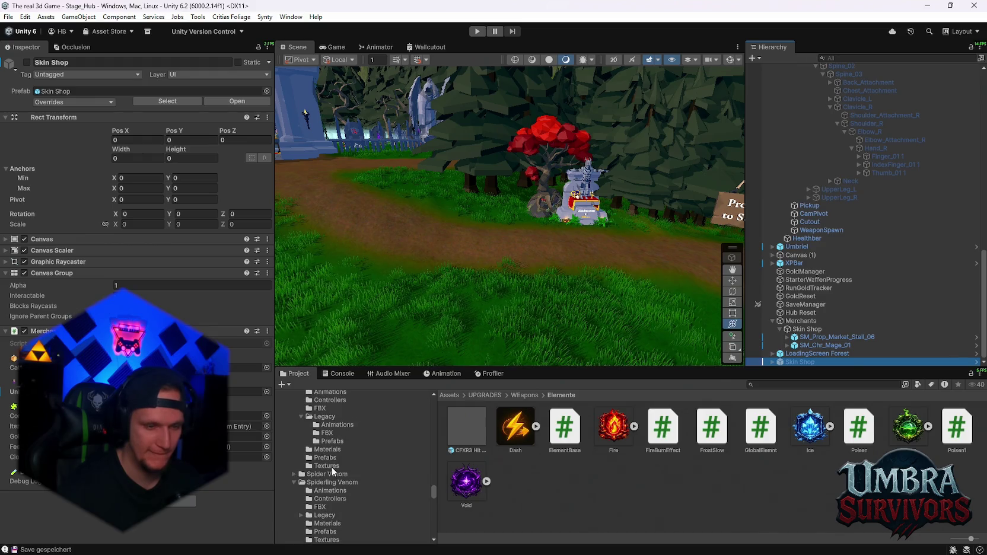
scroll(337, 468, up, 2)
scroll(344, 456, up, 3)
scroll(352, 465, up, 8)
scroll(347, 474, up, 10)
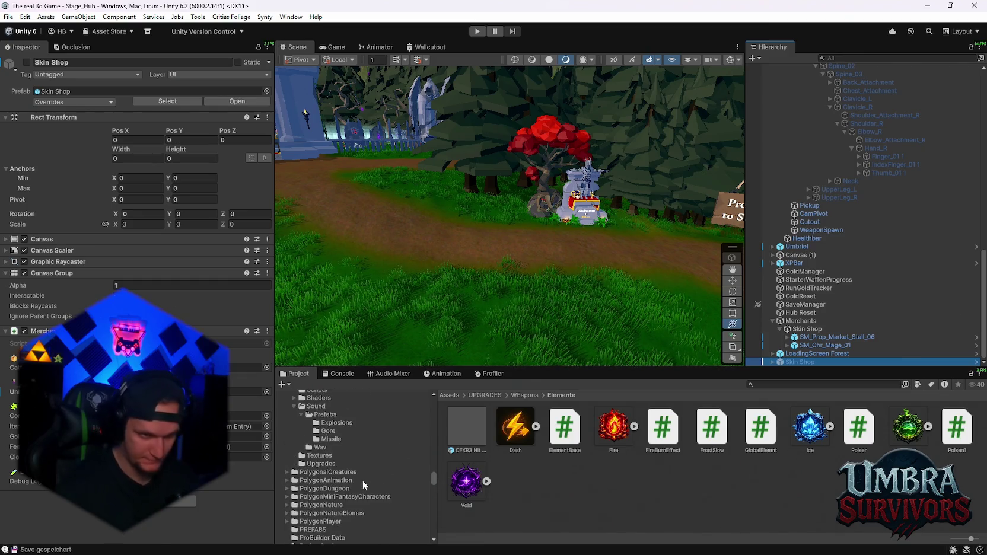
scroll(359, 478, up, 12)
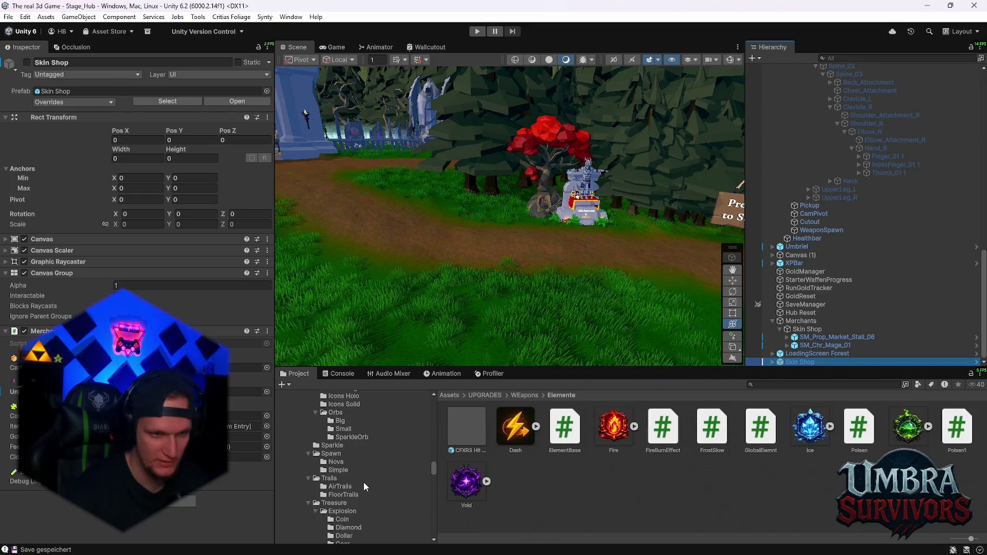
scroll(371, 495, up, 5)
scroll(372, 494, up, 10)
drag(434, 455, 434, 413)
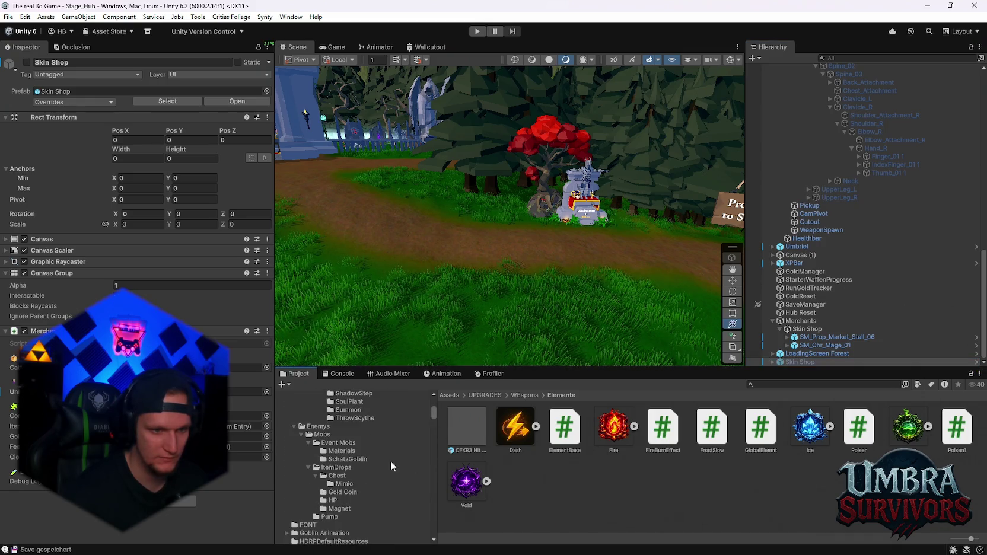
scroll(390, 467, down, 5)
scroll(392, 466, down, 5)
click(328, 442)
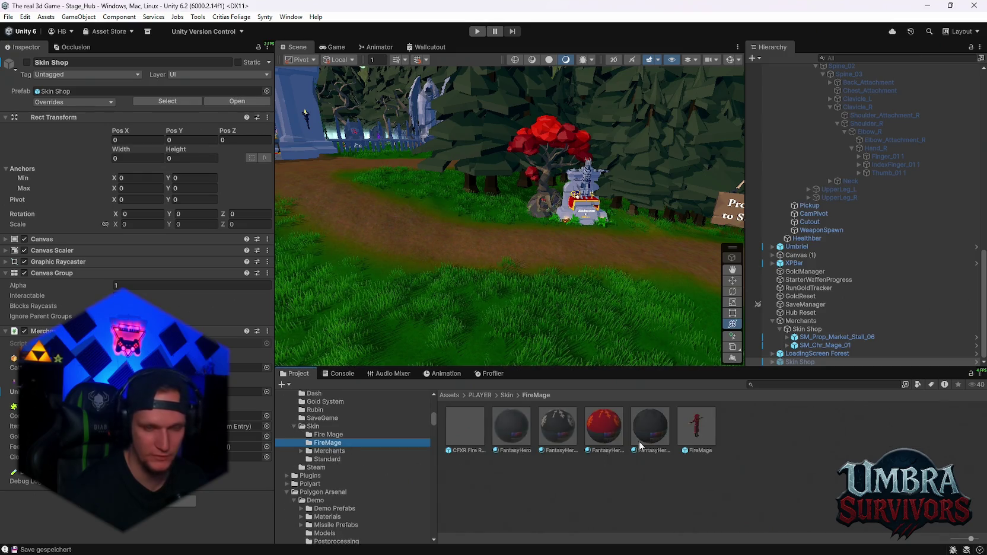
Step: Inspect the FireMage prefab and one of its FantasyHero materials in the Inspector
click(693, 423)
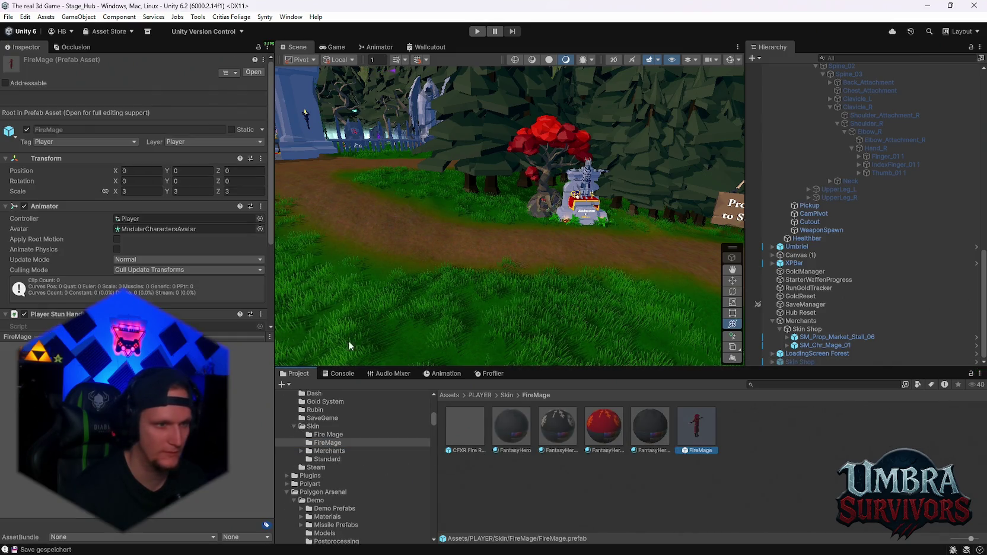
scroll(120, 262, down, 5)
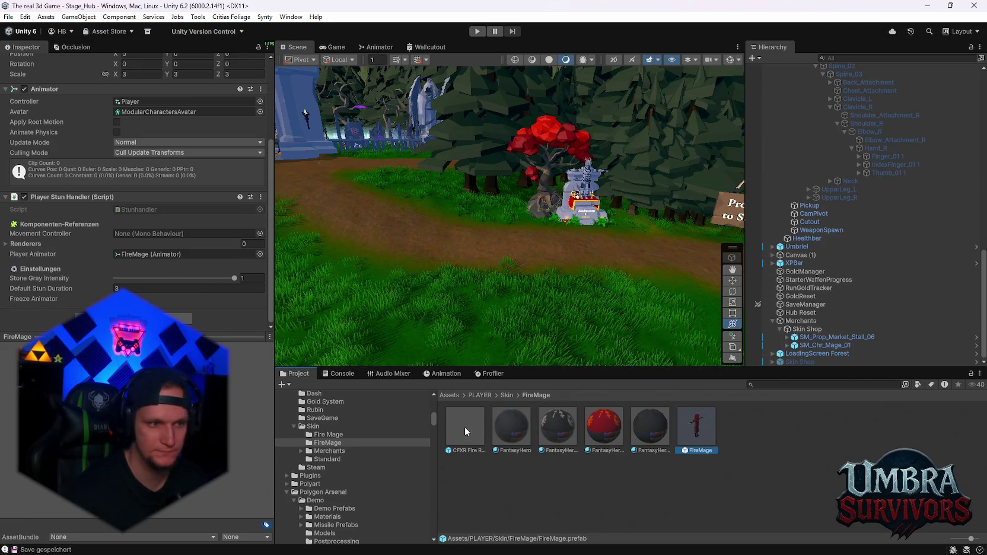
click(660, 437)
click(700, 434)
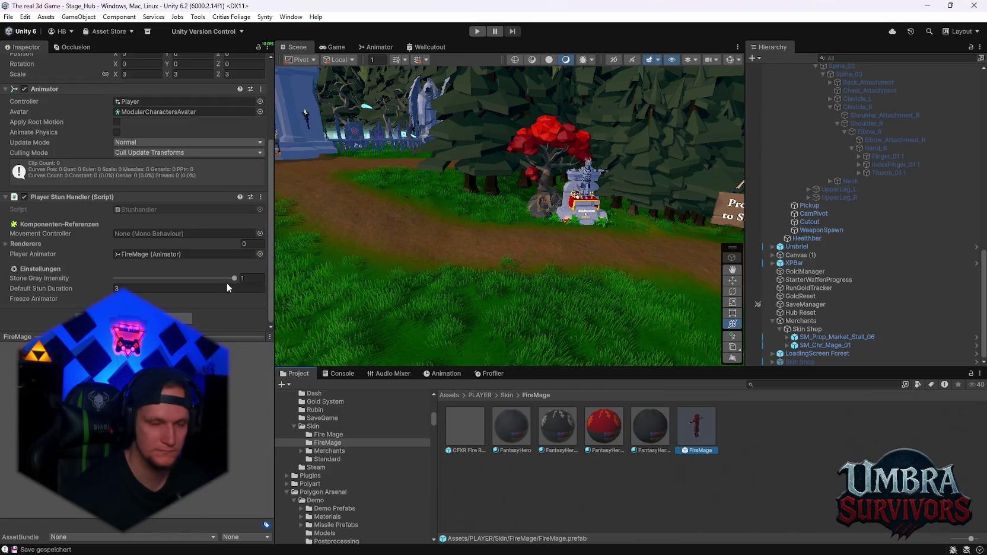
scroll(227, 287, up, 5)
scroll(226, 283, down, 5)
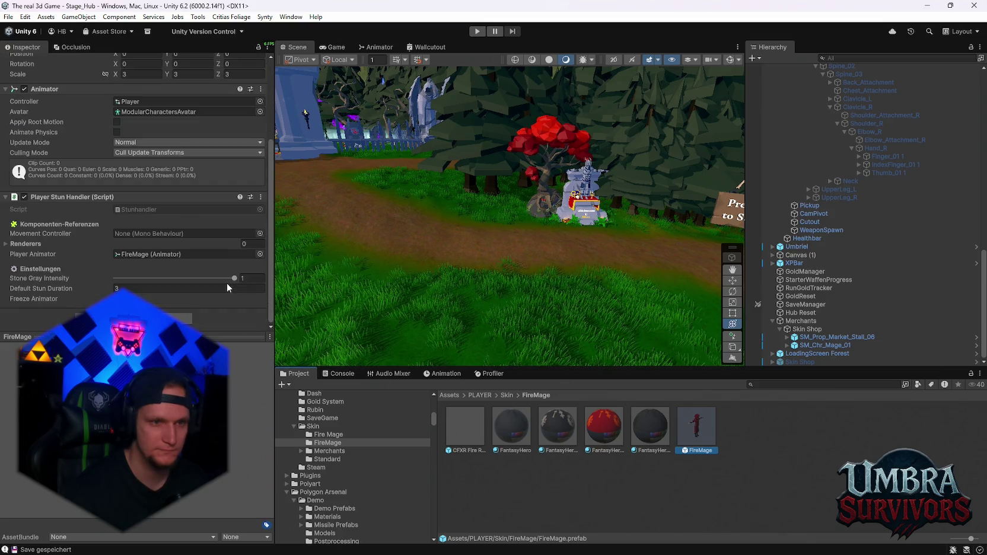
Step: Open FireMage in Prefab Mode and parent the CFXR Fire Ring effect under the Hips bone
double_click(707, 432)
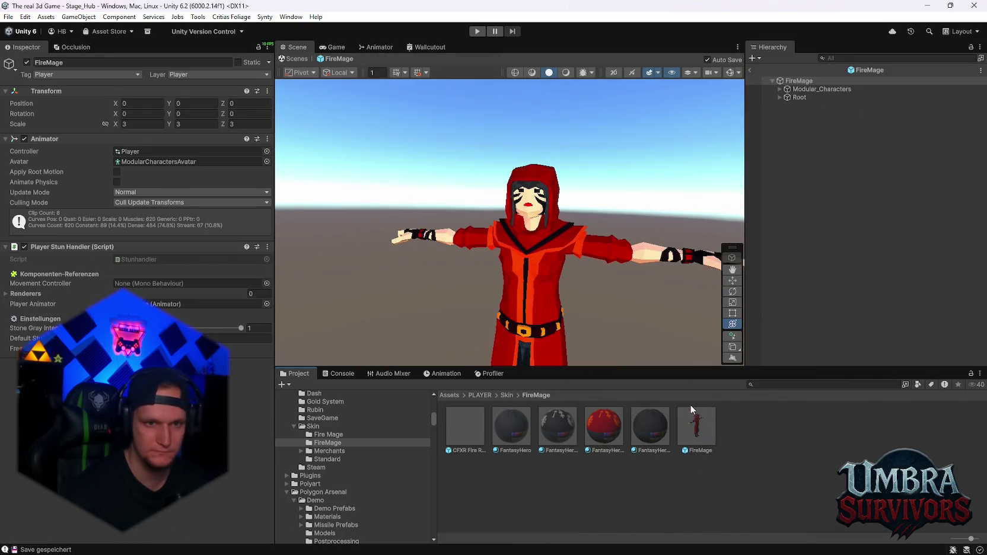
click(778, 97)
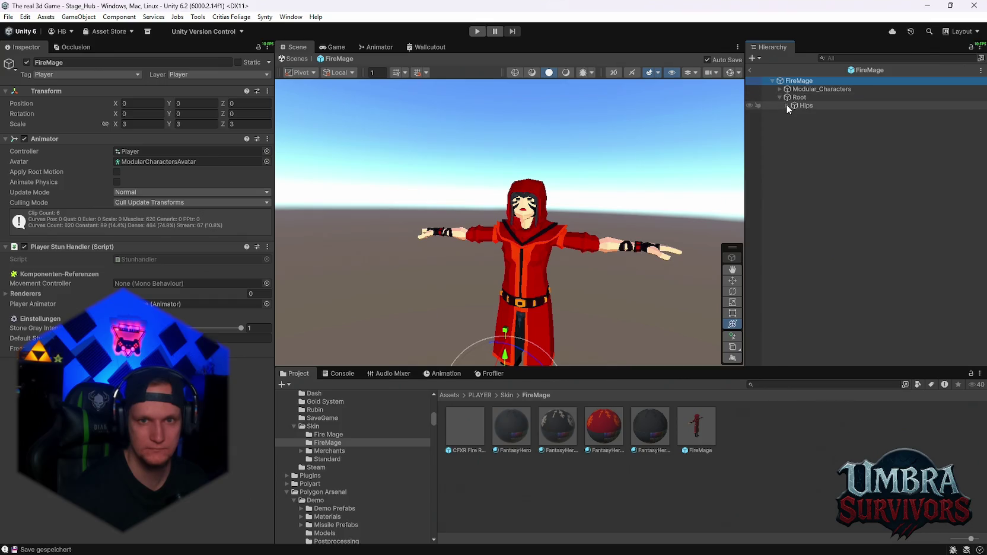
click(803, 106)
mouse_move(546, 424)
mouse_down()
mouse_move(653, 223)
mouse_move(802, 105)
mouse_up()
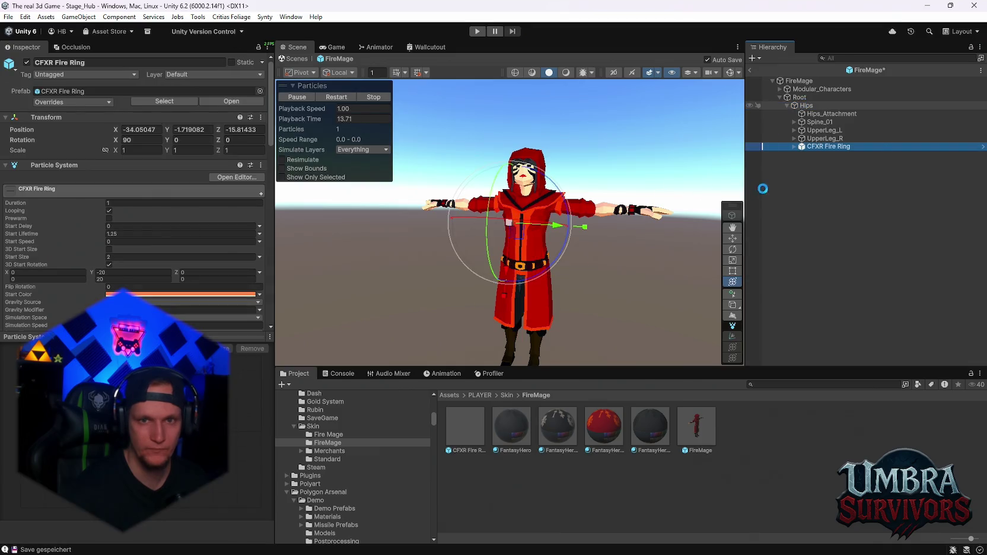
Step: Reset the CFXR Fire Ring's position to 0, 0, 0
click(146, 131)
text(0)
key(Tab)
text(0)
key(Tab)
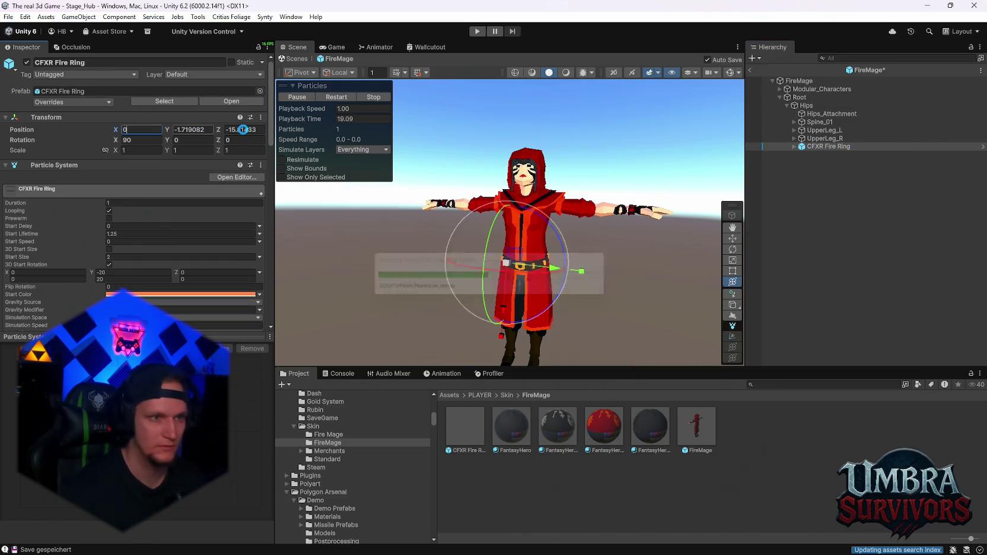
text(0)
Step: Scale the fire ring up uniformly to about 46 around the character
drag(565, 175, 425, 209)
drag(518, 246, 579, 253)
drag(513, 322, 295, 317)
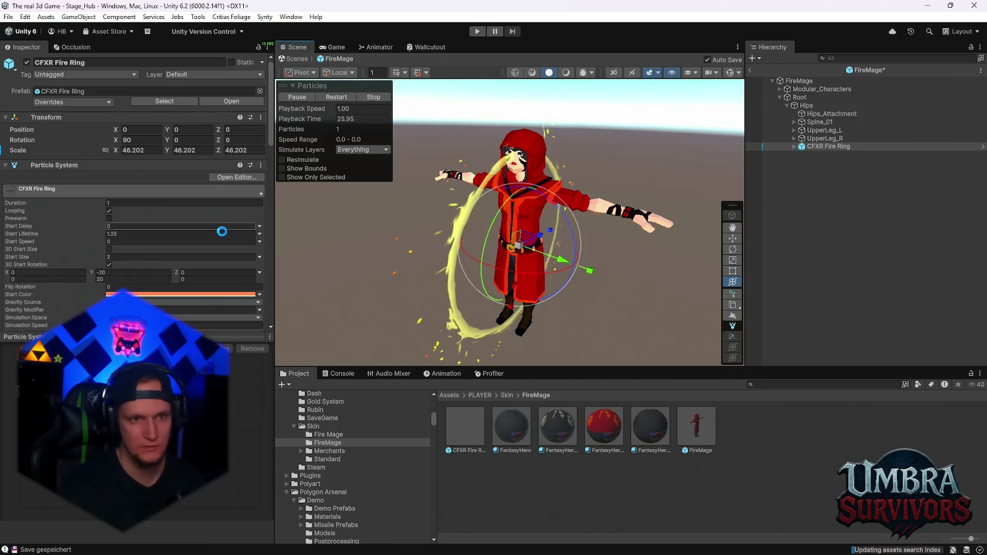
scroll(455, 259, up, 5)
mouse_move(455, 259)
mouse_down()
mouse_move(504, 249)
mouse_move(455, 218)
mouse_up()
scroll(455, 217, down, 3)
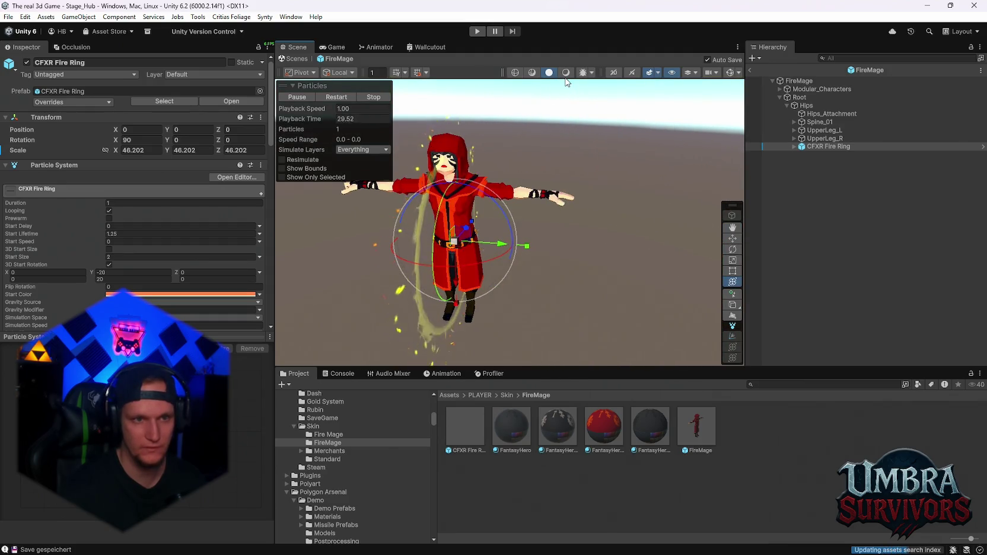
click(566, 72)
mouse_move(555, 204)
mouse_down()
mouse_move(522, 255)
mouse_move(561, 246)
mouse_move(589, 218)
mouse_move(604, 170)
mouse_move(657, 225)
mouse_up()
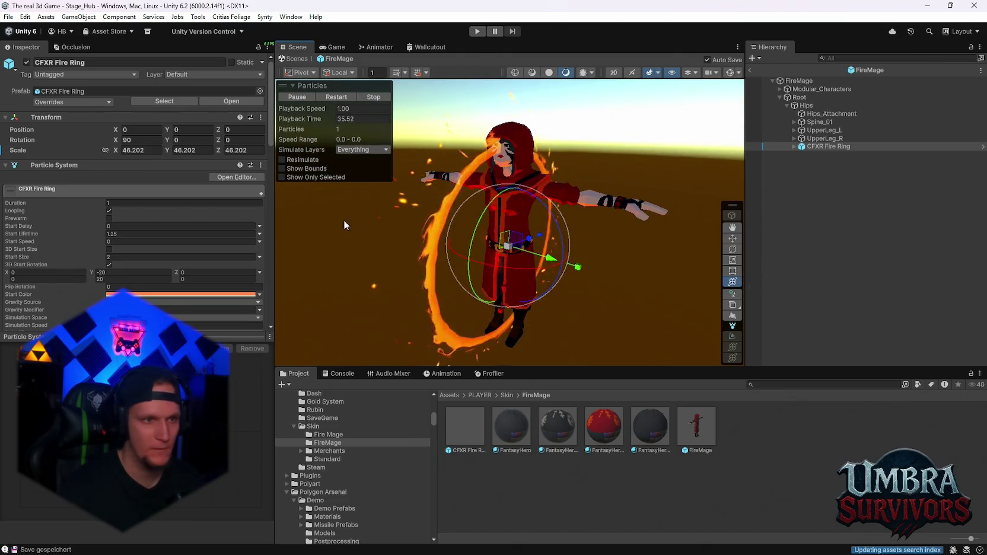
Step: Keep X rotation at 90, restart the particle preview, and set Y rotation to 90
click(139, 140)
text(0)
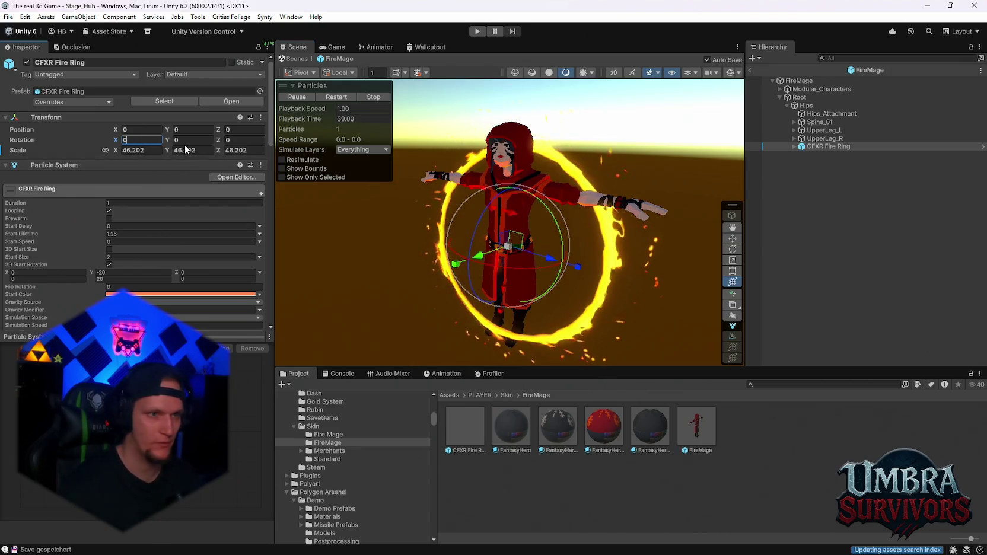
key(ctrl+z)
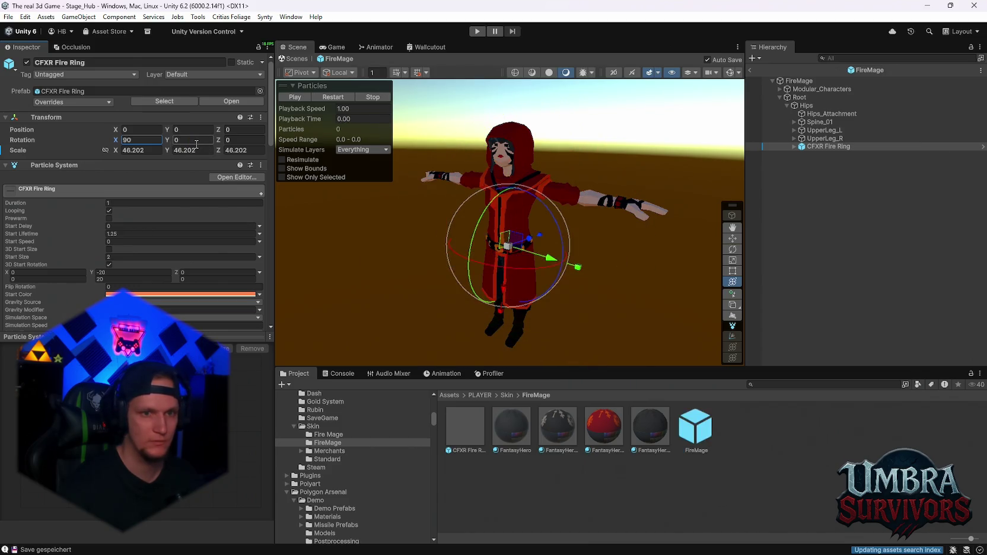
click(327, 96)
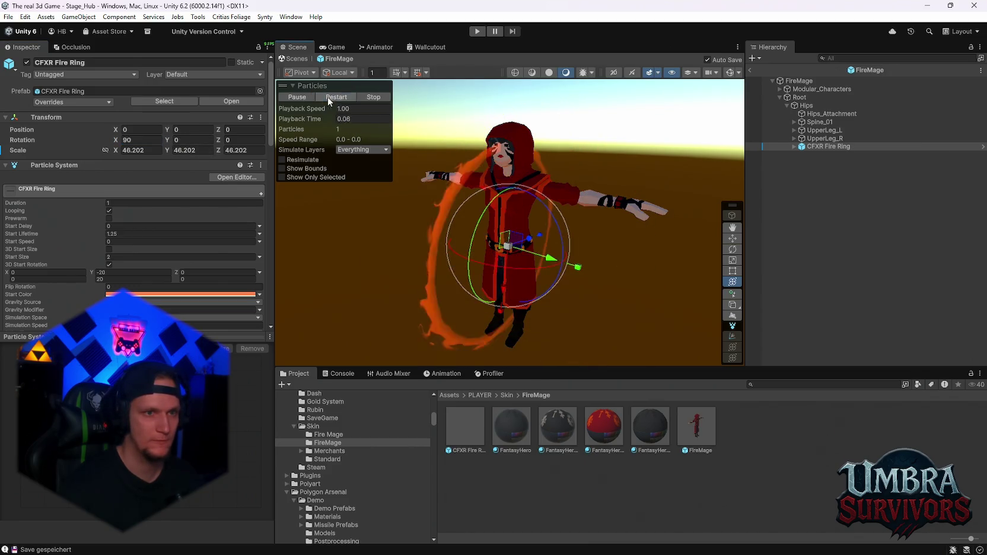
drag(166, 140, 308, 153)
click(200, 143)
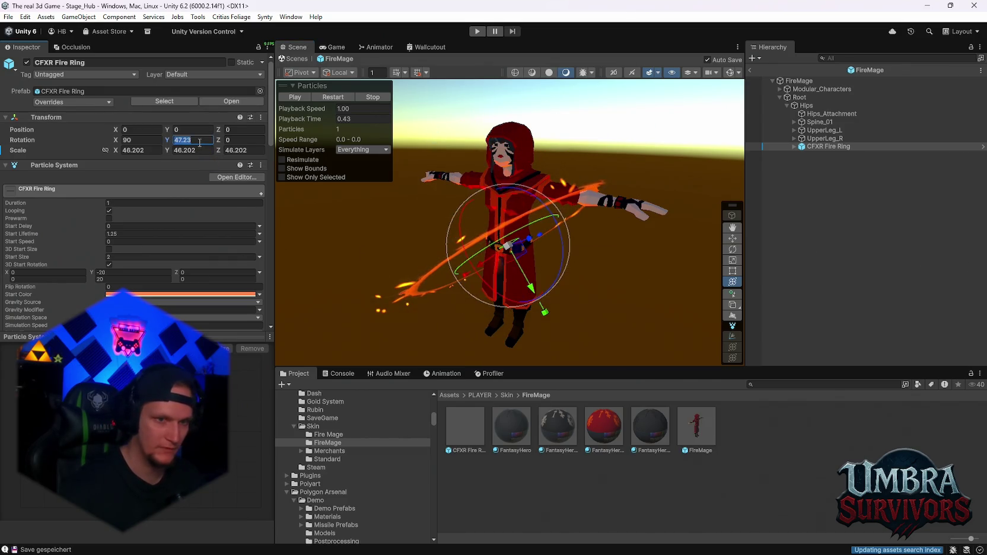
text(90)
key(Return)
mouse_move(516, 245)
mouse_down()
mouse_move(659, 257)
mouse_move(360, 226)
mouse_move(543, 239)
mouse_move(521, 212)
mouse_up()
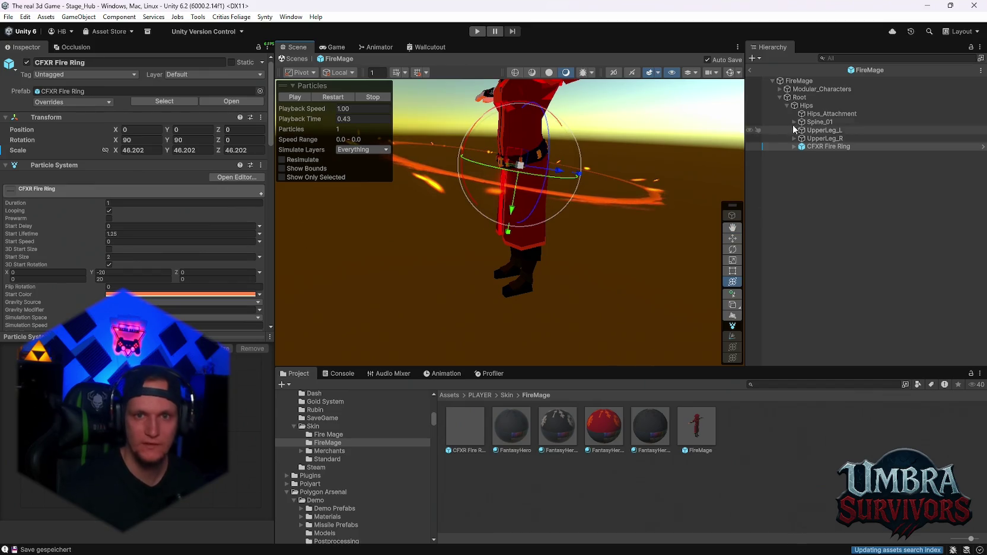
Step: Reparent CFXR Fire Ring from the hips directly under FireMage in the Hierarchy
scroll(545, 173, up, 3)
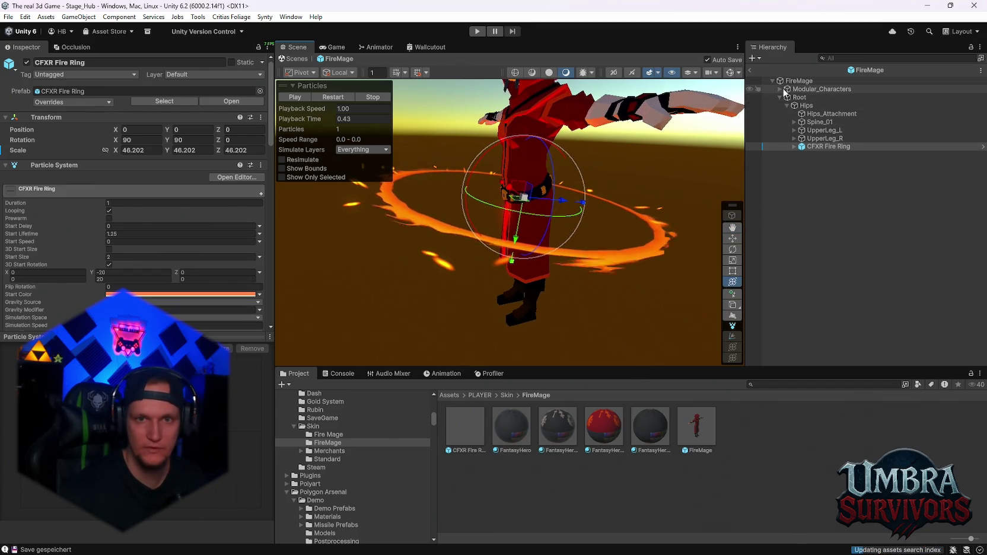
click(344, 47)
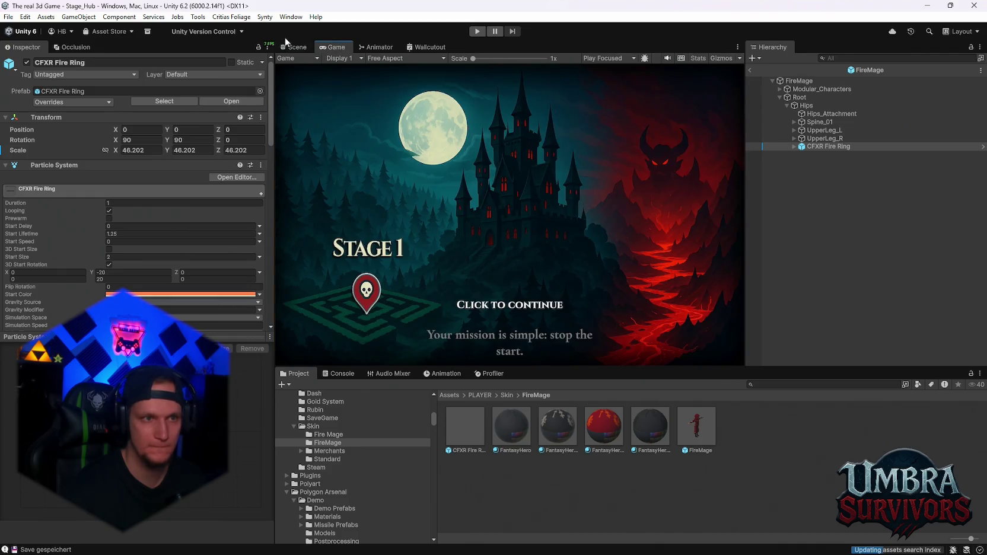
click(293, 47)
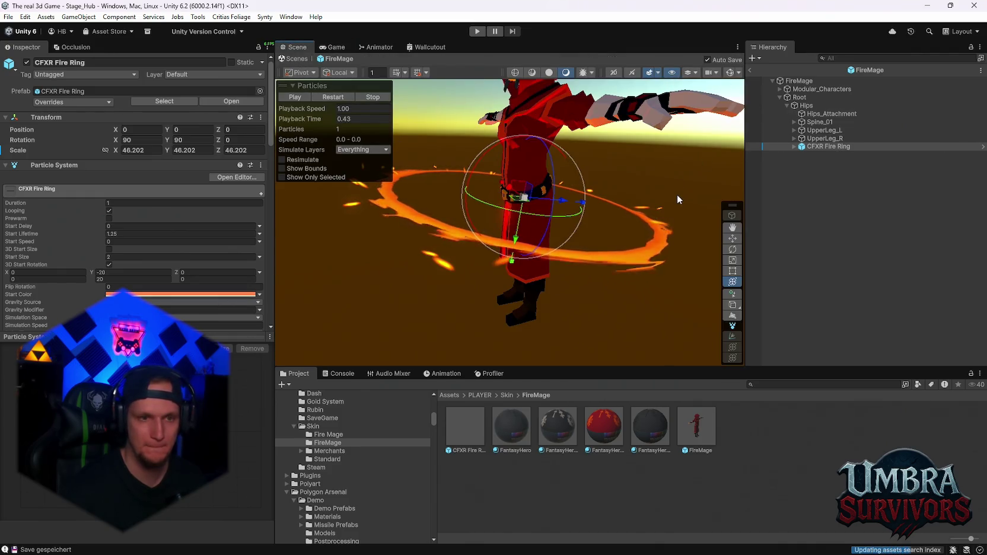
mouse_move(533, 210)
mouse_down()
mouse_move(530, 245)
mouse_move(558, 216)
mouse_move(537, 189)
mouse_move(556, 180)
mouse_up()
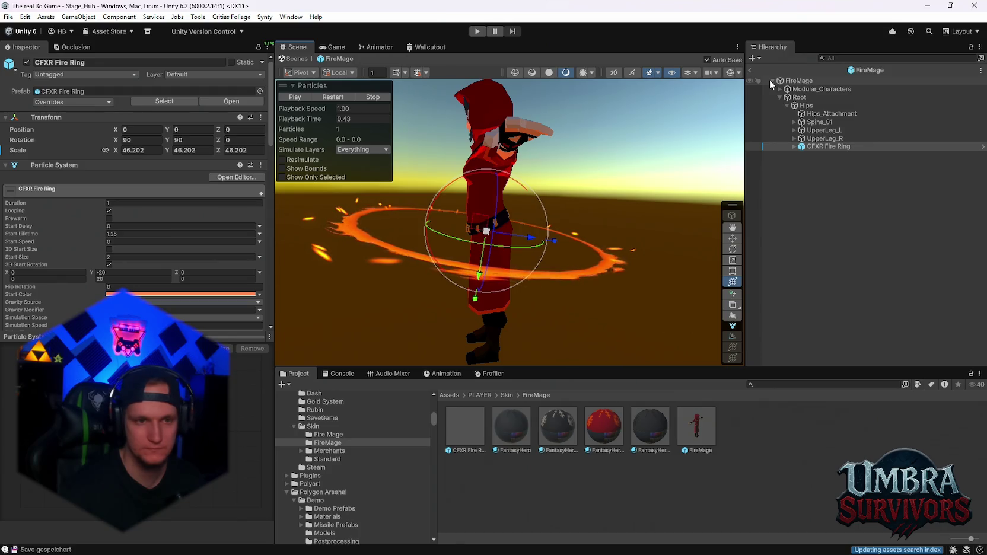
drag(823, 148, 790, 81)
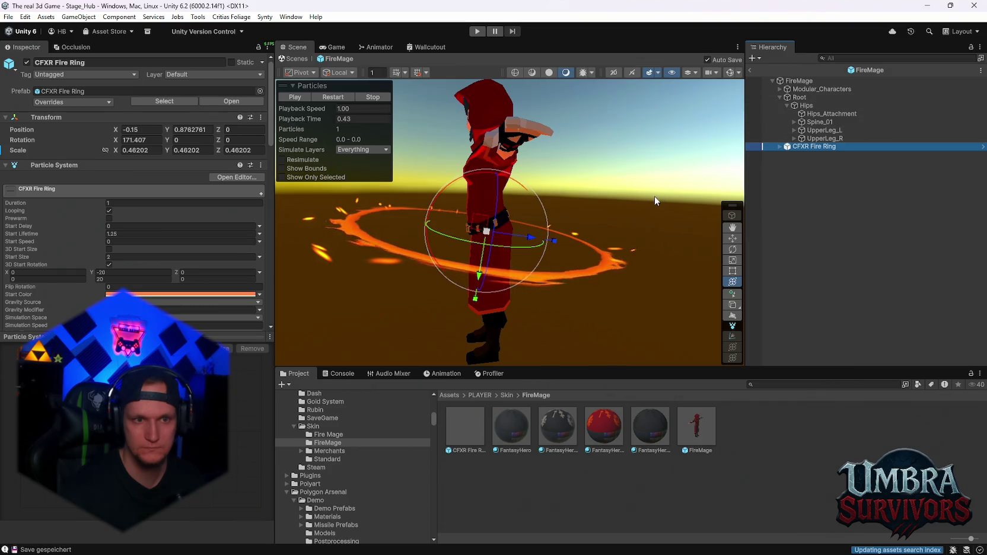
Step: Set the fire ring's X rotation to 0 so it lies flat around the waist
click(136, 138)
text(177.75)
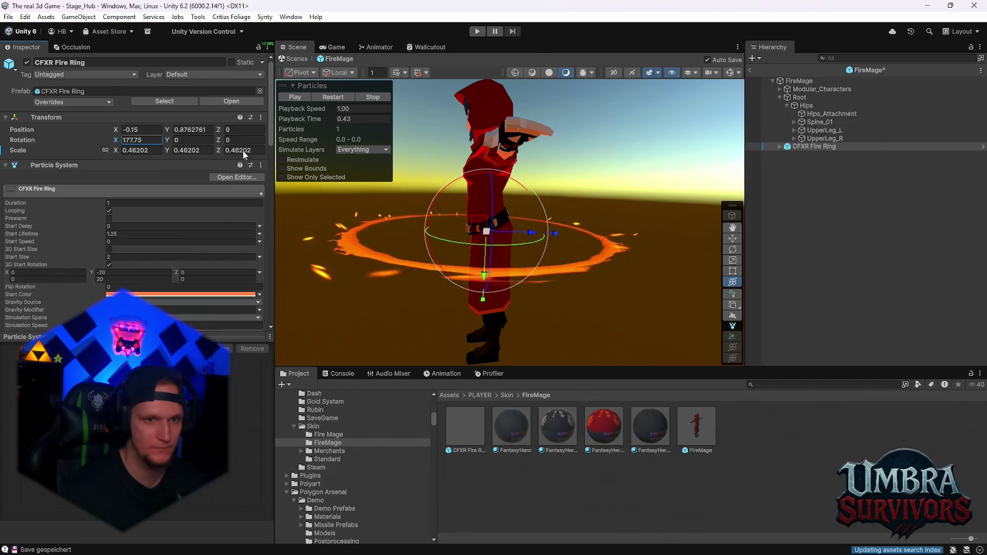
key(BackSpace)
key(BackSpace)
text(41)
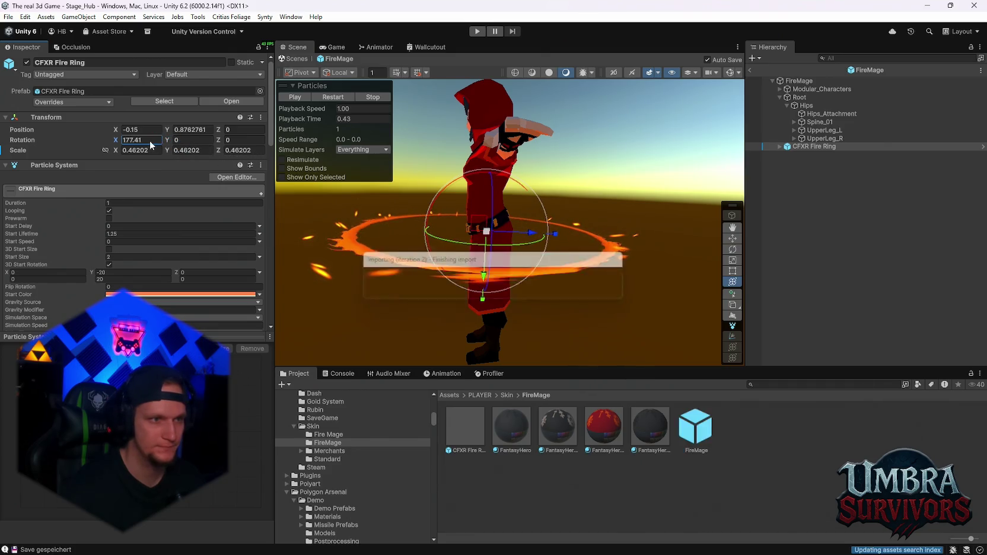
key(ctrl+a)
text(9)
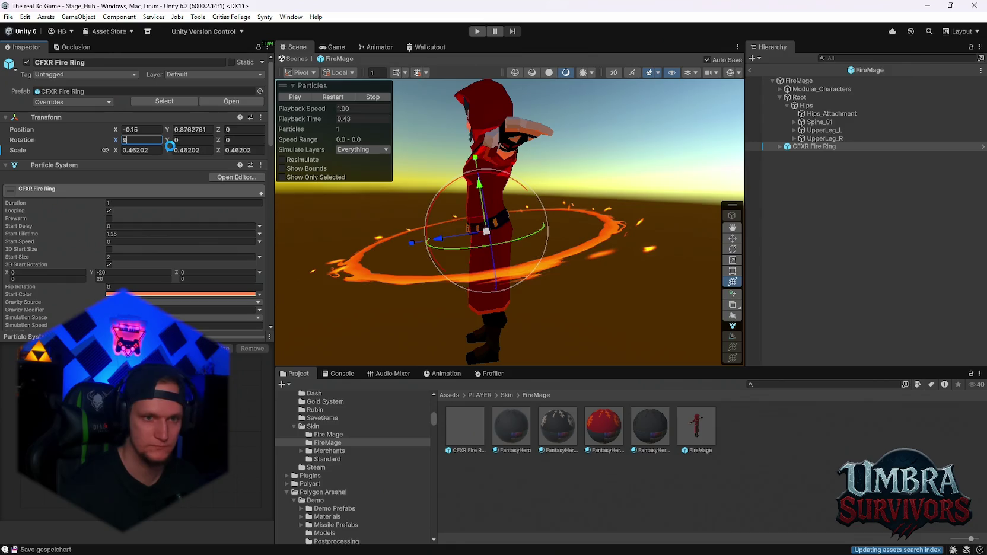
text(0)
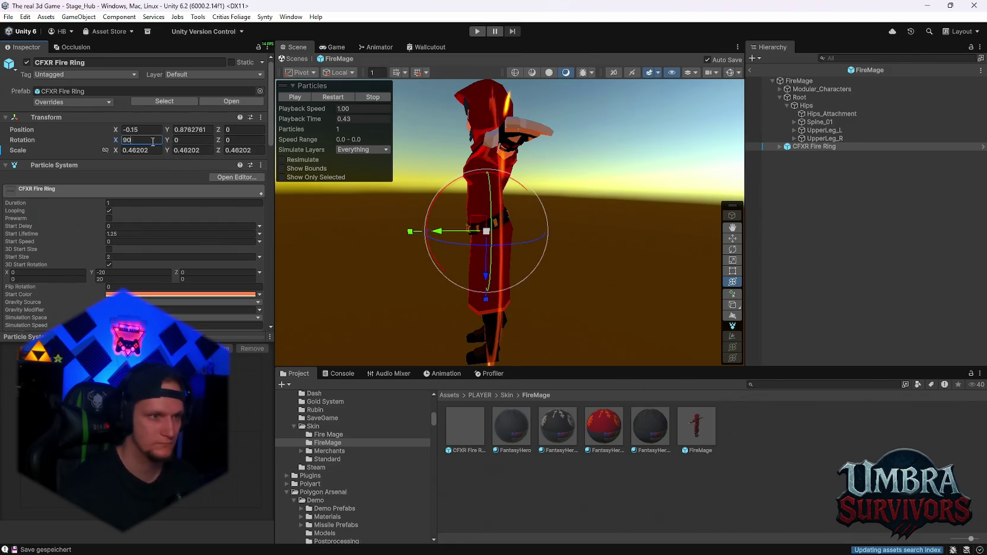
text(0)
scroll(506, 253, up, 2)
mouse_move(506, 252)
mouse_down()
mouse_move(572, 204)
mouse_move(529, 264)
mouse_move(514, 266)
mouse_move(621, 220)
mouse_move(616, 268)
mouse_up()
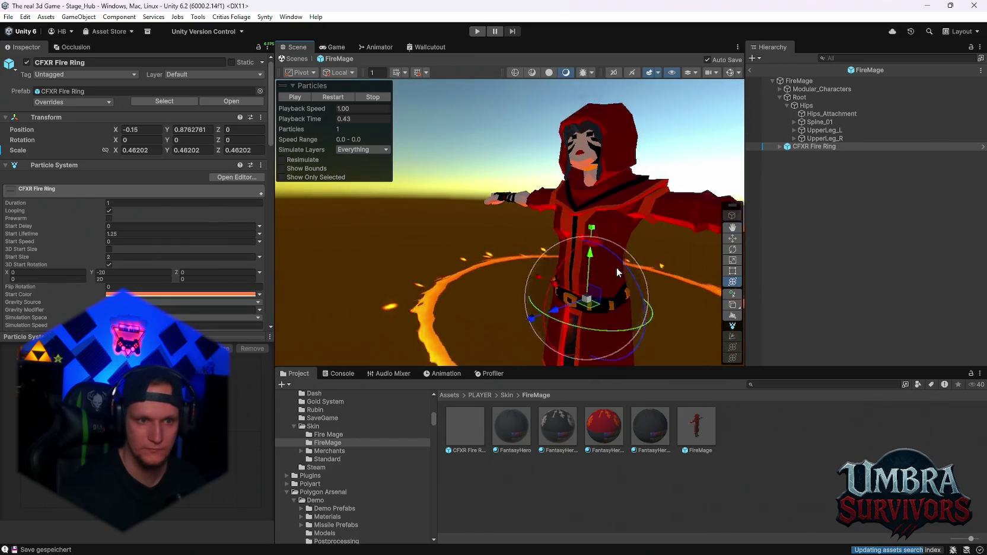
scroll(151, 262, down, 10)
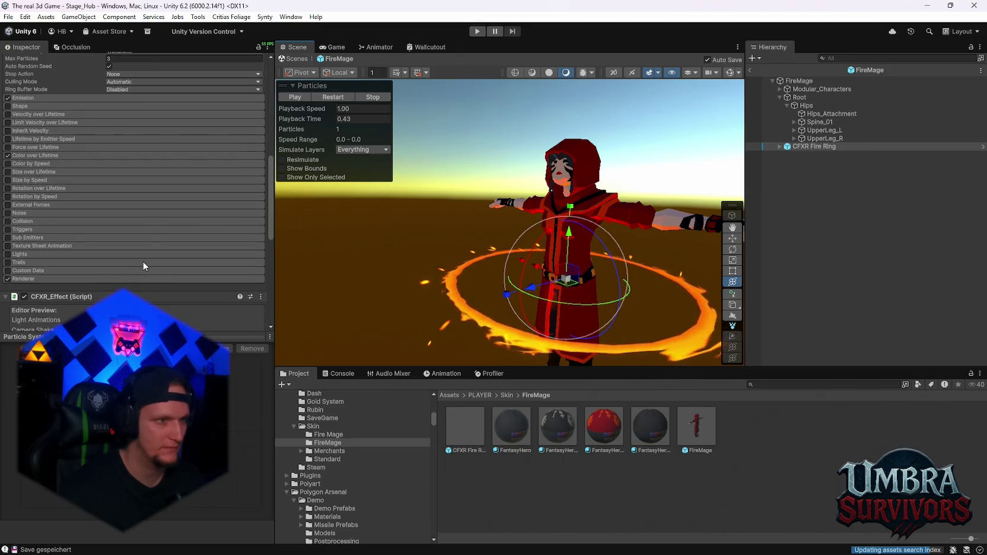
scroll(144, 260, down, 2)
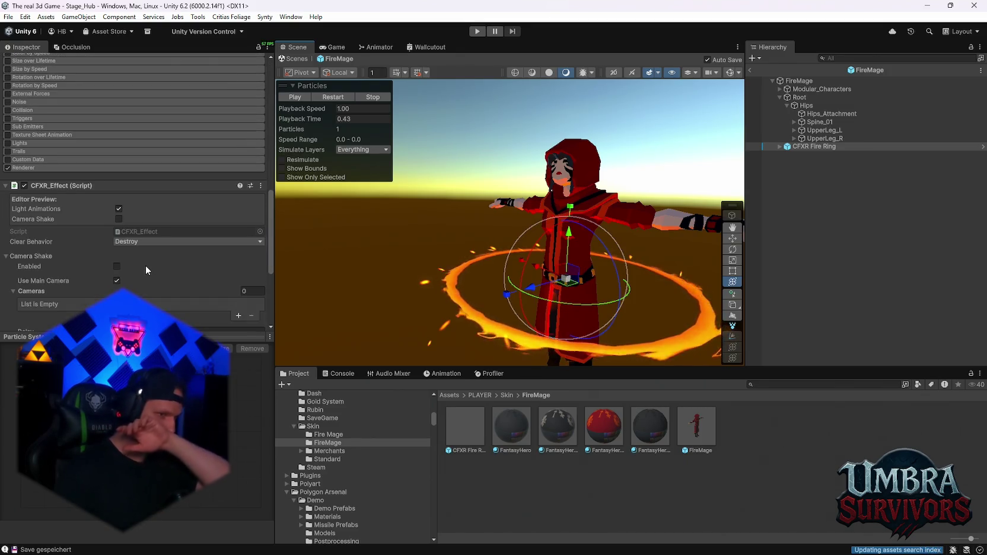
click(119, 208)
click(118, 208)
scroll(141, 268, down, 2)
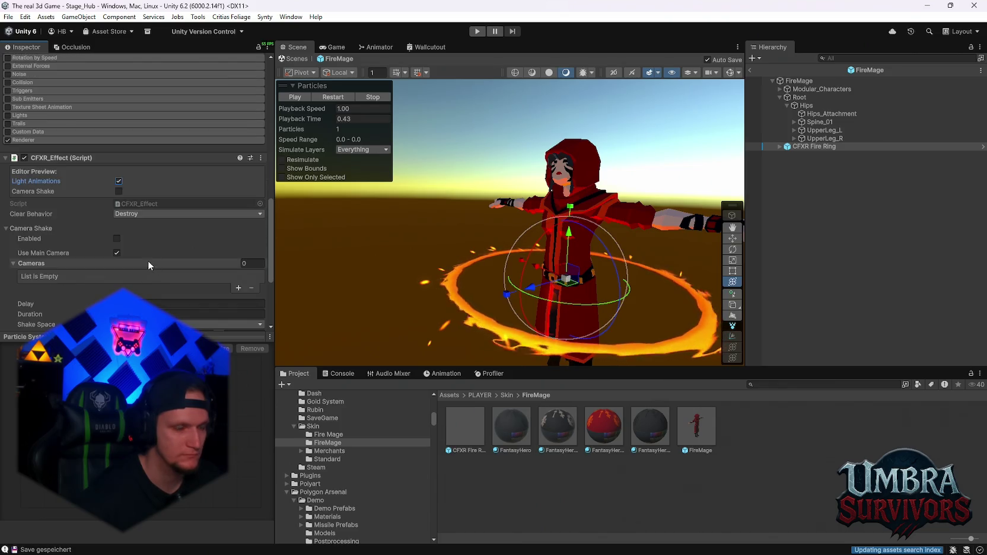
scroll(161, 254, down, 8)
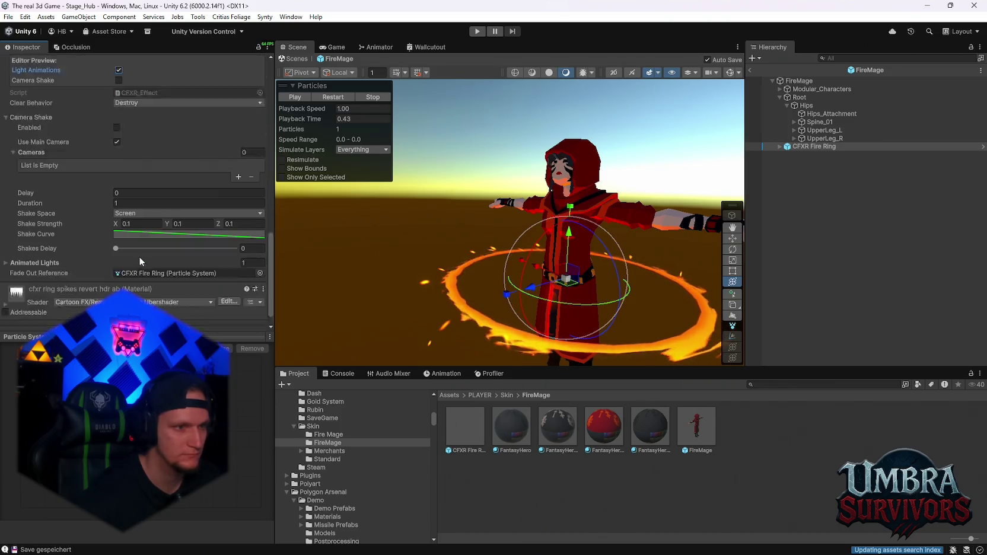
scroll(154, 255, up, 10)
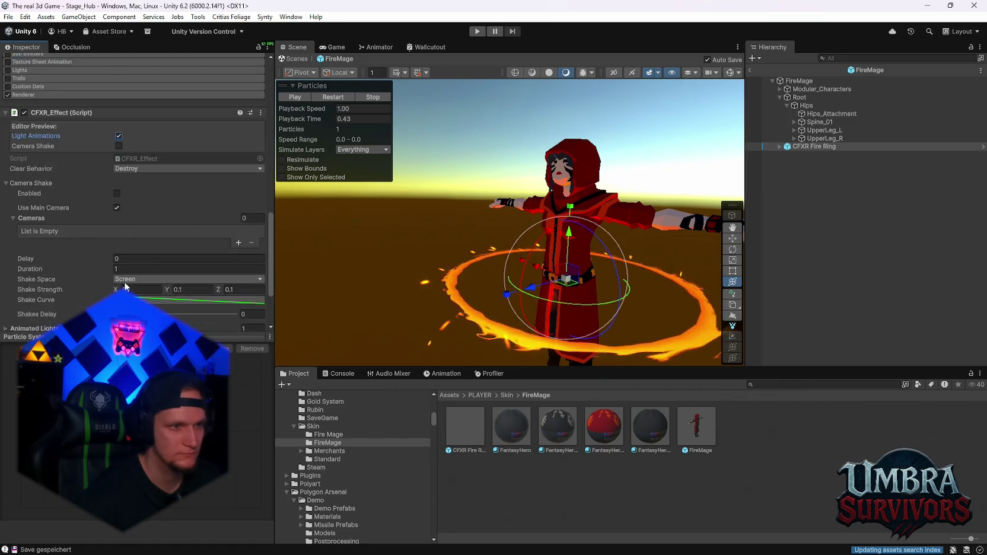
drag(551, 255, 467, 233)
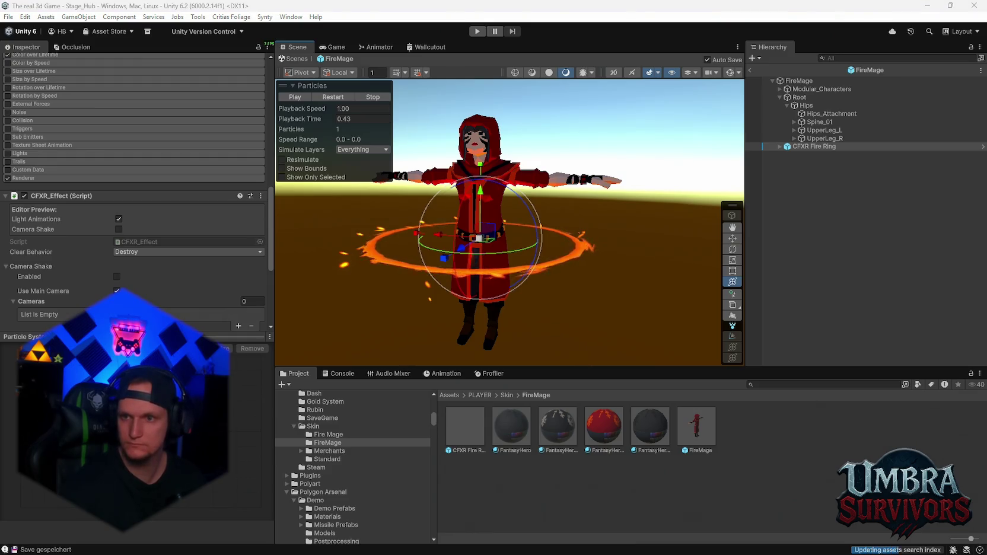
Step: Add an Empty C# Script named FireRing to the PLAYER/Skin/FireMage folder
right_click(622, 477)
mouse_move(699, 155)
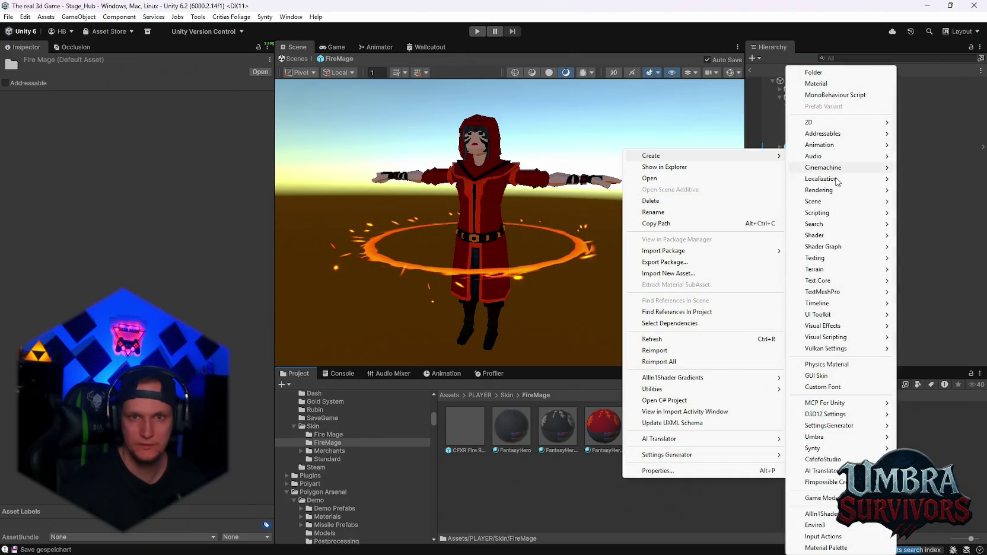
mouse_move(833, 216)
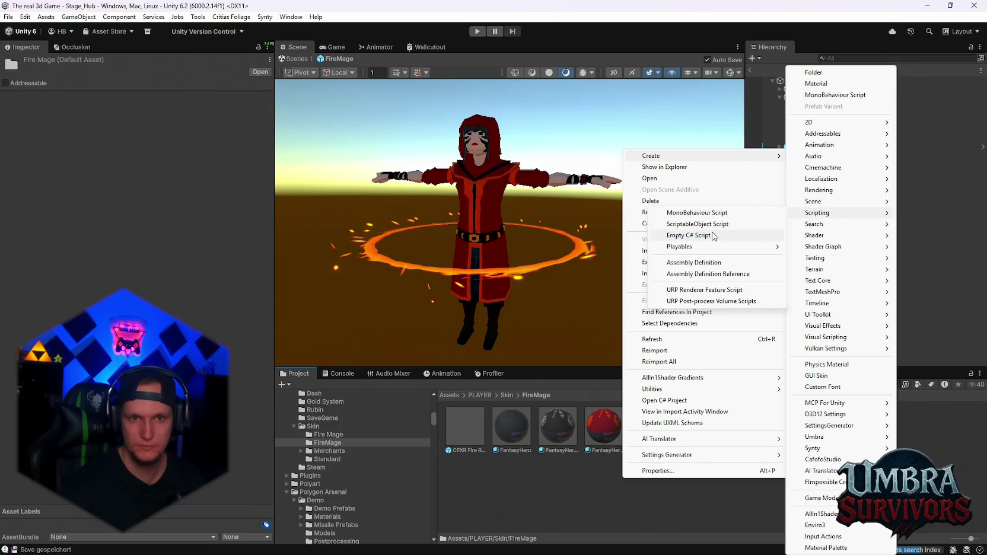
click(741, 235)
text(FireRing)
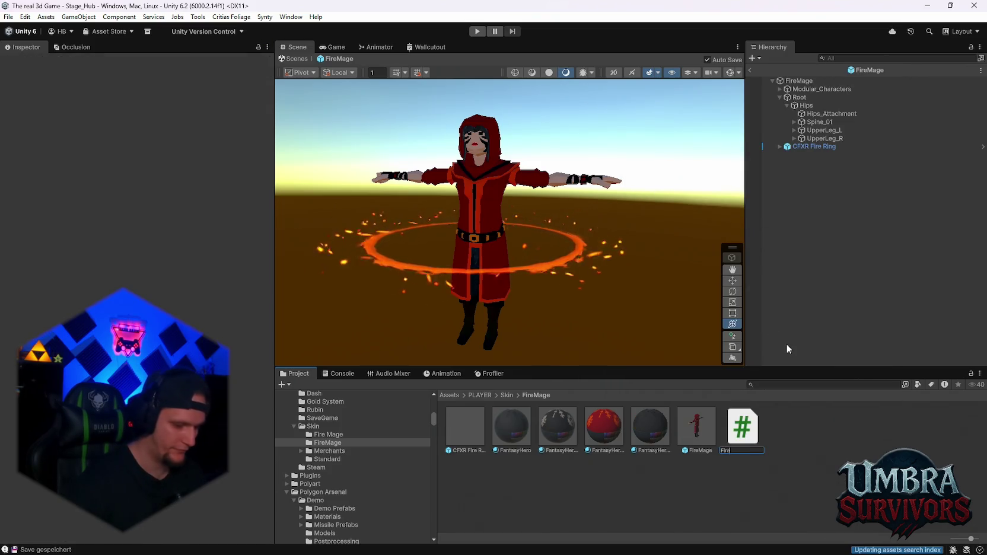
key(Return)
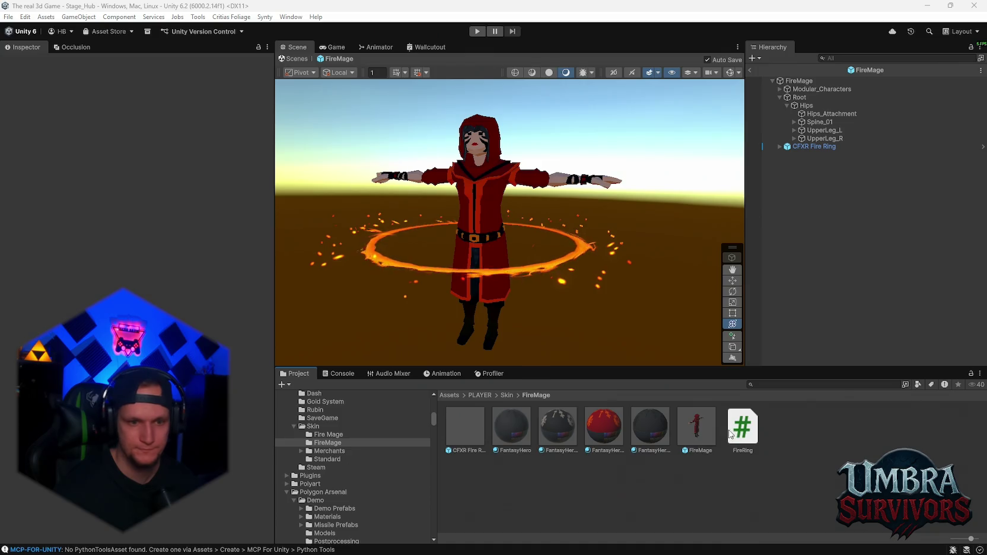
Step: Attach the FireRing script to the CFXR Fire Ring
click(468, 427)
scroll(90, 284, down, 15)
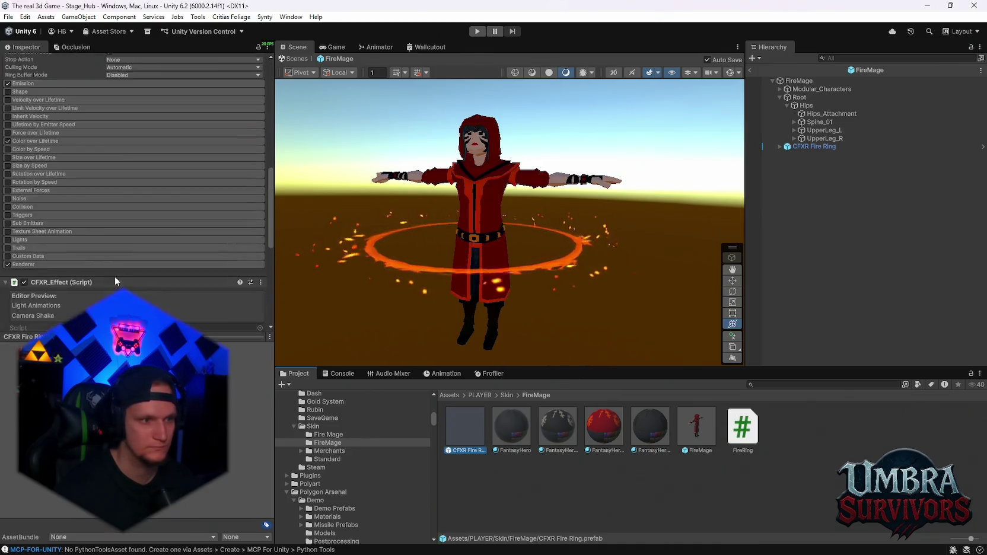
mouse_move(742, 427)
mouse_down()
mouse_move(165, 286)
mouse_move(88, 291)
mouse_up()
scroll(133, 190, down, 5)
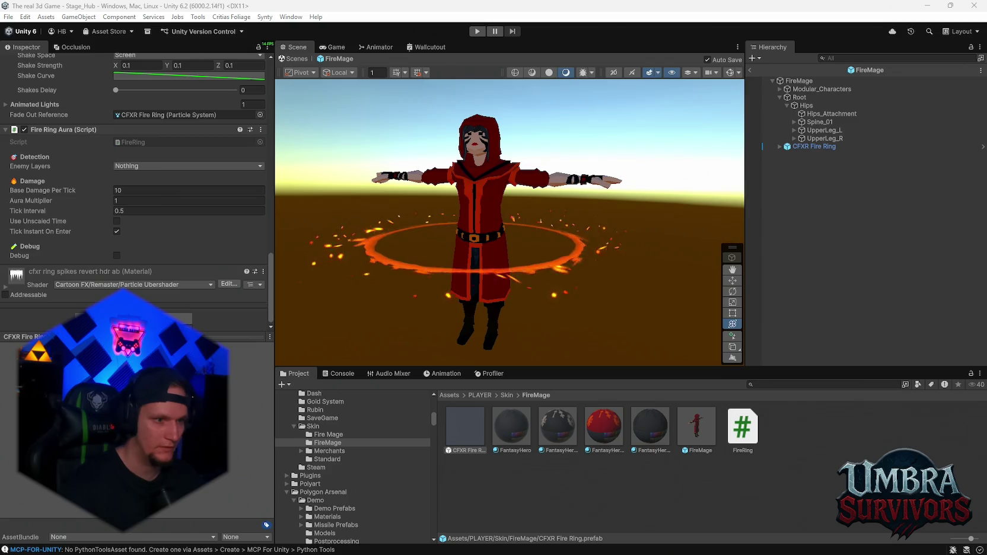
scroll(116, 195, down, 3)
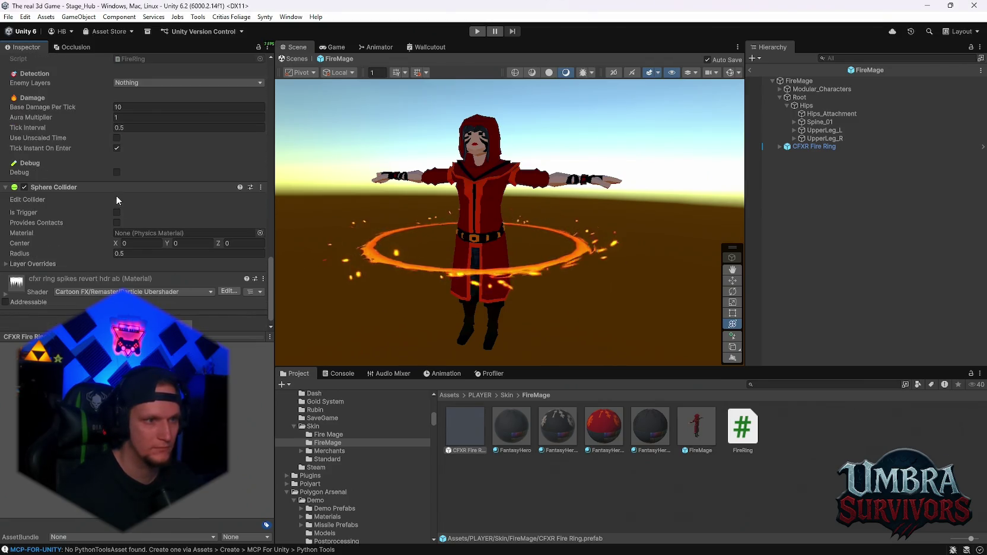
Step: Enlarge the CFXR Fire Ring's Sphere Collider radius to 1.79
click(814, 147)
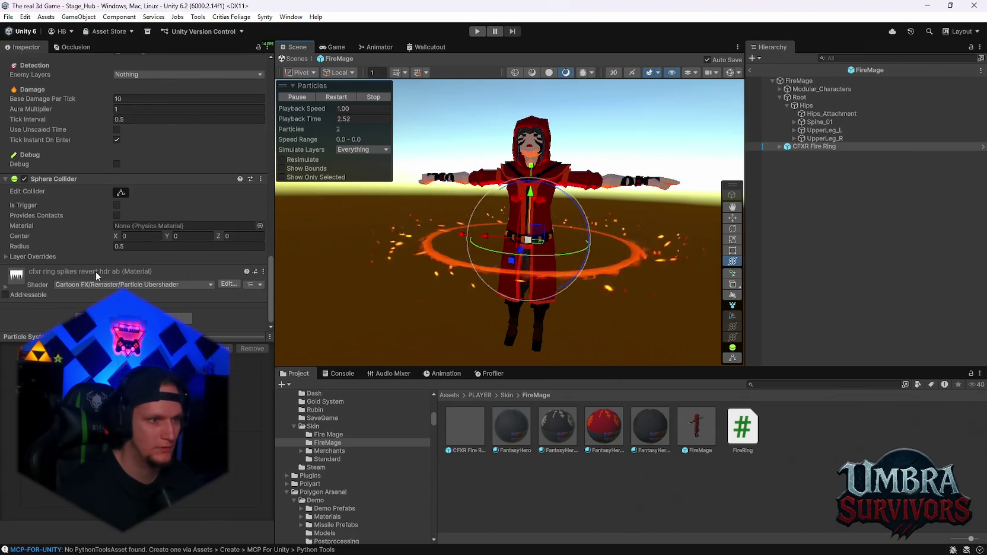
click(120, 197)
drag(561, 258, 561, 284)
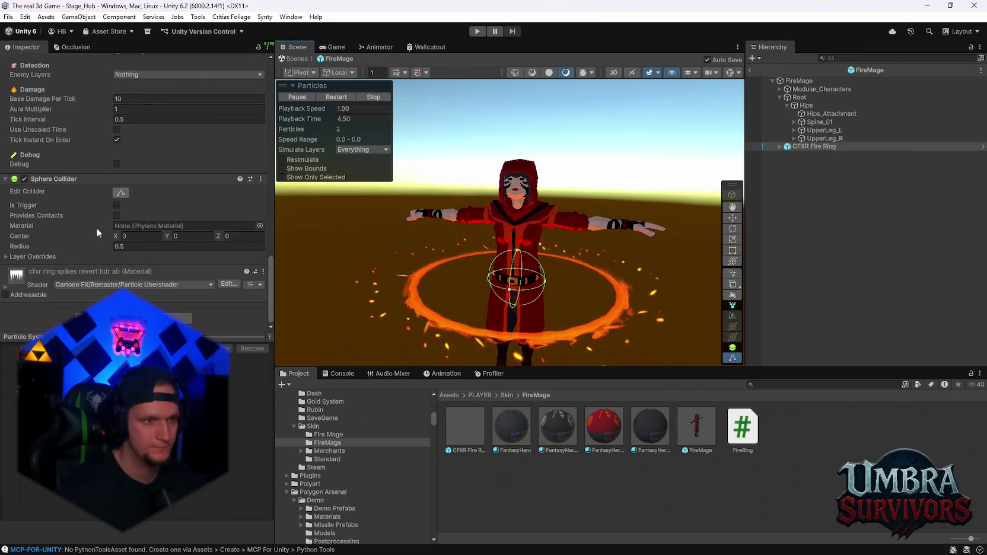
drag(107, 245, 126, 244)
mouse_move(526, 118)
mouse_down()
mouse_move(528, 282)
mouse_move(503, 260)
mouse_move(499, 267)
mouse_up()
drag(106, 244, 117, 245)
text(9)
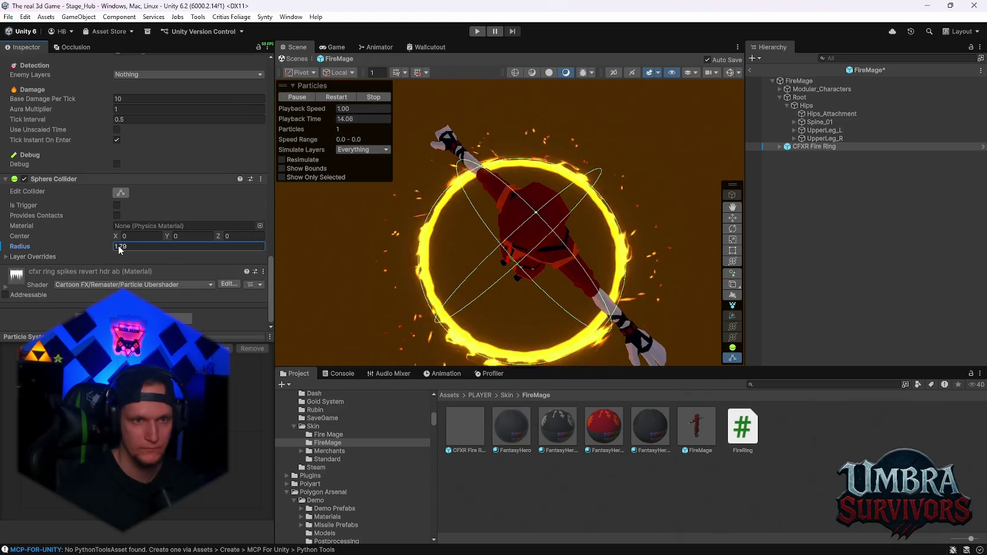
Step: Set the Fire Ring Aura's Base Damage Per Tick to 37
mouse_move(510, 274)
mouse_down()
mouse_move(490, 256)
mouse_move(475, 304)
mouse_move(496, 271)
mouse_up()
mouse_move(549, 148)
mouse_down()
mouse_move(516, 190)
mouse_move(522, 218)
mouse_up()
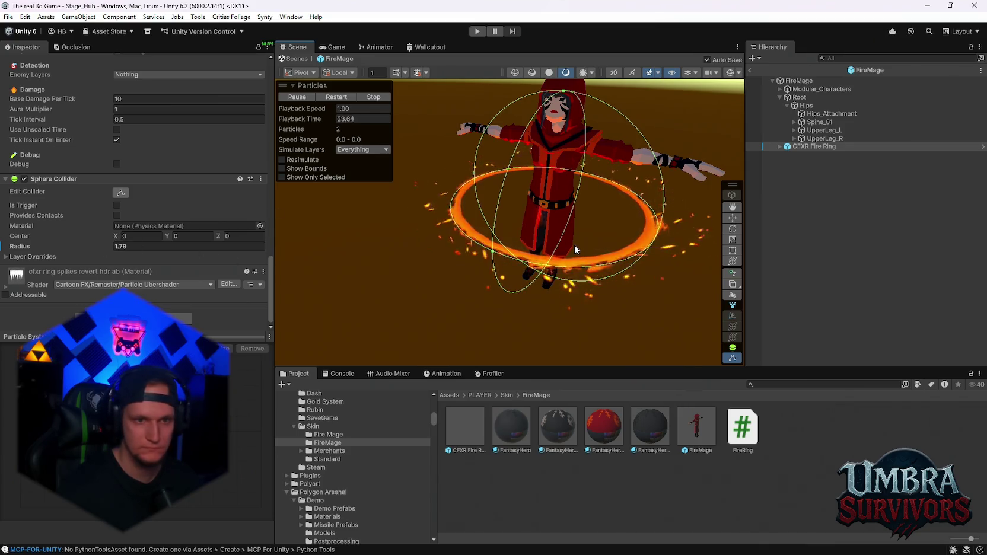
mouse_move(528, 233)
mouse_down()
mouse_move(554, 283)
mouse_move(551, 231)
mouse_move(487, 291)
mouse_up()
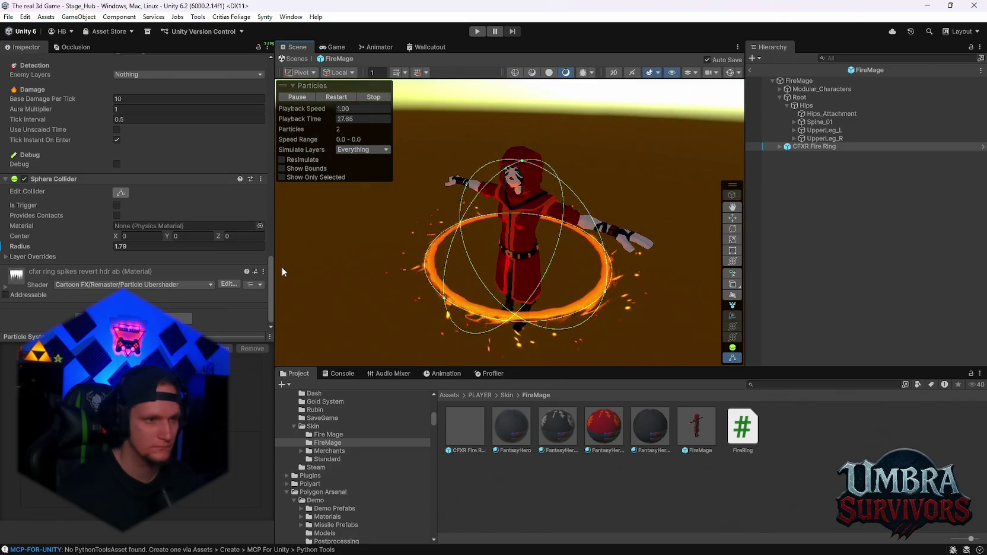
scroll(126, 218, up, 3)
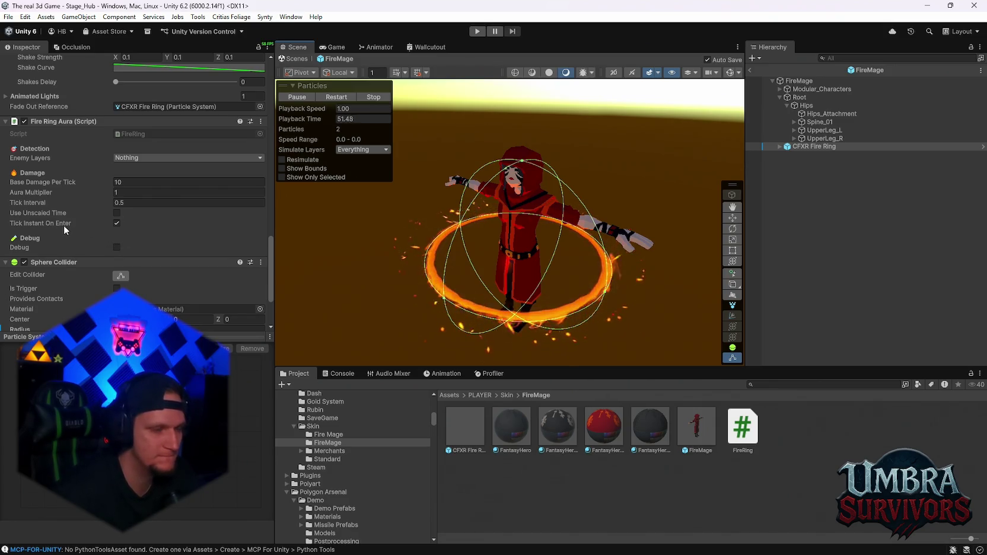
click(190, 182)
text(37)
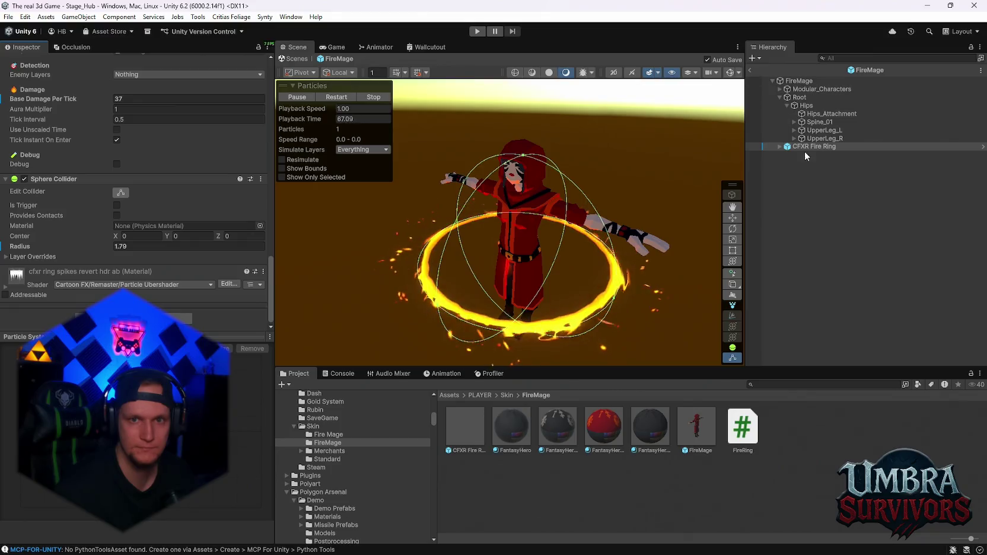
scroll(196, 172, up, 5)
Step: Scale the CFXR Fire Ring up to about 0.687 with the transform gizmo
scroll(181, 203, up, 15)
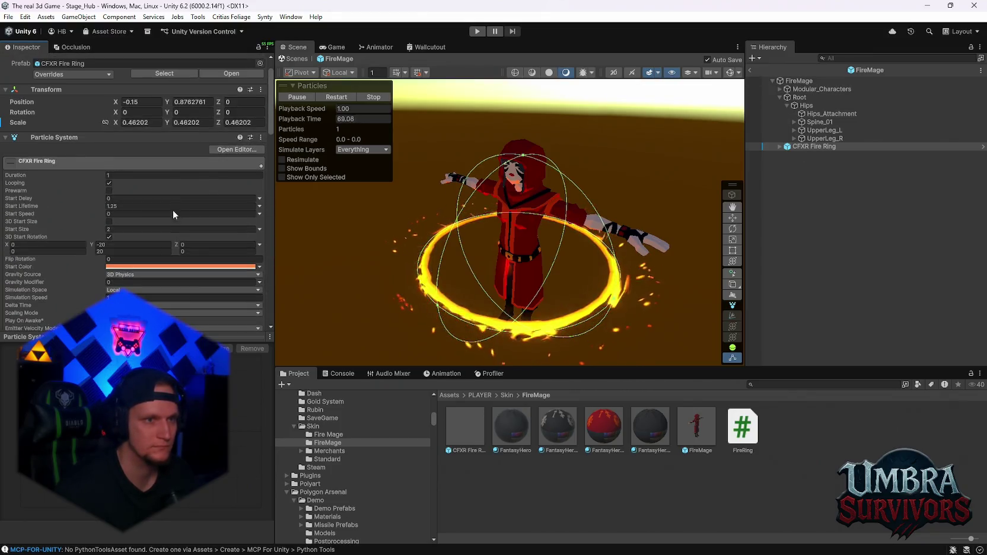
click(733, 229)
click(733, 240)
click(733, 261)
mouse_move(518, 253)
mouse_down()
mouse_move(571, 238)
mouse_move(521, 246)
mouse_up()
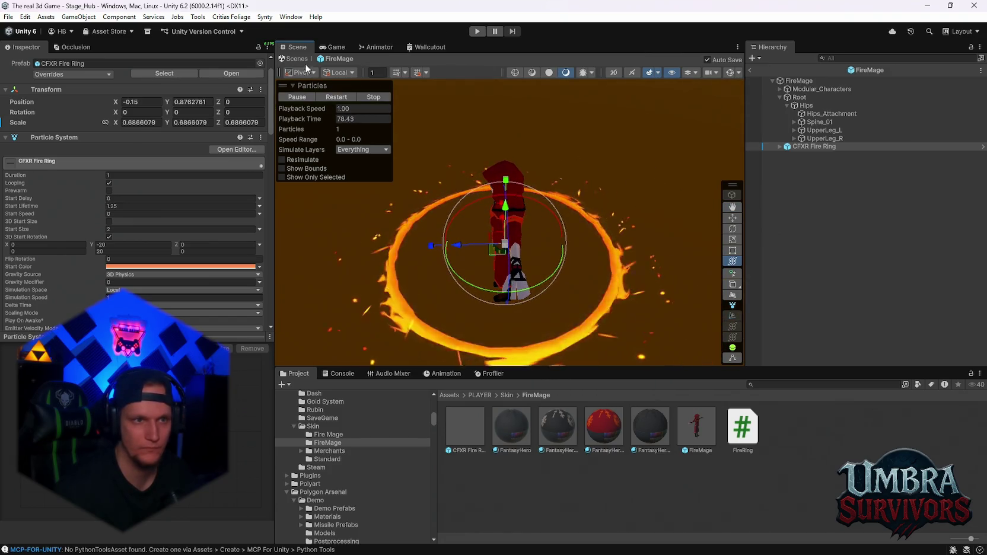
Step: Check the Game view, then exit the FireMage prefab back to the hub level
click(334, 47)
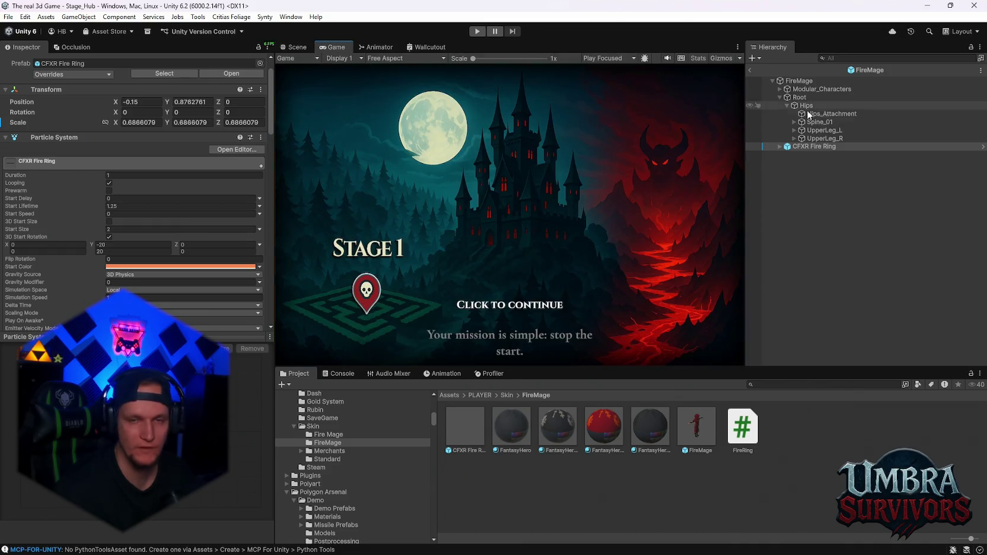
key(ctrl+1)
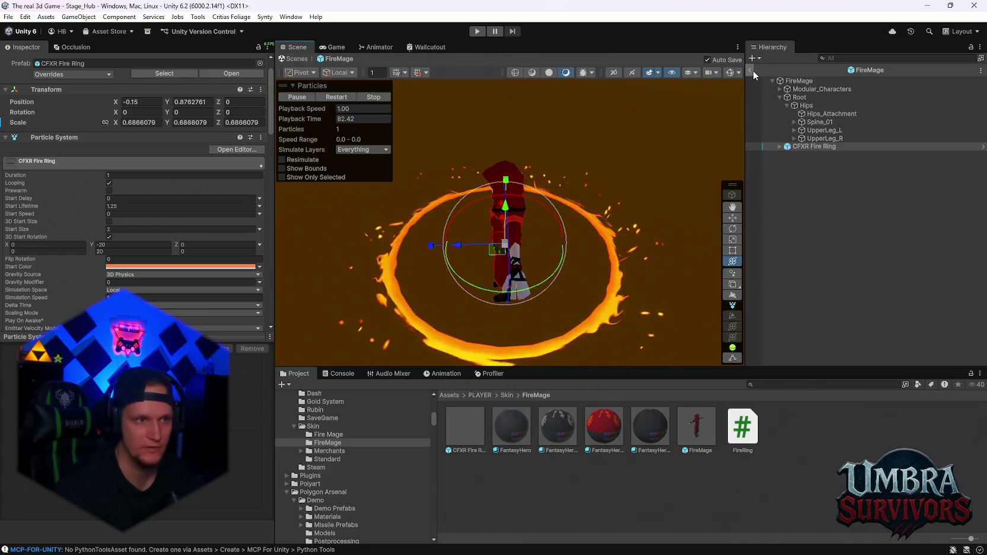
click(750, 70)
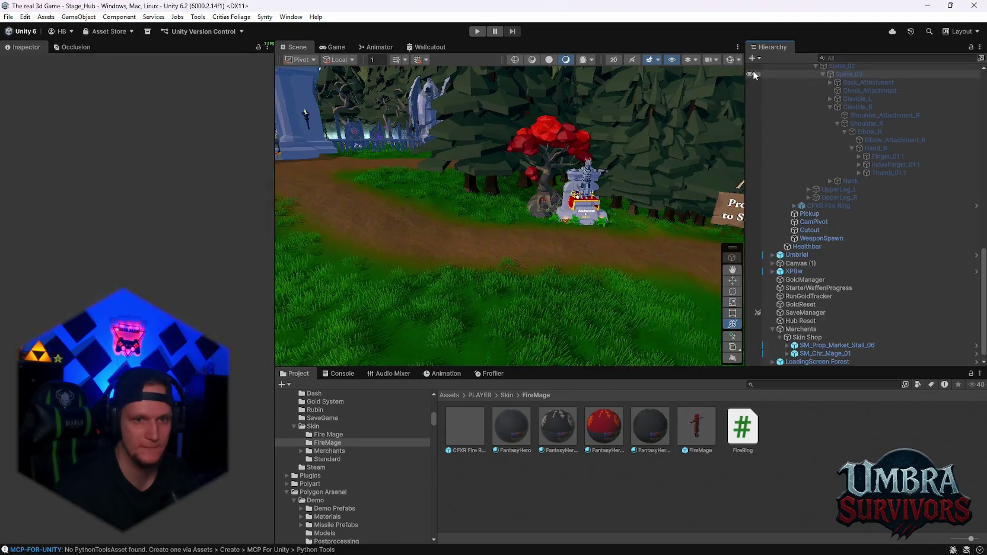
click(687, 436)
double_click(686, 434)
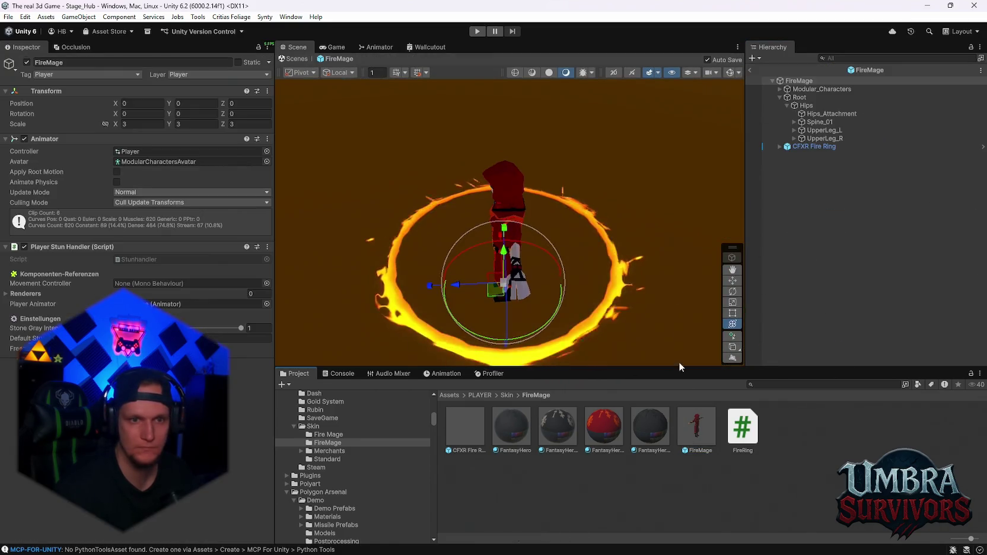
click(751, 71)
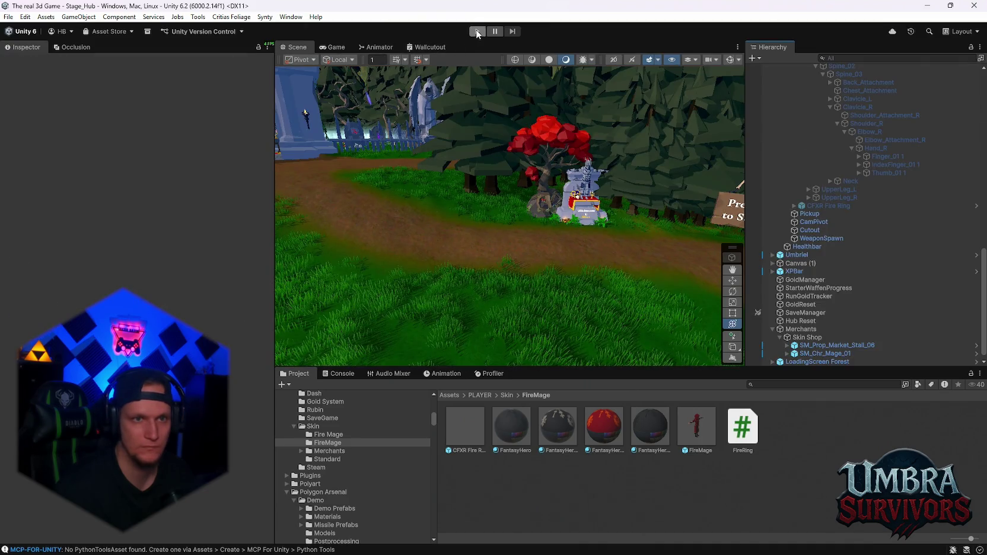
Step: Enter Play mode, walk into the Skin Shop stall and equip the FireMage skin
click(477, 31)
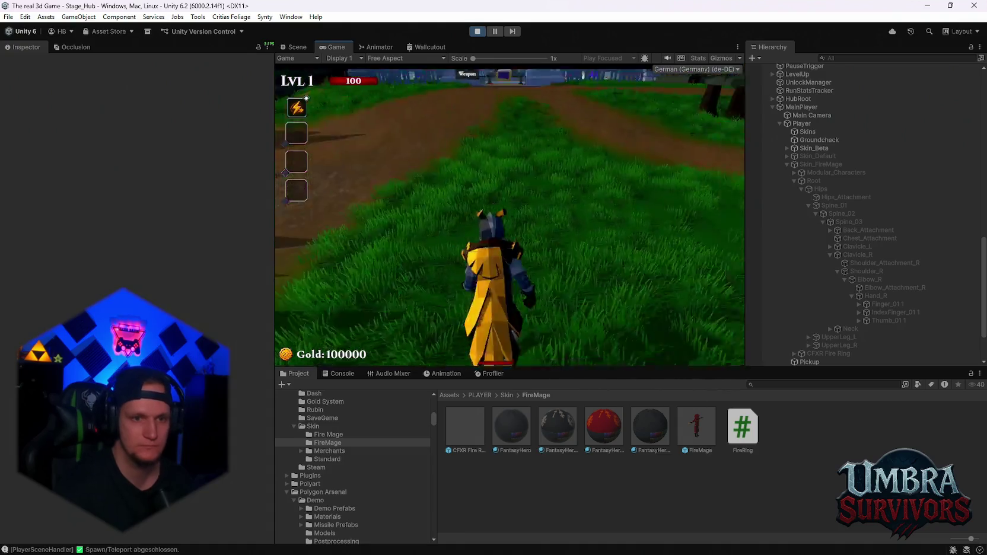
key(w)
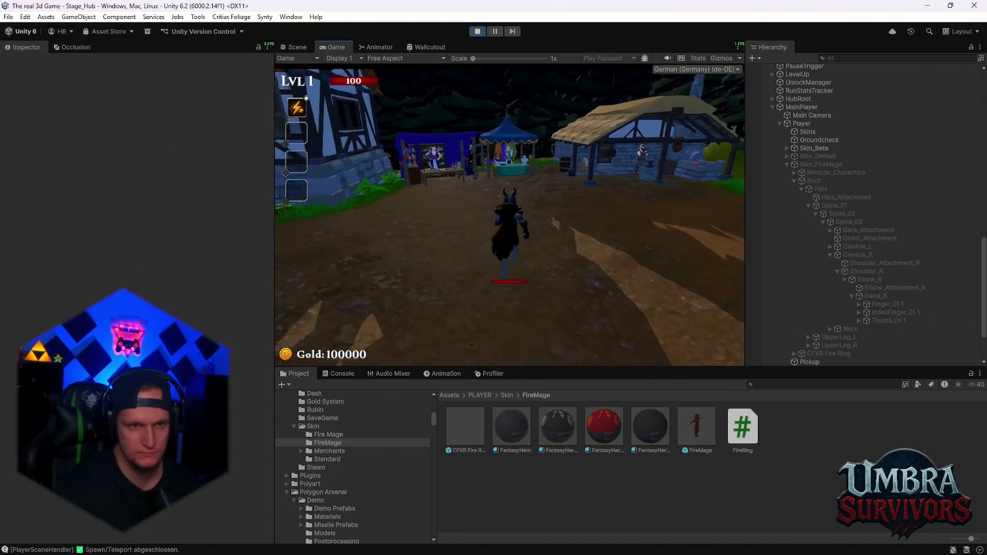
key(w)
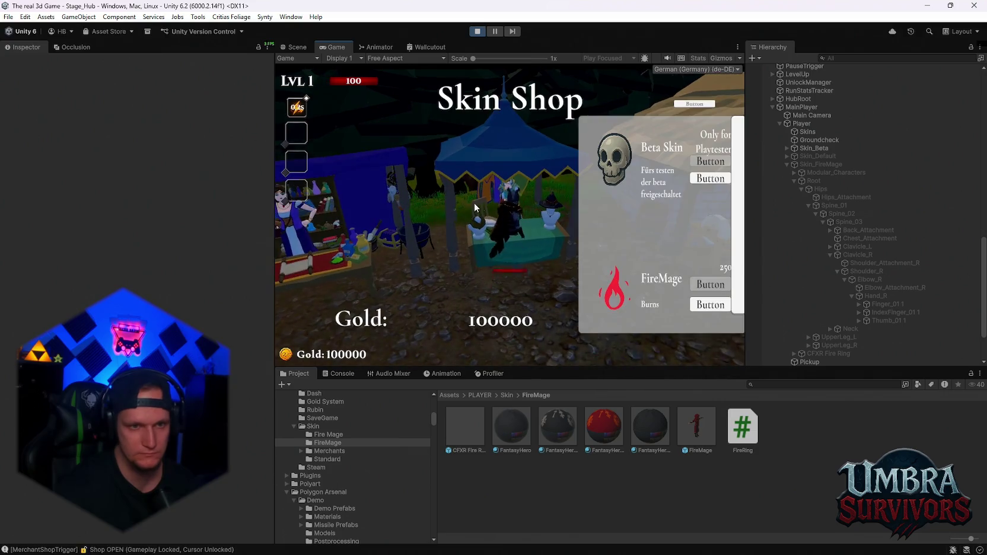
click(705, 305)
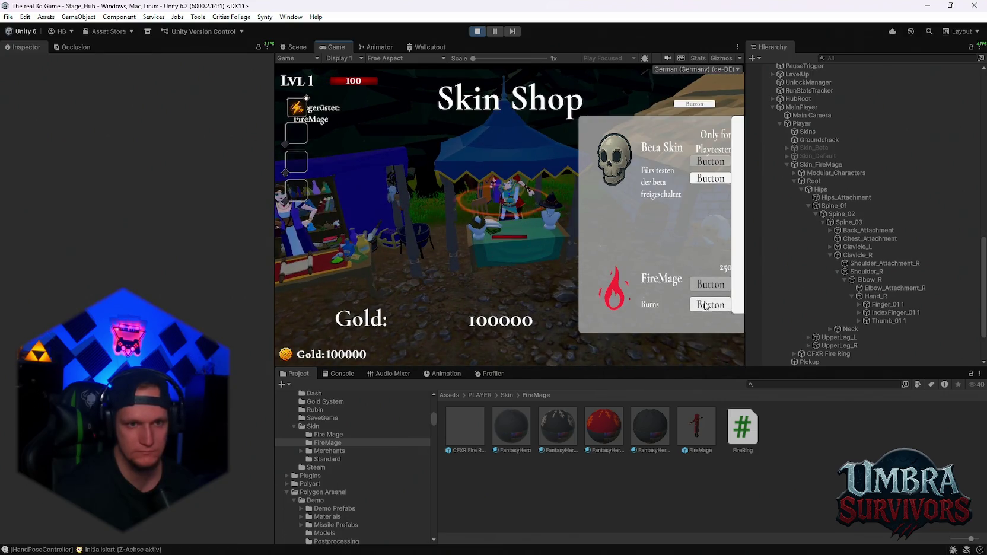
click(703, 102)
Step: Run out of the stall along the dirt path and pause the game
key(d)
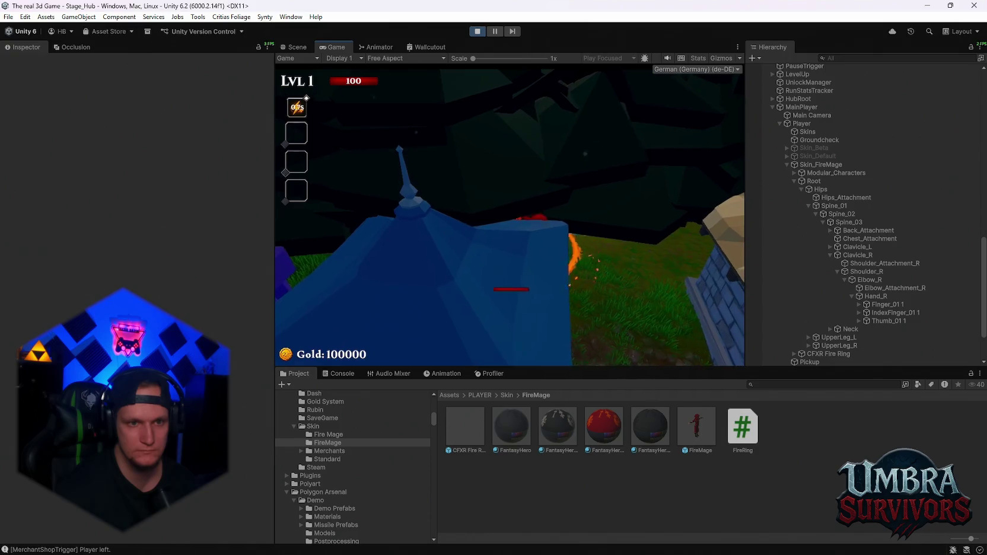
key(w)
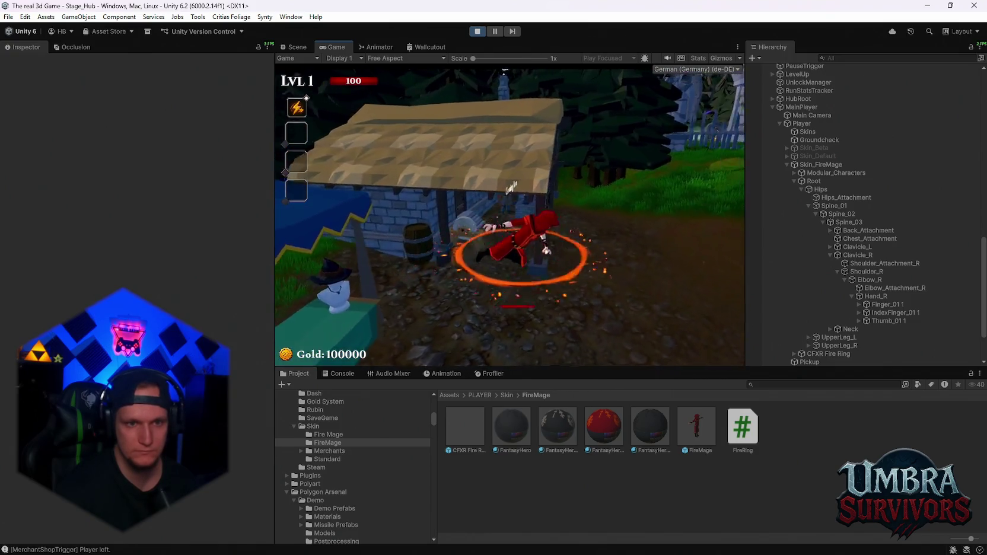
key(w)
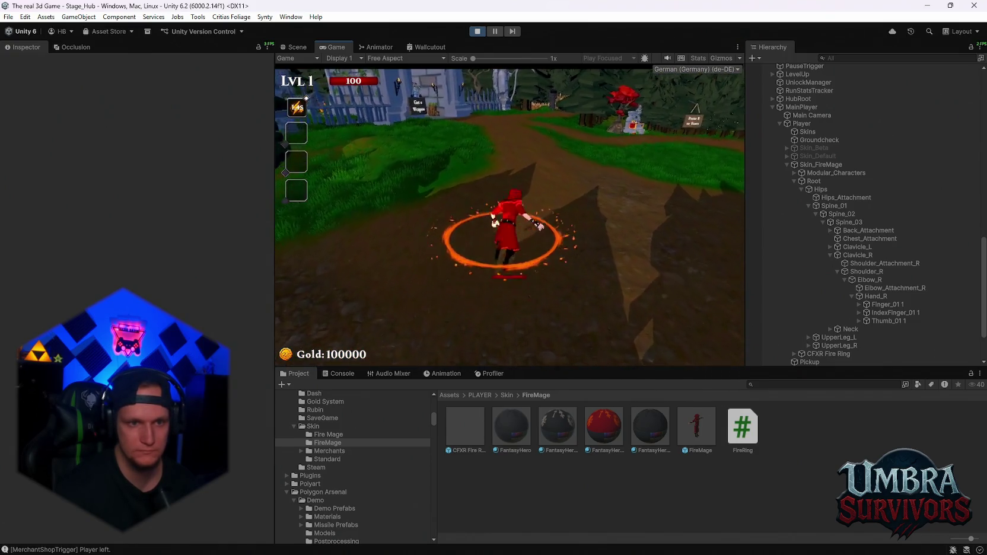
key(Escape)
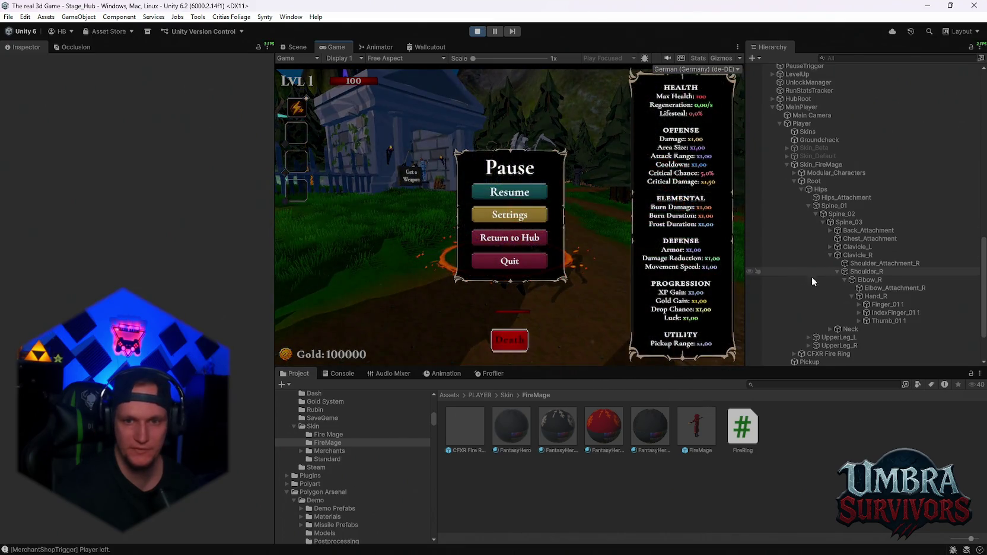
Step: Inspect the runtime CFXR Fire Ring under DontDestroyOnLoad > Skin_FireMage, then resume play
scroll(861, 296, up, 3)
scroll(868, 279, up, 10)
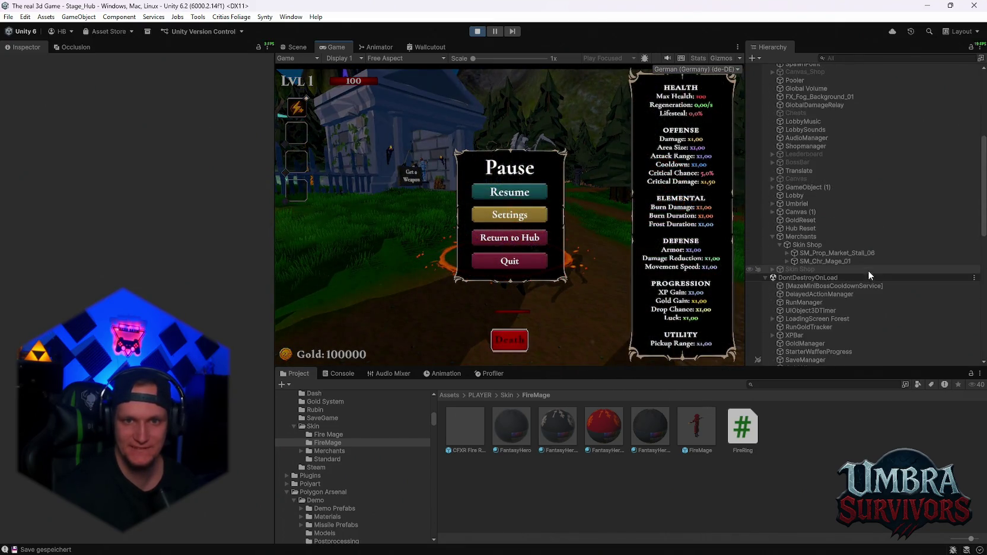
scroll(866, 257, down, 10)
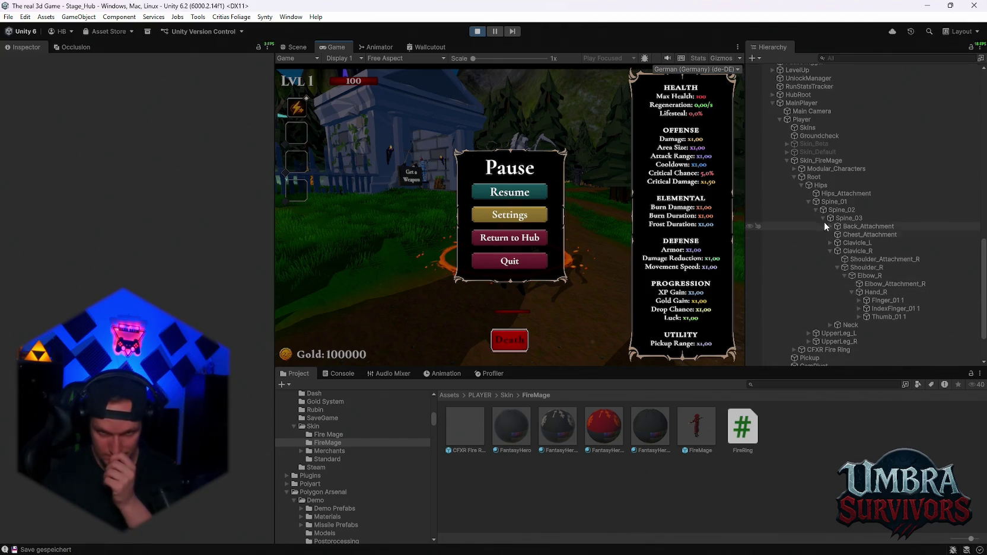
scroll(841, 290, down, 3)
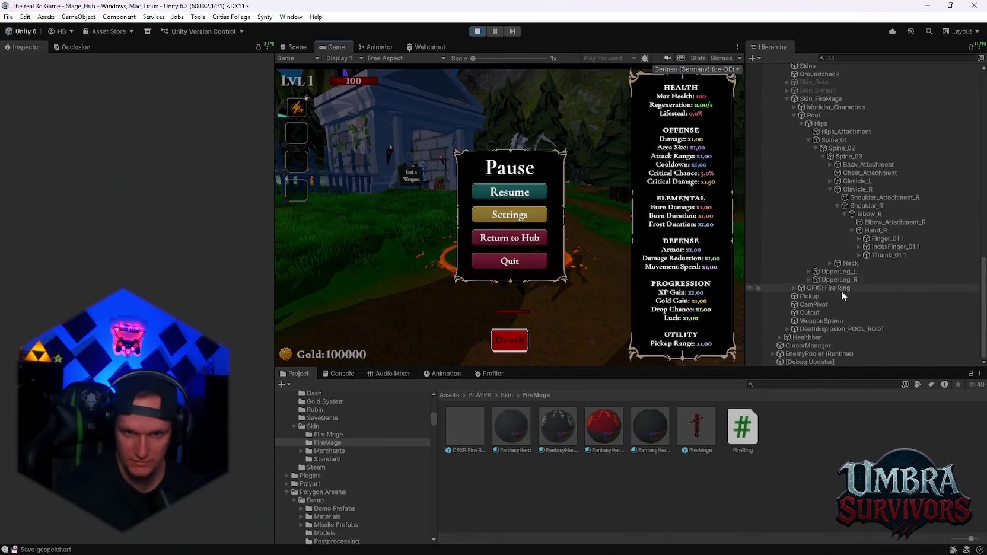
click(828, 289)
scroll(169, 255, down, 10)
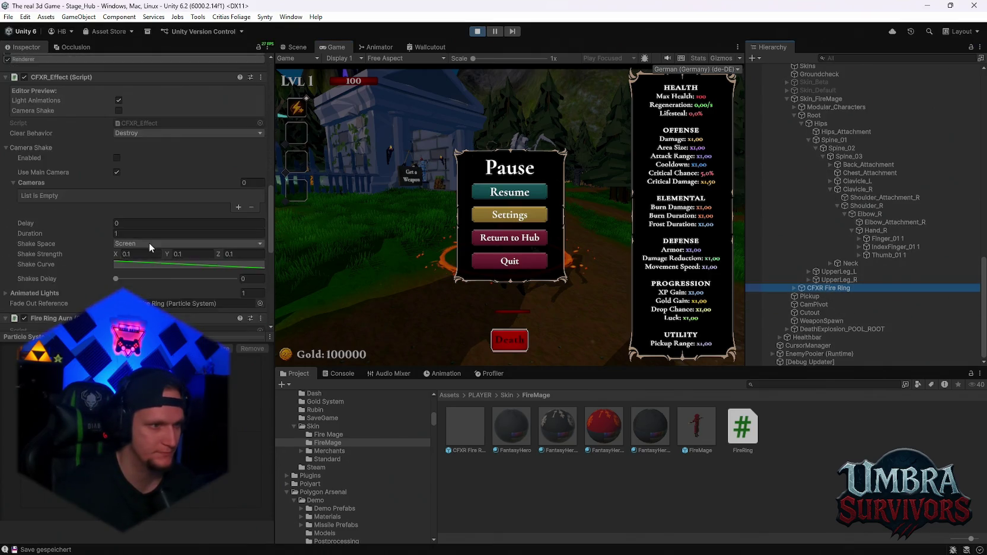
scroll(140, 232, down, 3)
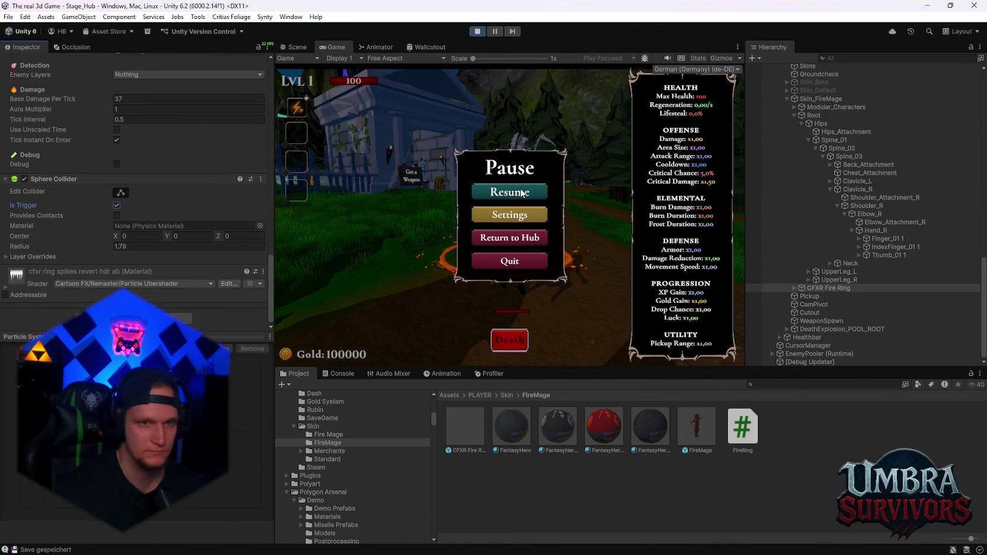
click(522, 192)
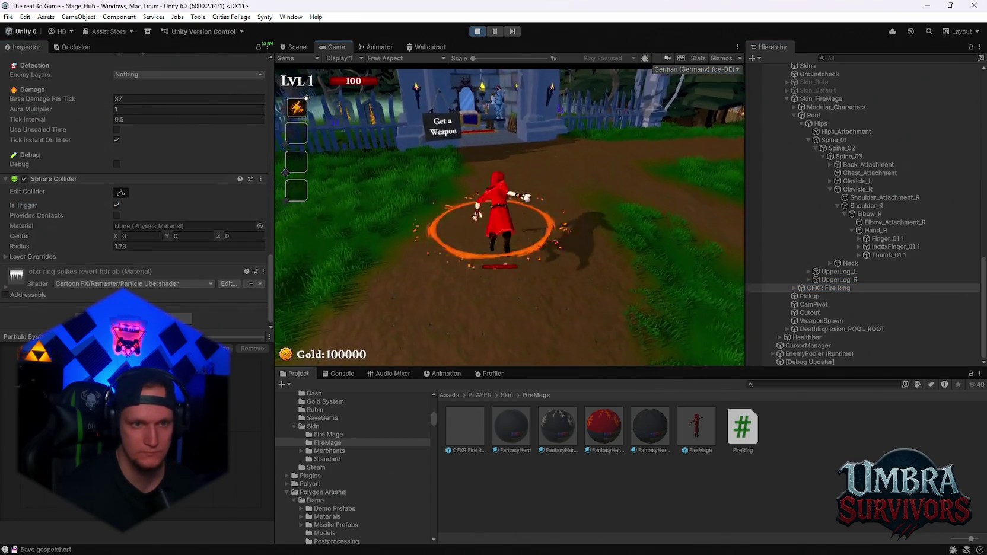
Step: Walk through the gate into the training yard dummies, take 37-damage hits, then pause
key(s)
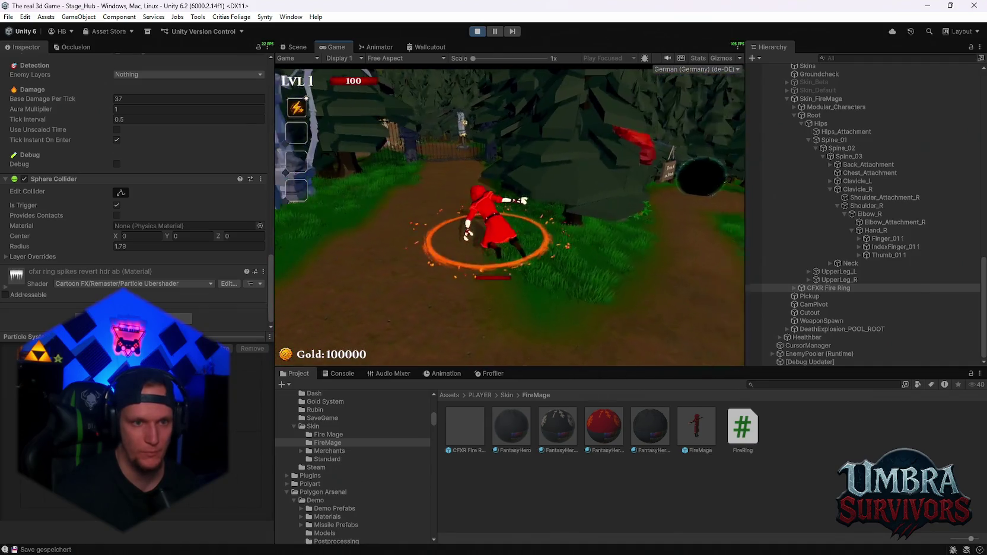
key(w)
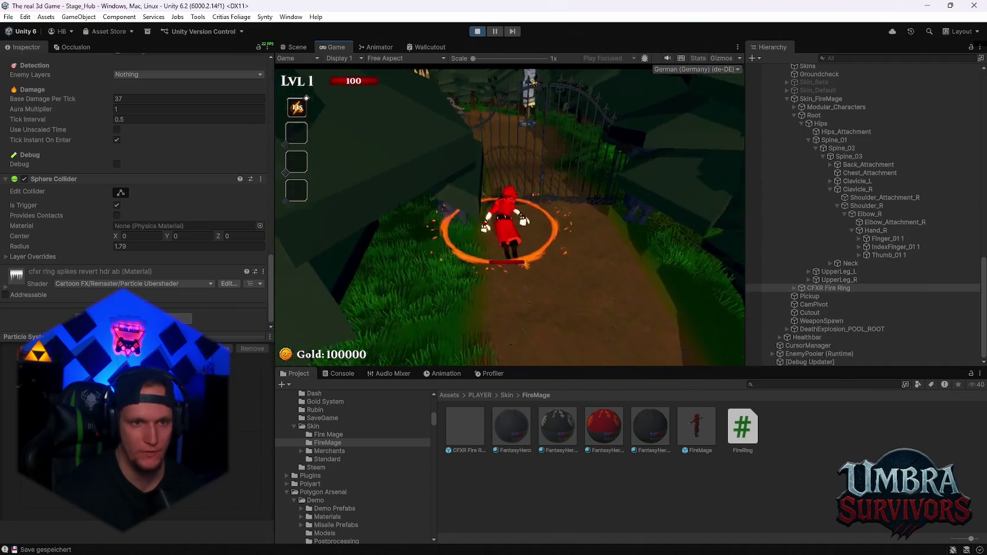
key(w)
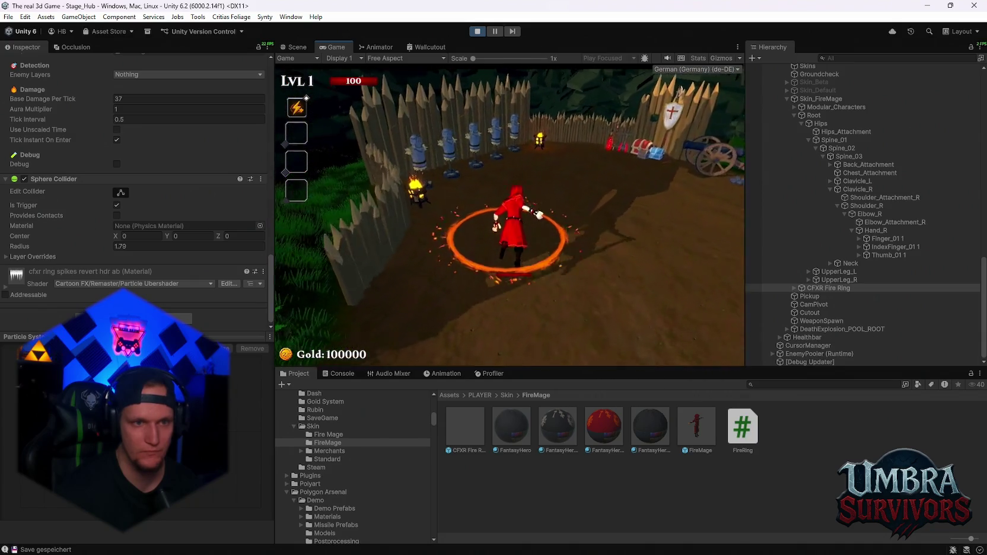
key(w)
key(w)
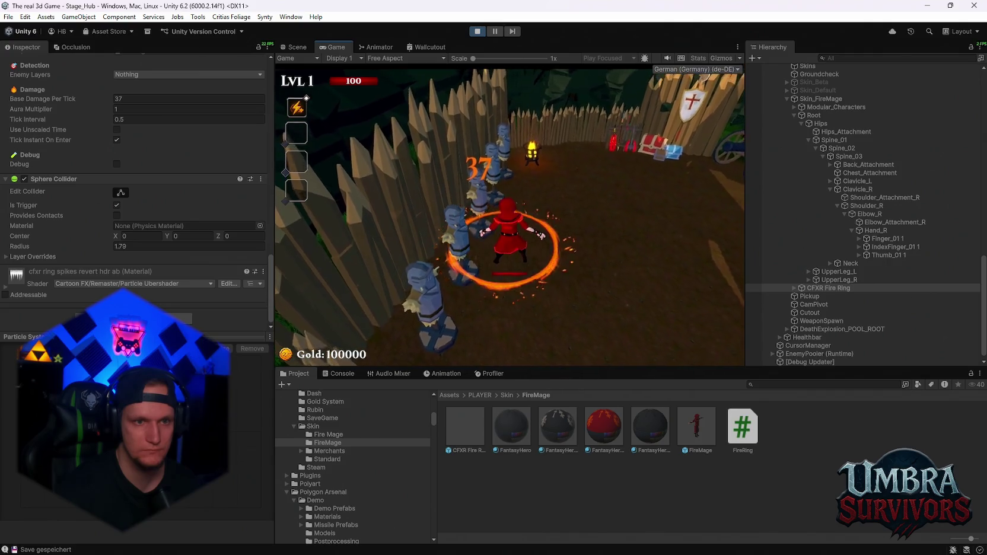
key(w)
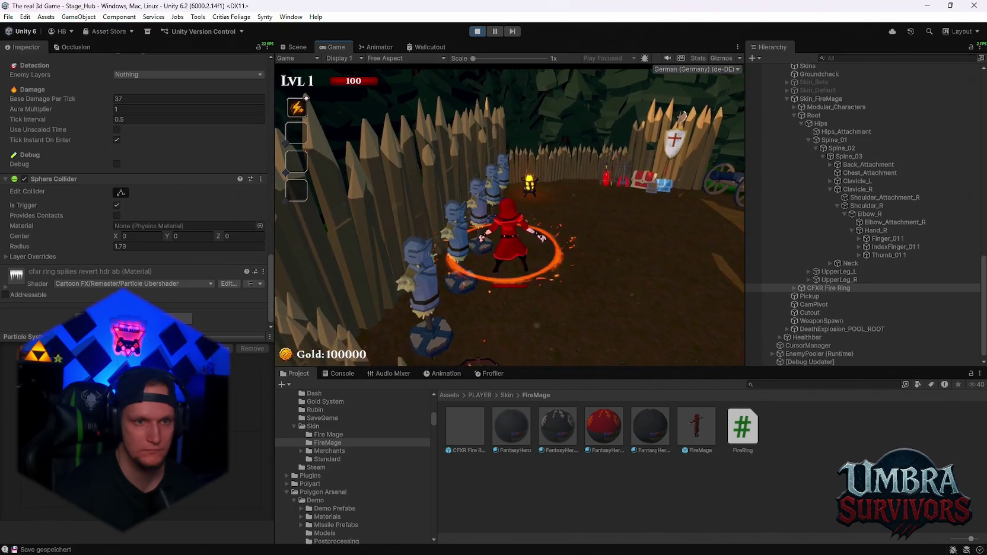
key(Escape)
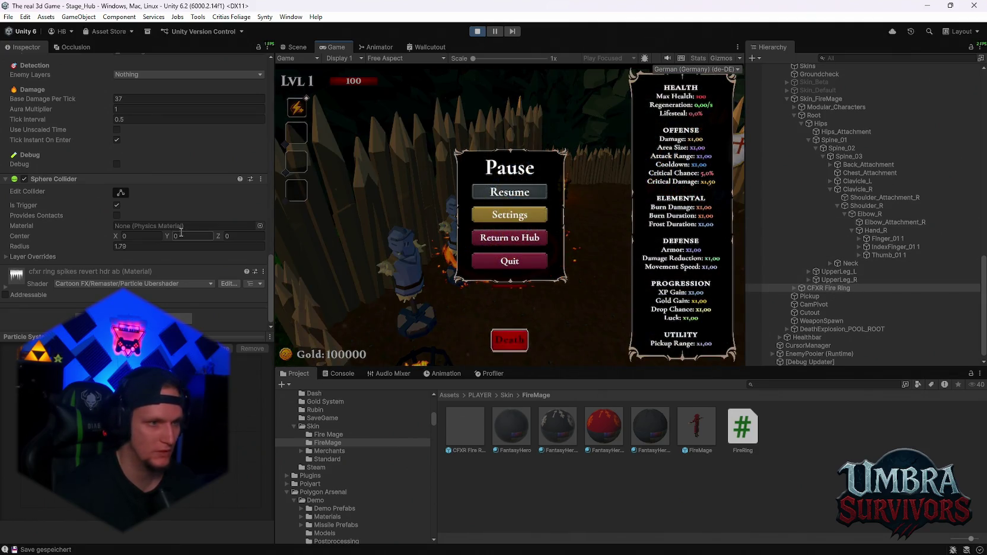
scroll(187, 232, up, 5)
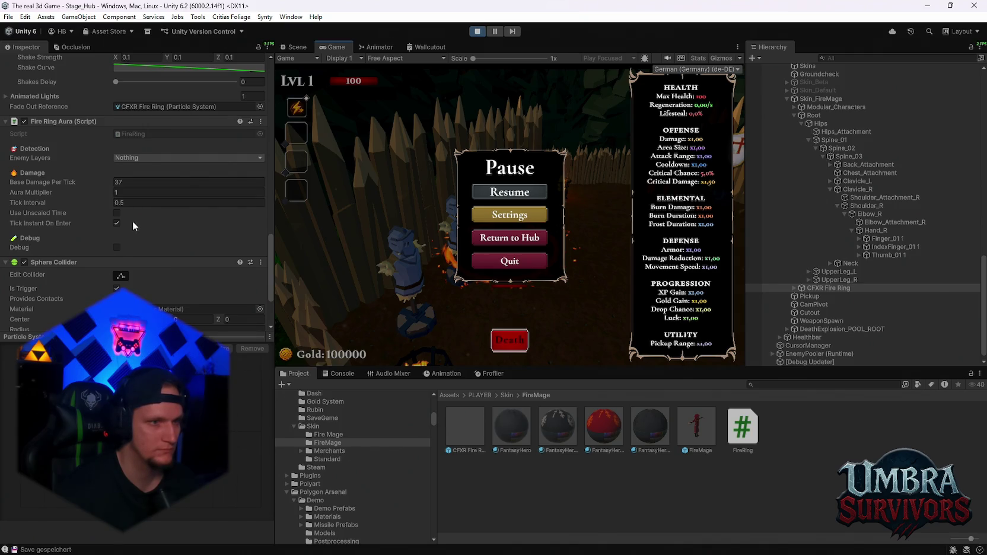
Step: Make the aura detect the Enemy layer and run to the training dummies
click(135, 159)
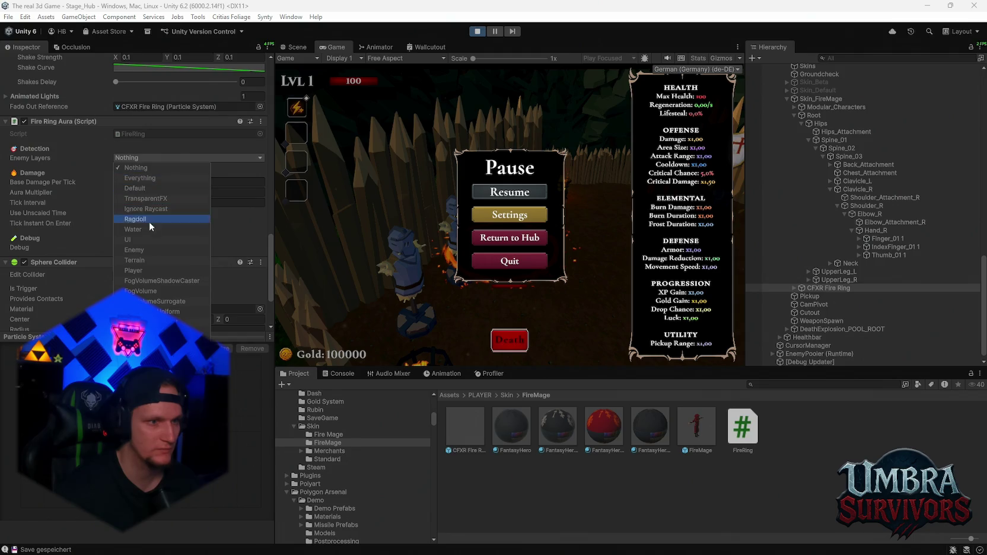
click(496, 191)
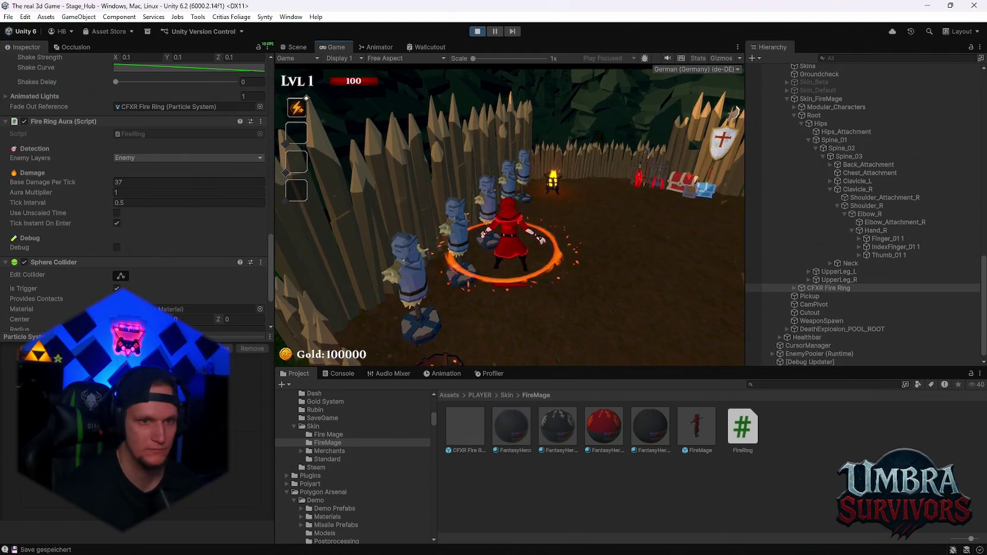
key(a)
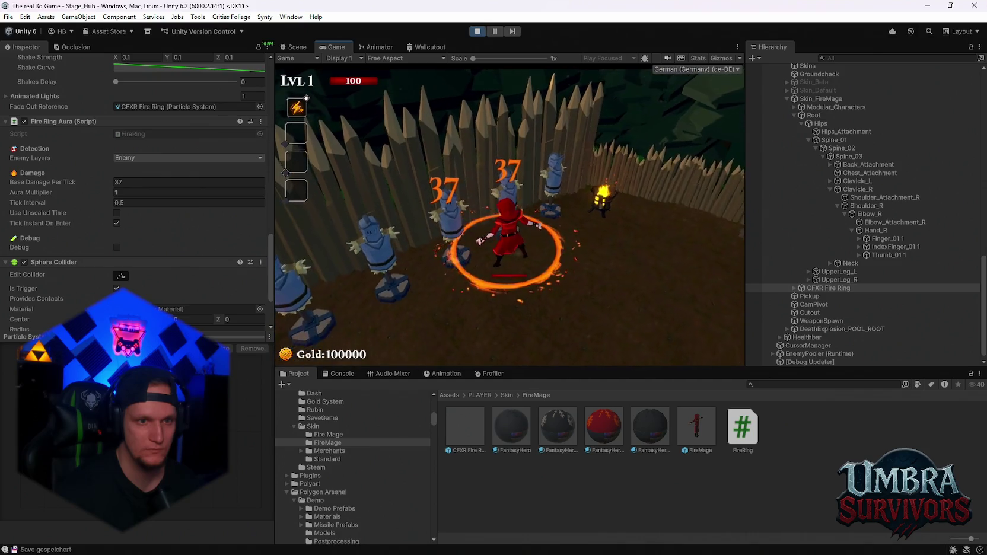
key(s)
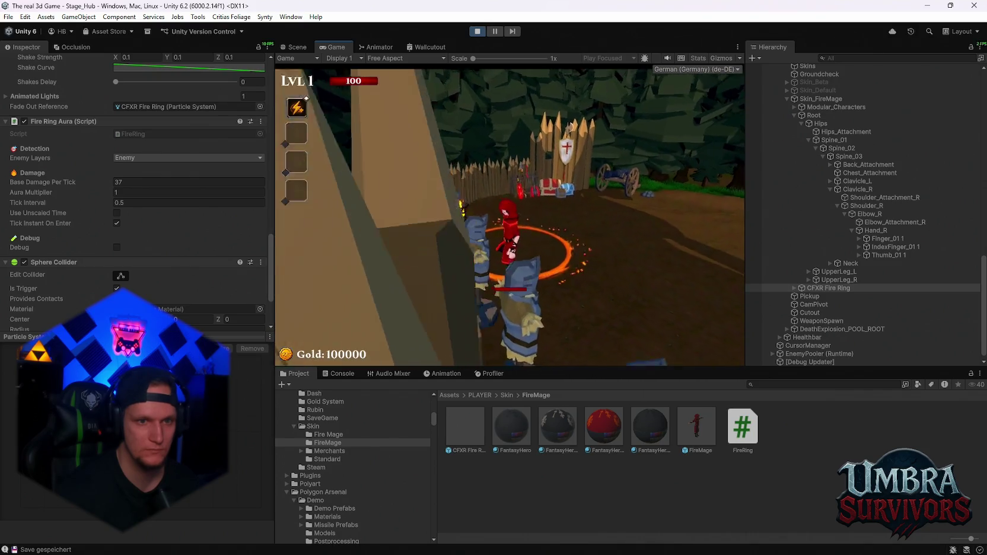
key(d)
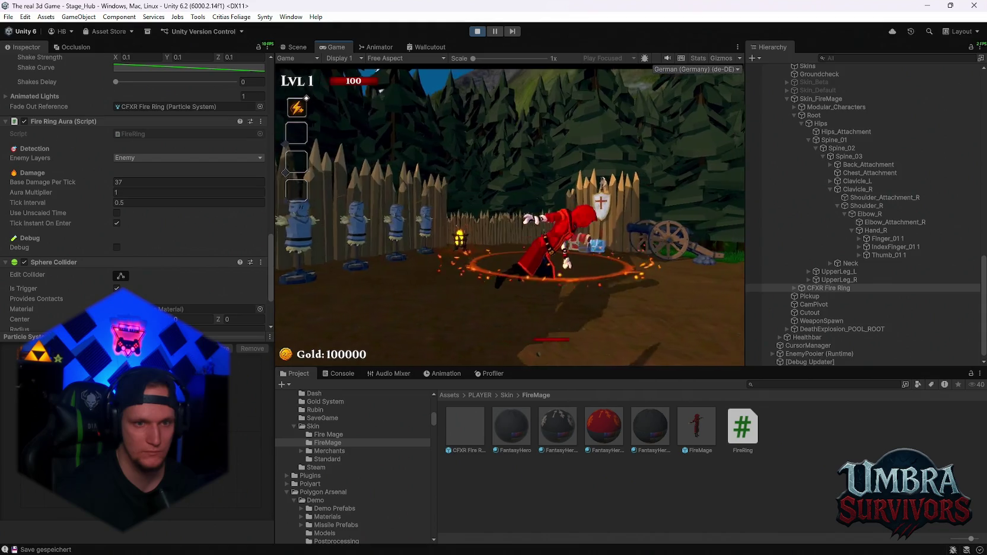
key(w)
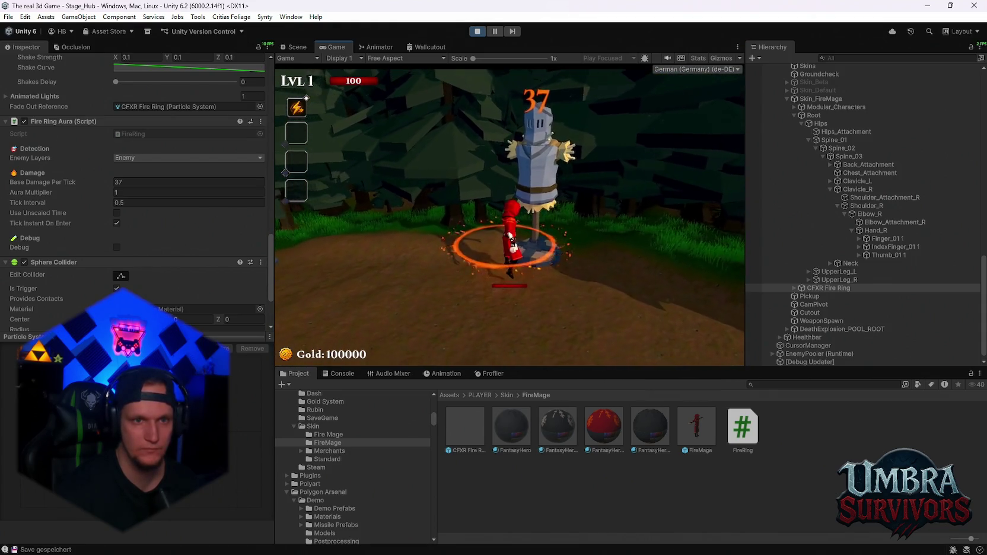
key(a)
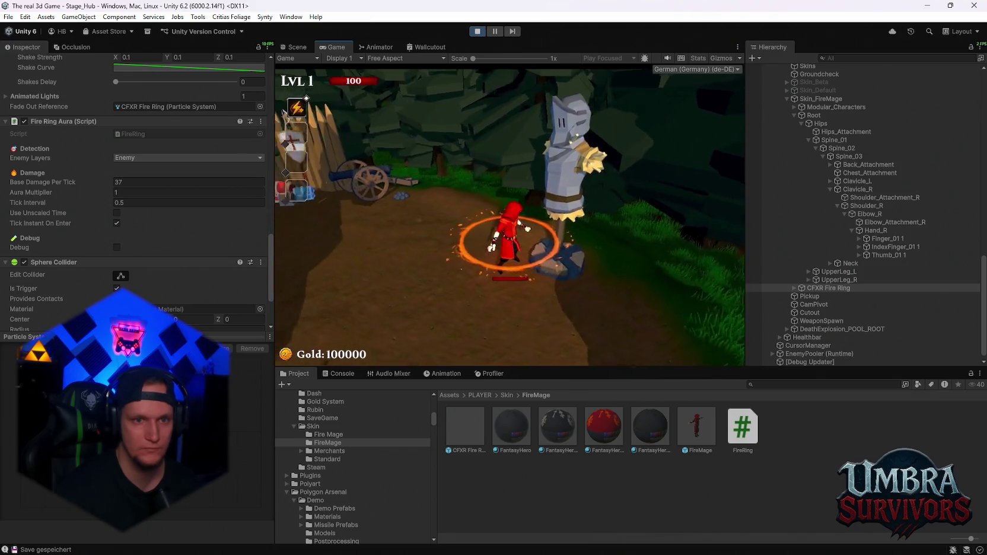
key(space)
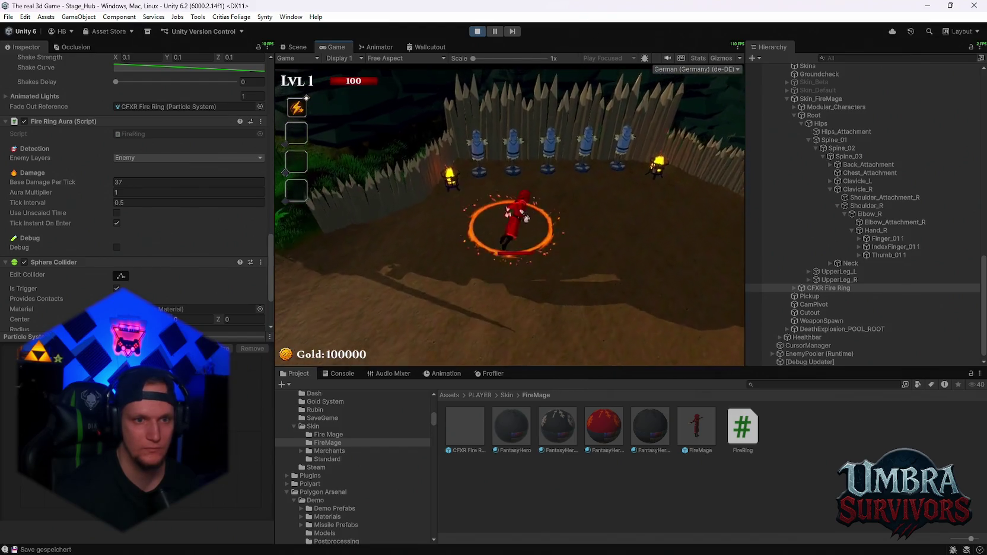
Step: Move back and forth along the dummy row to stack damage to 296, then pause
key(w)
key(a)
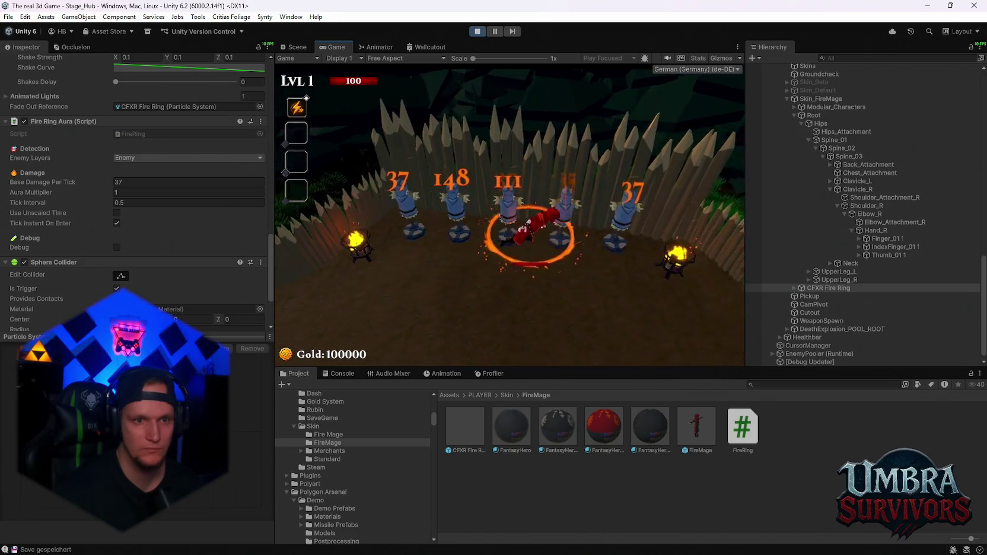
key(a)
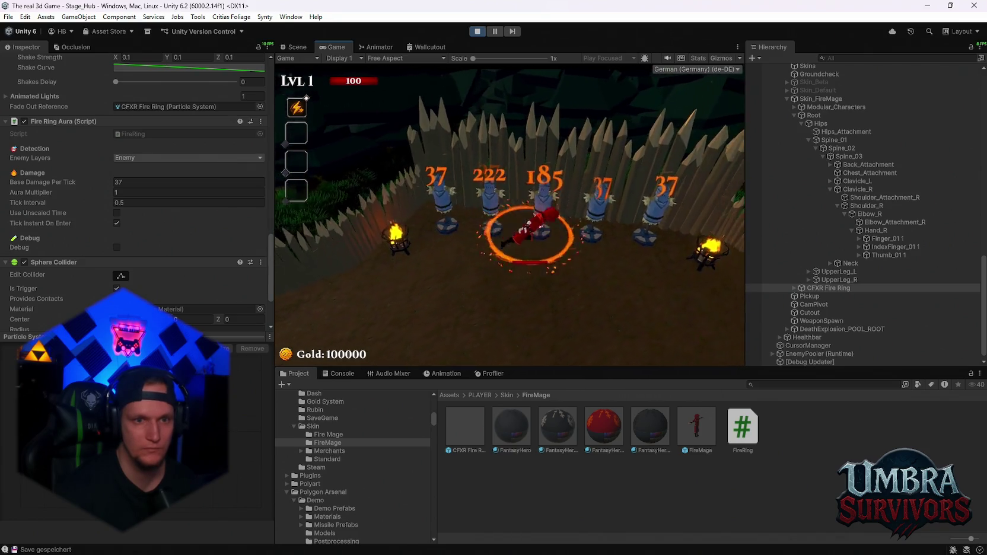
key(d)
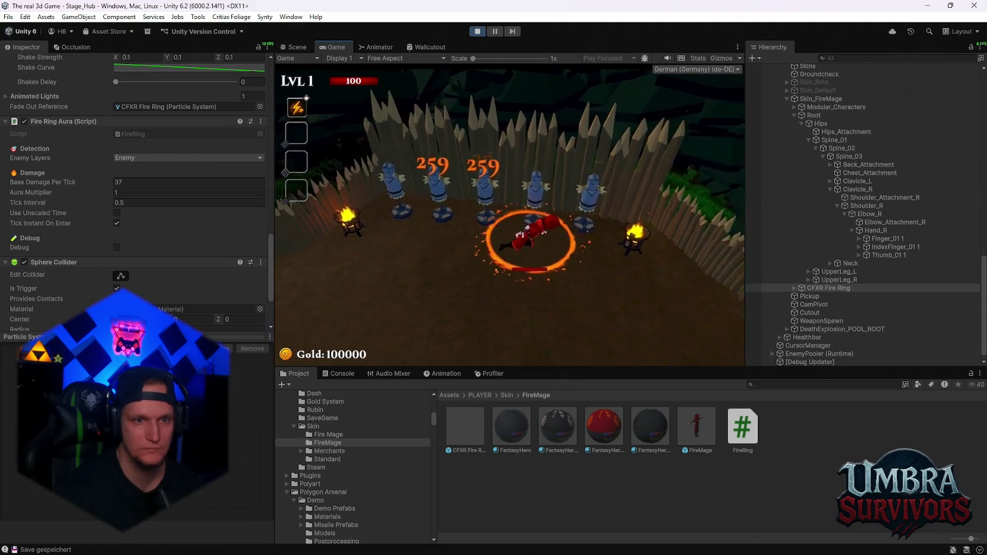
key(a)
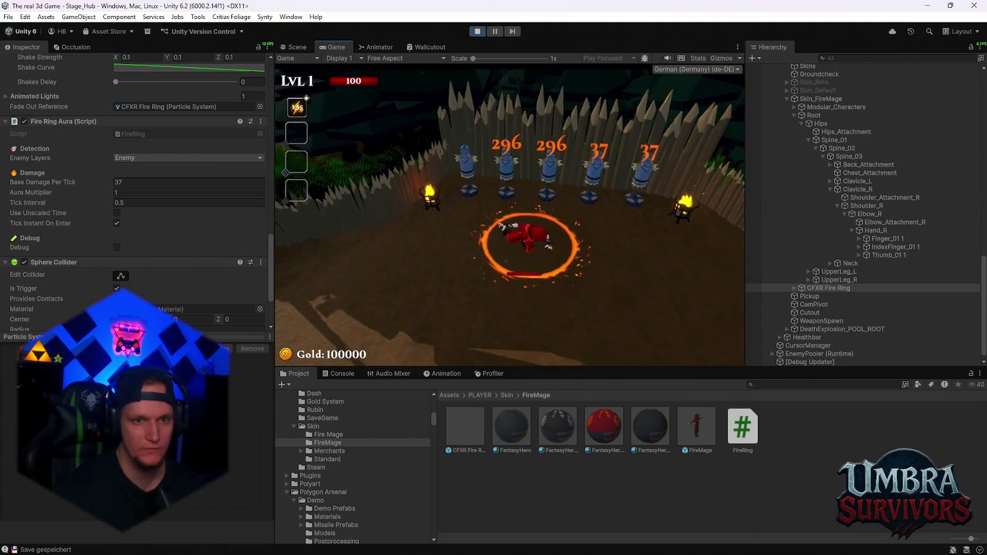
key(a)
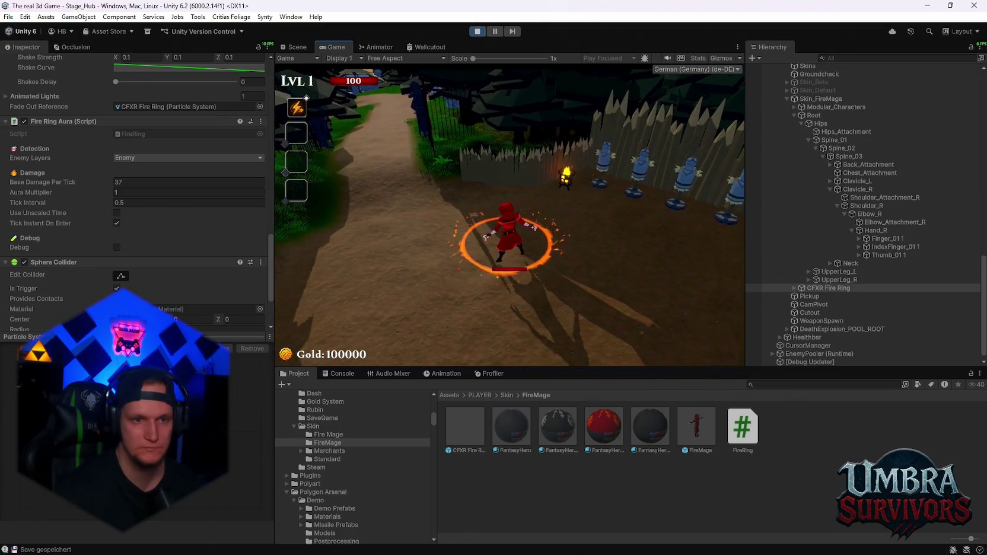
key(Escape)
scroll(87, 213, up, 2)
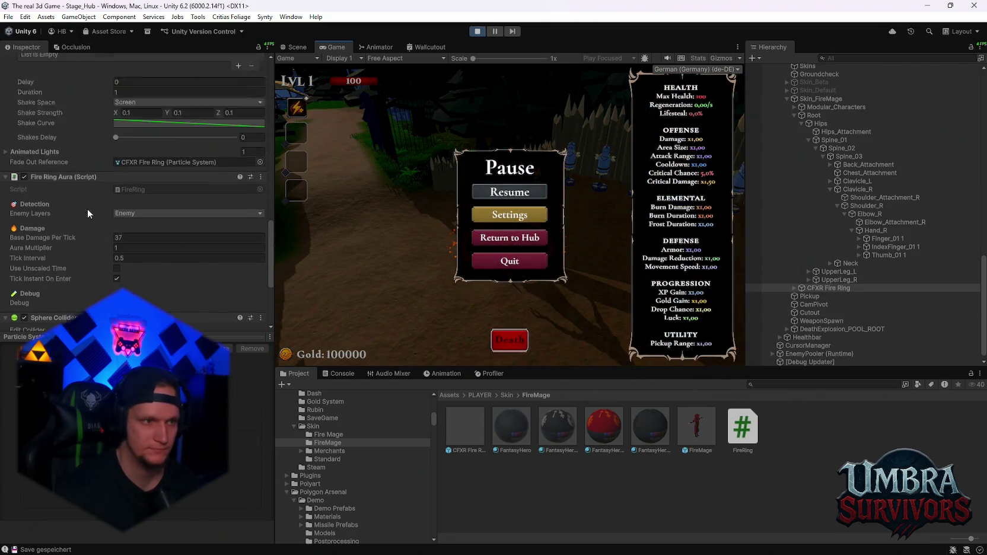
scroll(147, 238, up, 10)
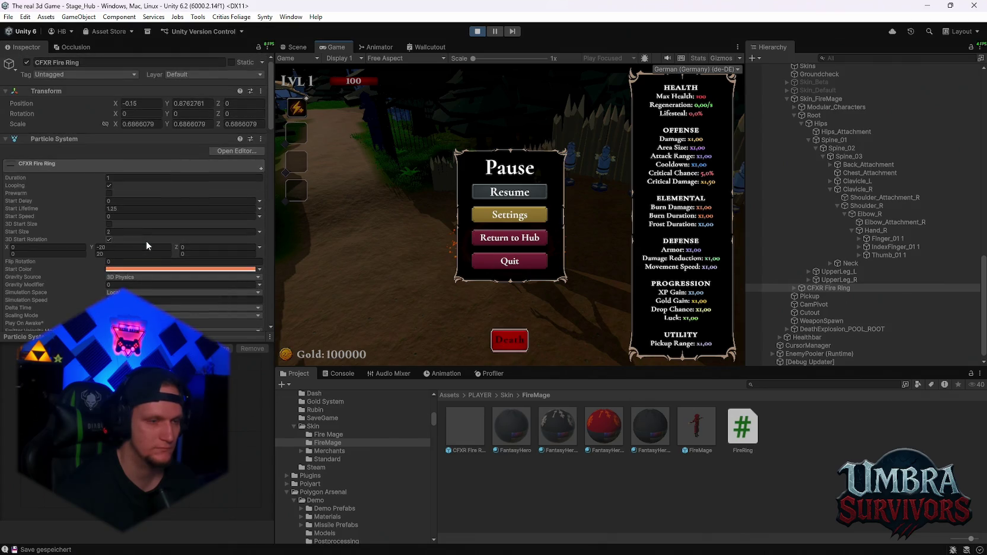
Step: Expand the fire ring's Emission module and resume the game
scroll(143, 193, down, 6)
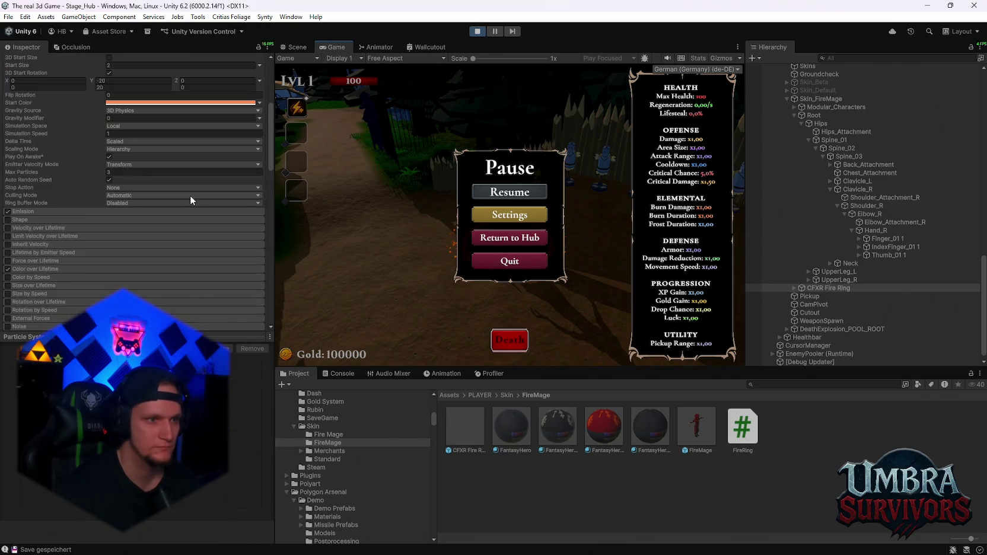
scroll(192, 197, up, 3)
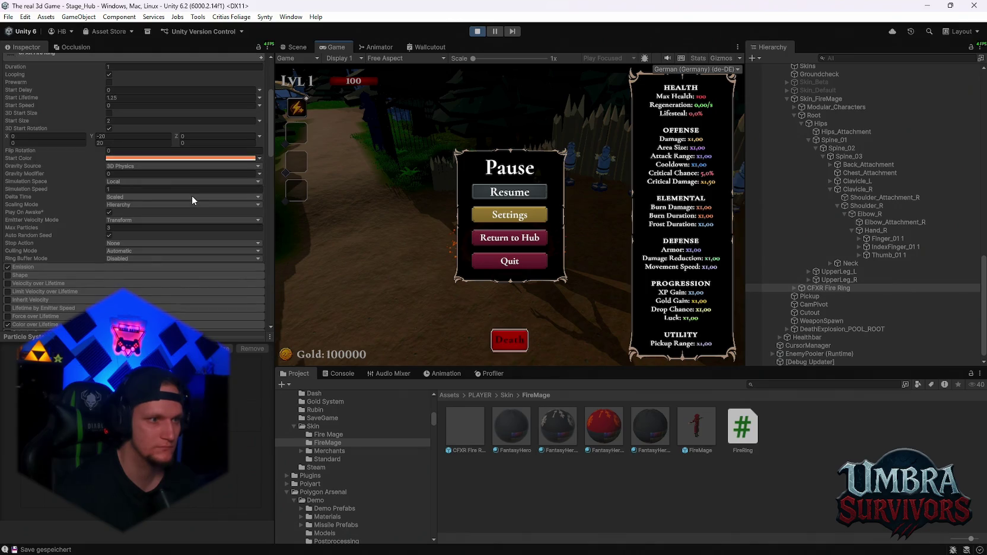
key(Escape)
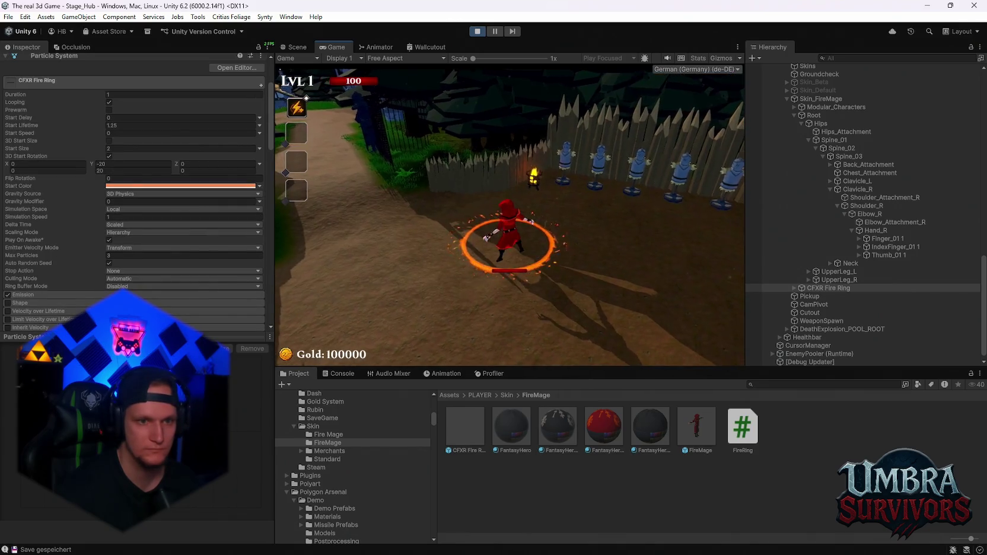
key(Escape)
scroll(42, 231, down, 4)
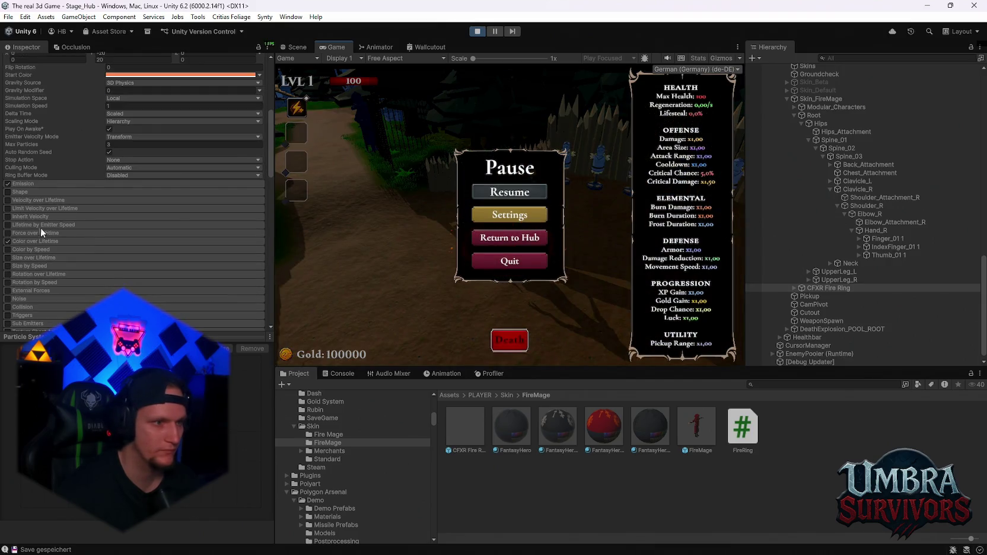
click(27, 183)
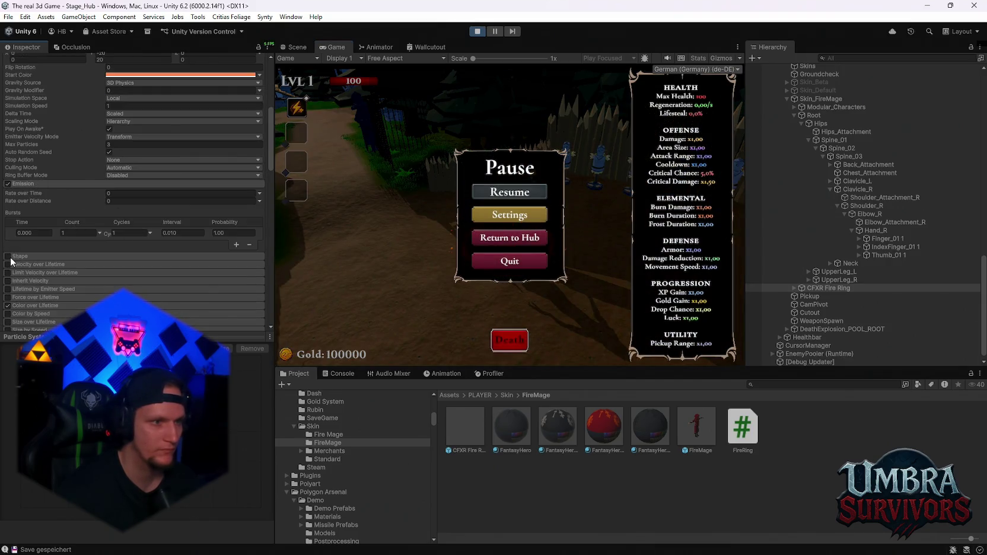
click(477, 192)
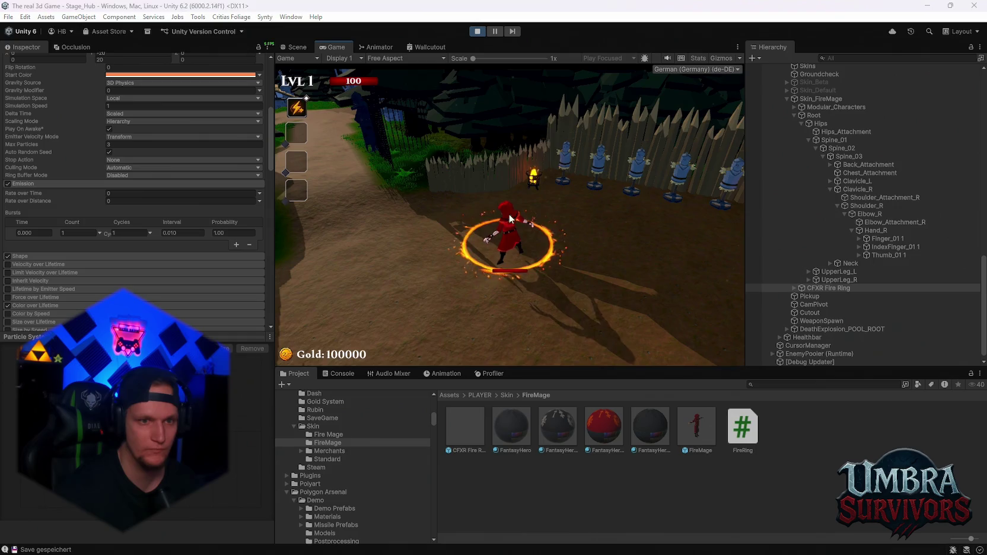
Step: Enable the Shape module and try Hemisphere, Sphere and Box emitter shapes
click(41, 256)
click(121, 265)
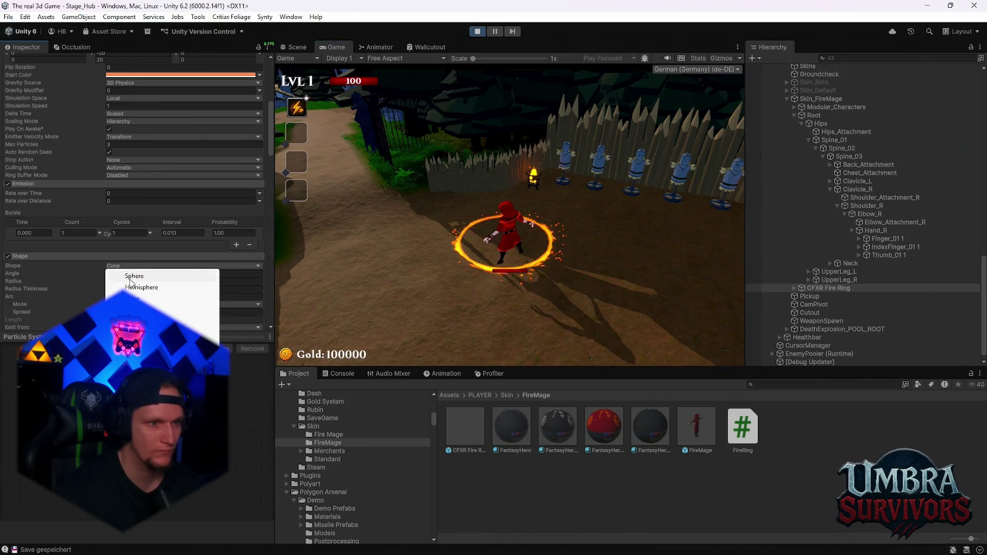
click(136, 286)
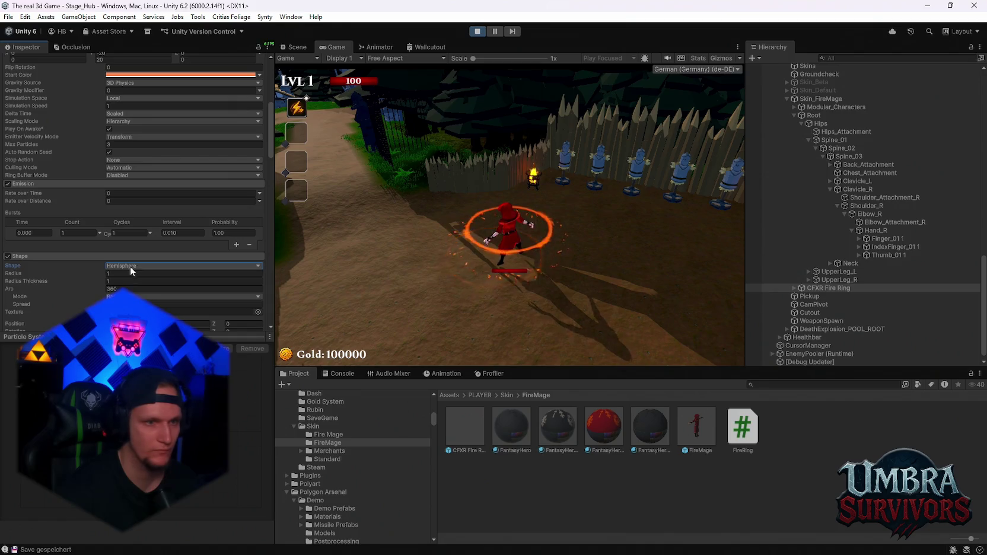
click(129, 265)
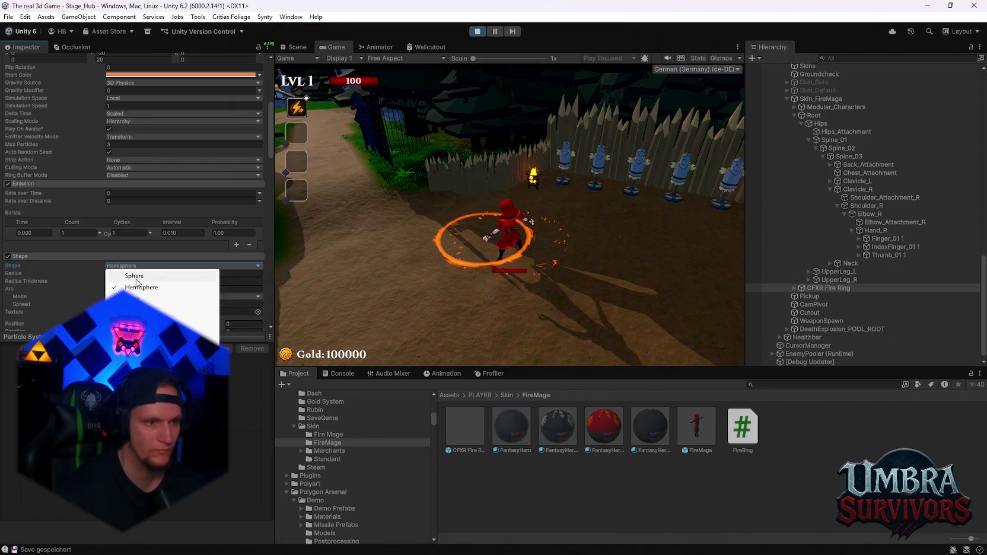
click(136, 277)
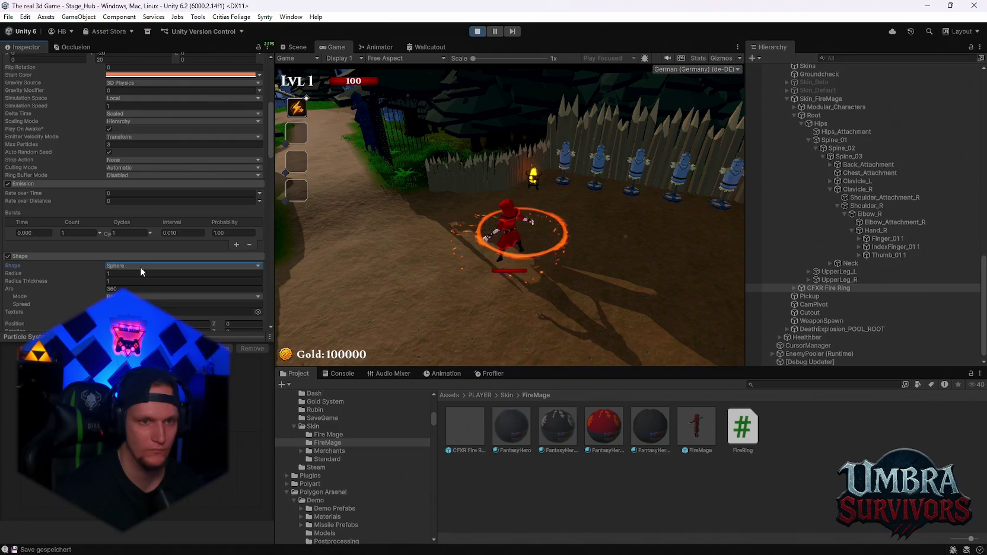
click(139, 266)
click(178, 321)
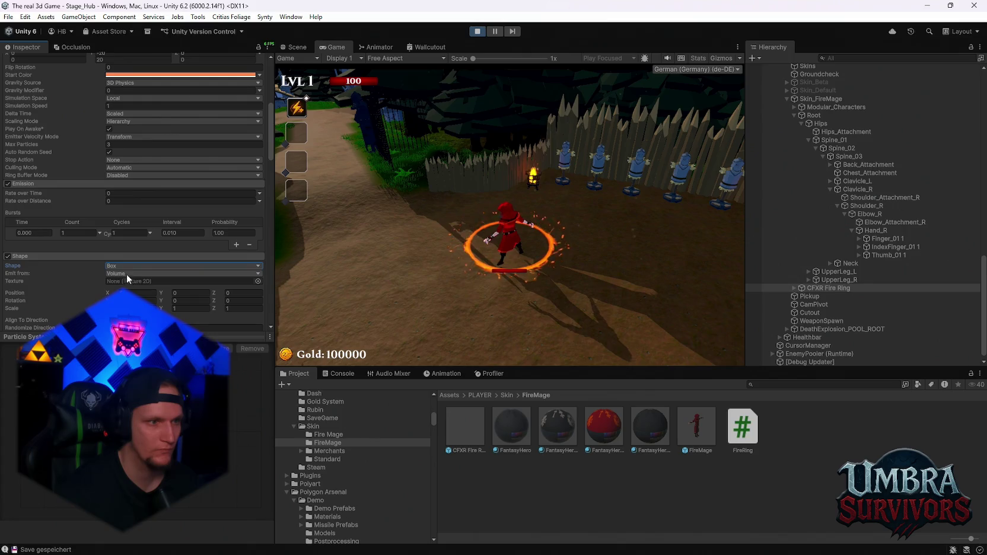
click(8, 256)
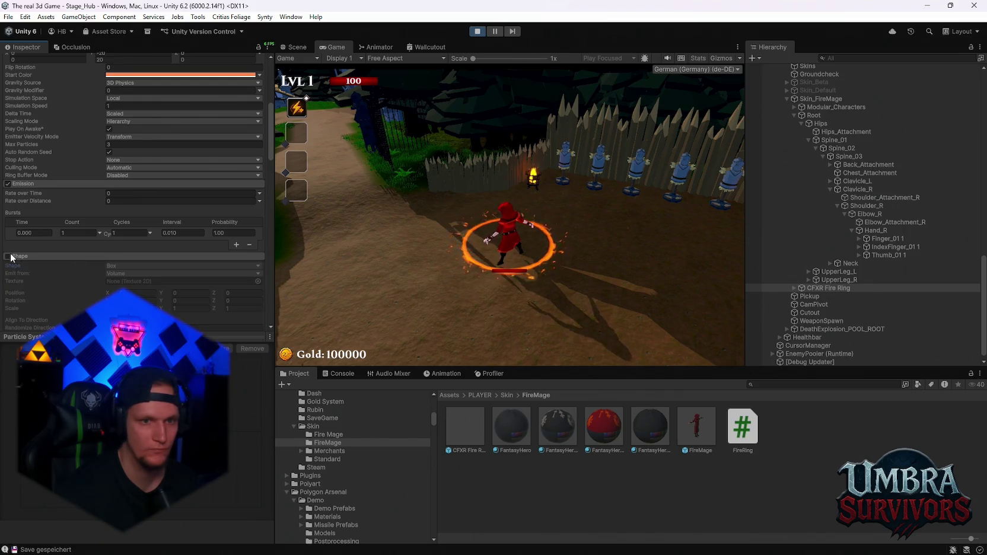
click(8, 257)
Step: Try Sprite, settle on a Circle emitter shape, then disable the Shape module
scroll(104, 280, down, 3)
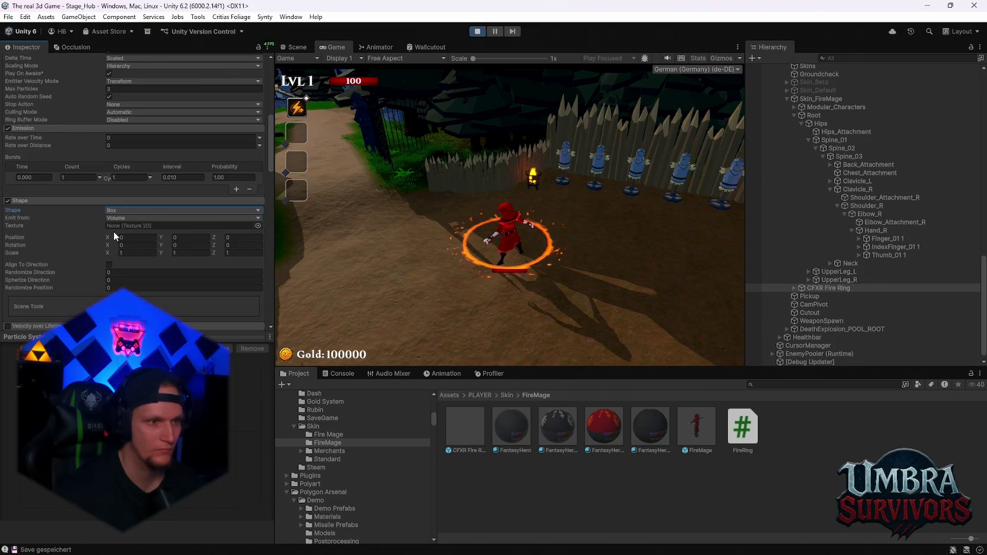
click(122, 210)
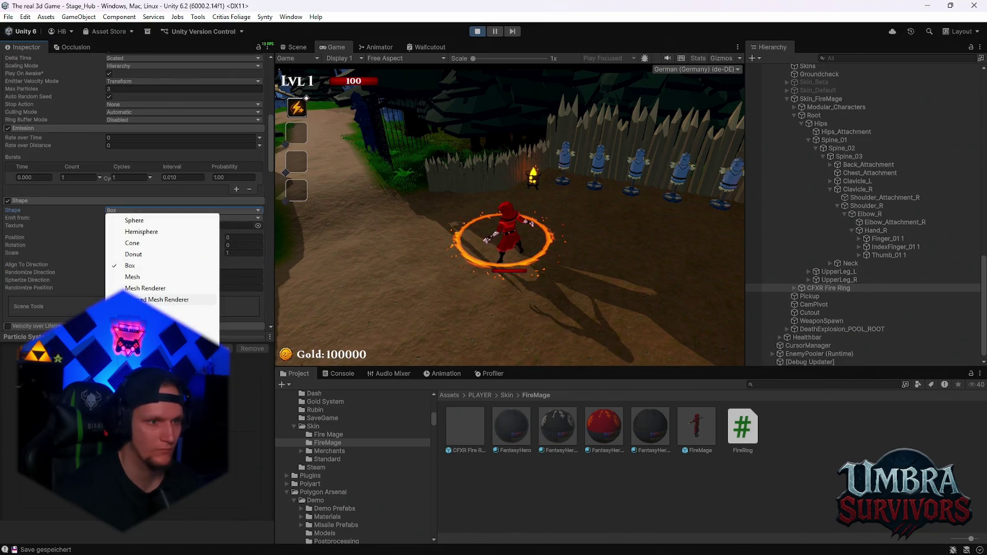
click(142, 300)
click(131, 210)
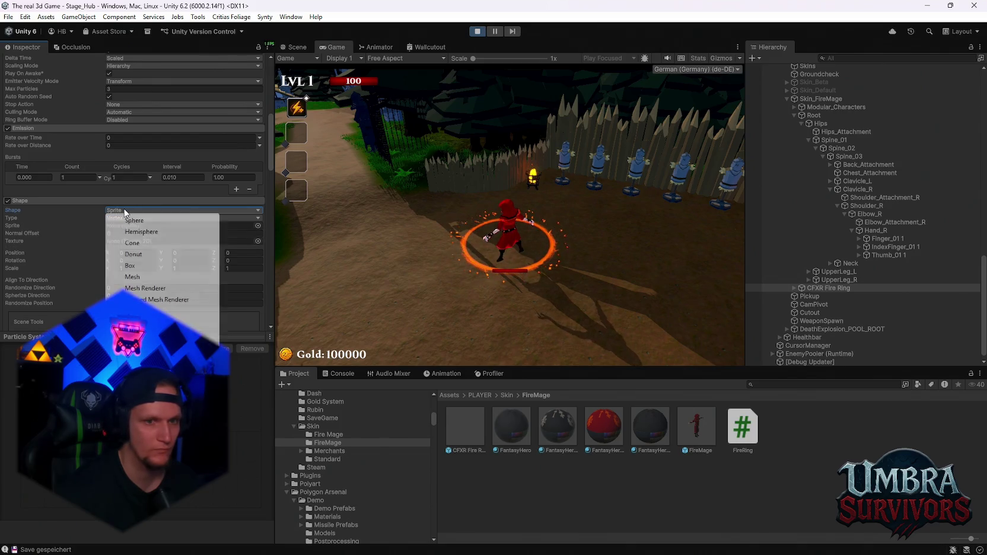
click(137, 333)
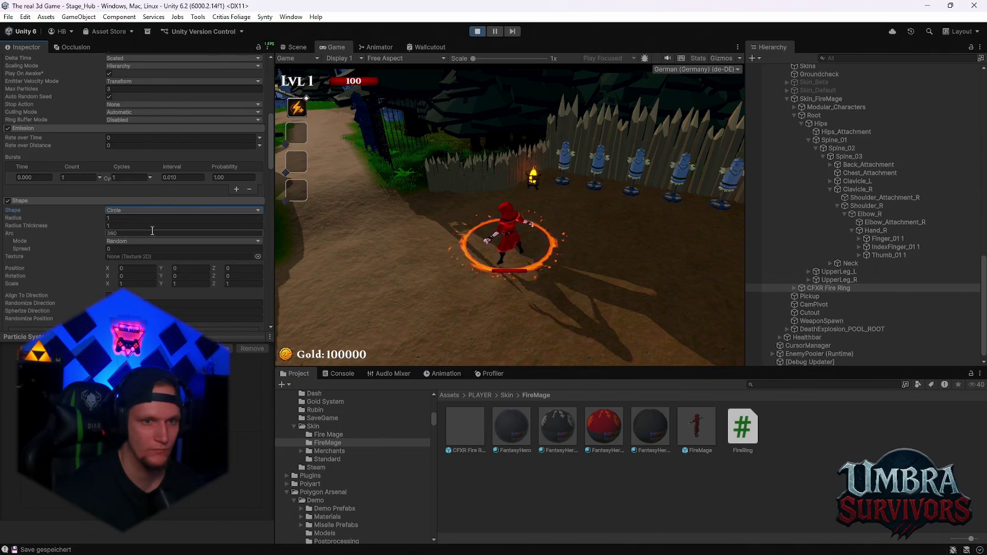
click(8, 201)
scroll(84, 230, down, 3)
scroll(85, 229, down, 8)
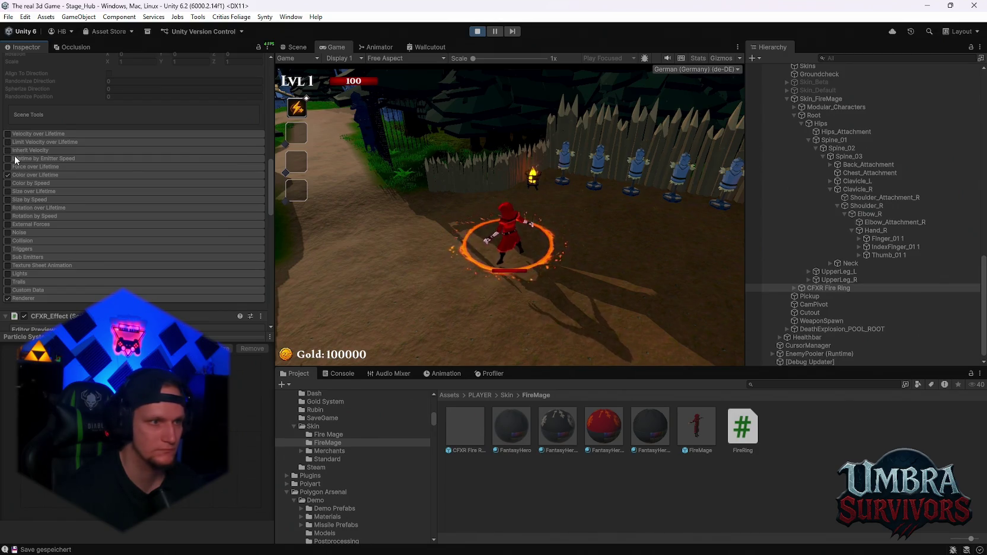
Step: Enable Size by Speed on the fire ring, run the character along the path, then pause
click(7, 200)
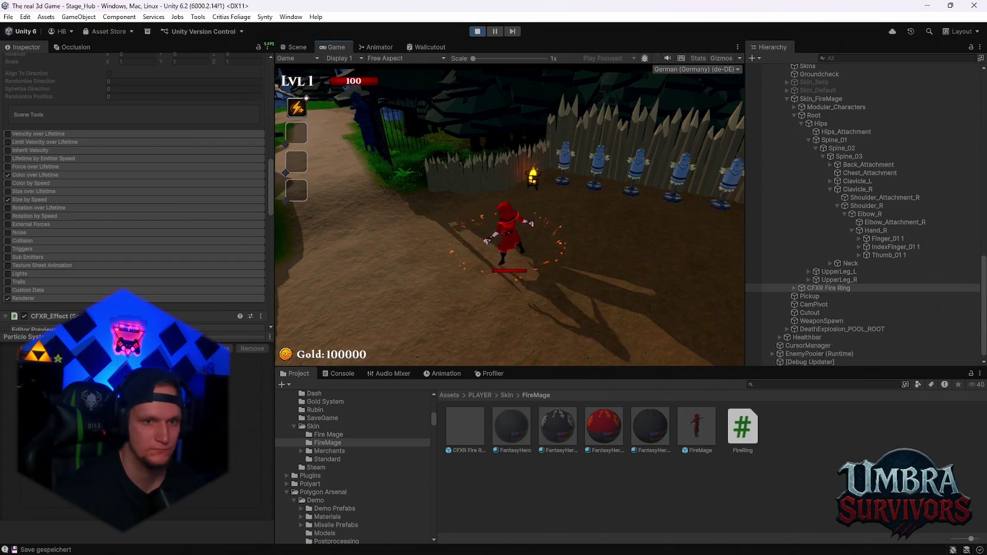
key(w)
key(w)
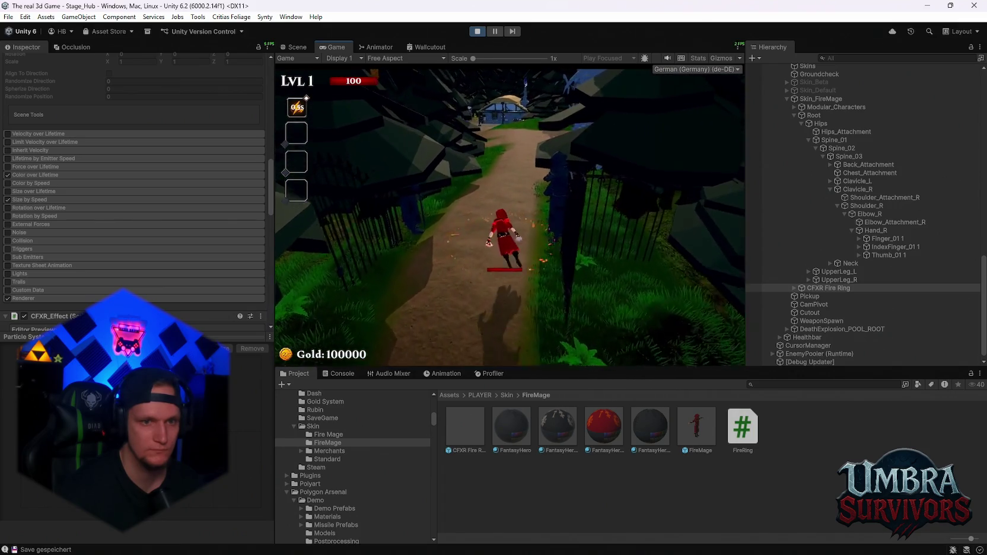
key(w)
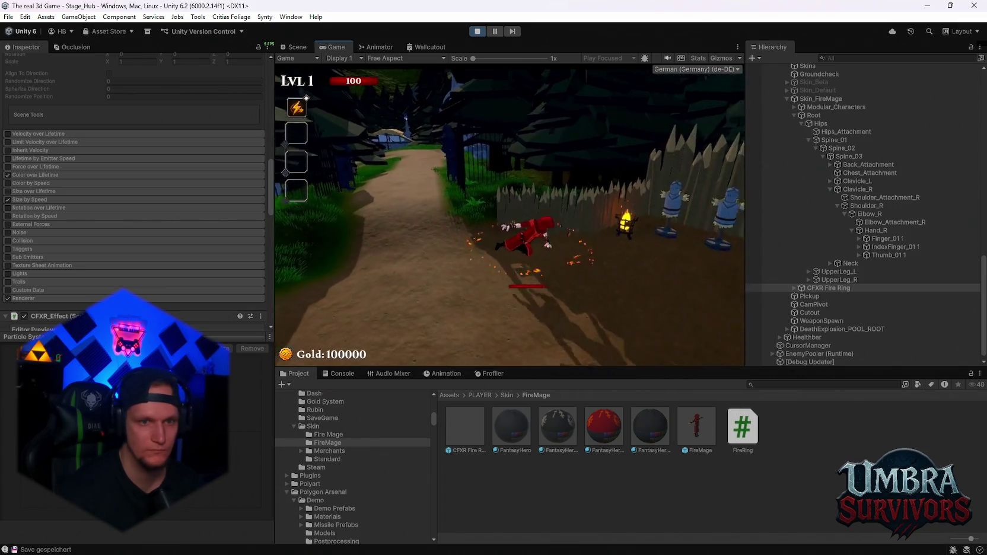
key(s)
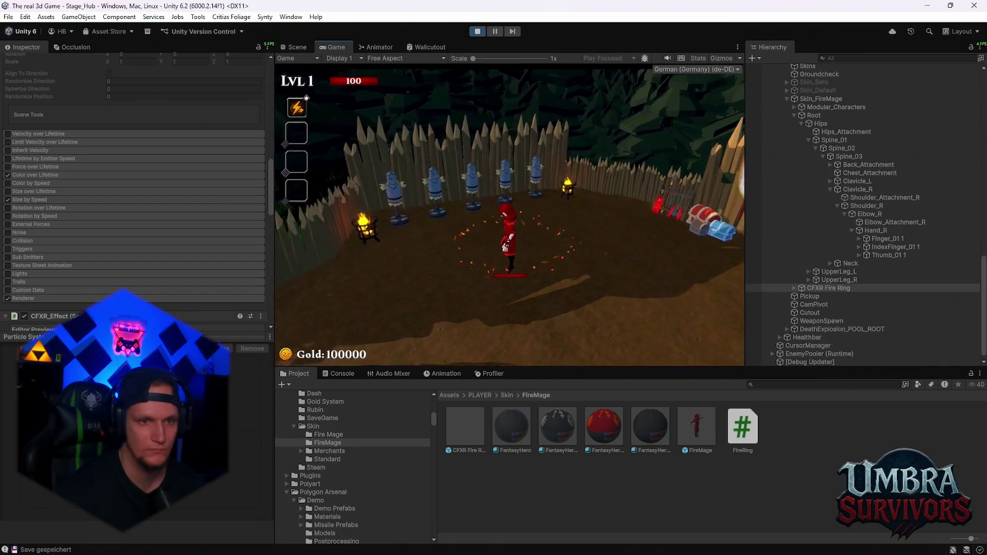
key(Escape)
Step: Raise the Size by Speed speed range maximum to 2.81 and preview it in-game
click(28, 198)
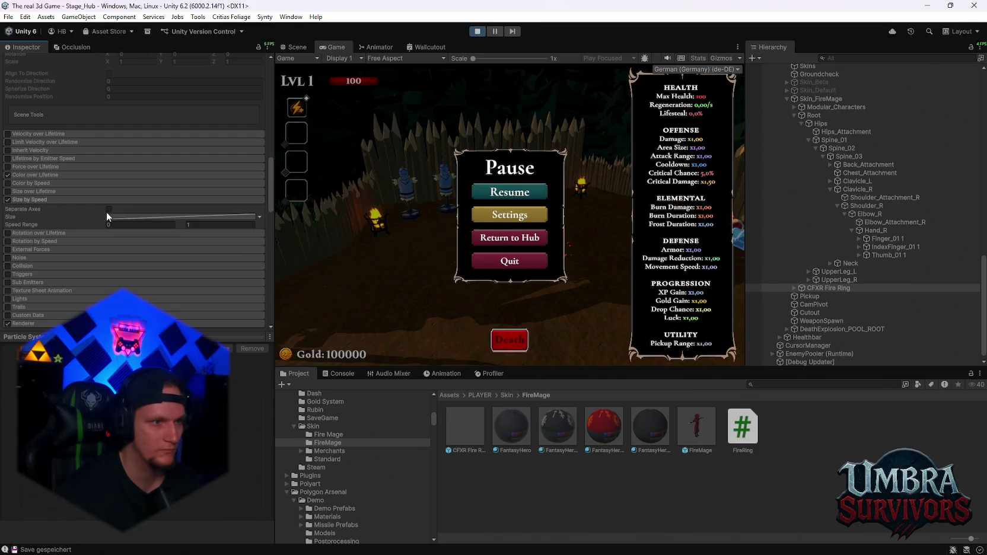
drag(180, 225, 191, 222)
click(510, 192)
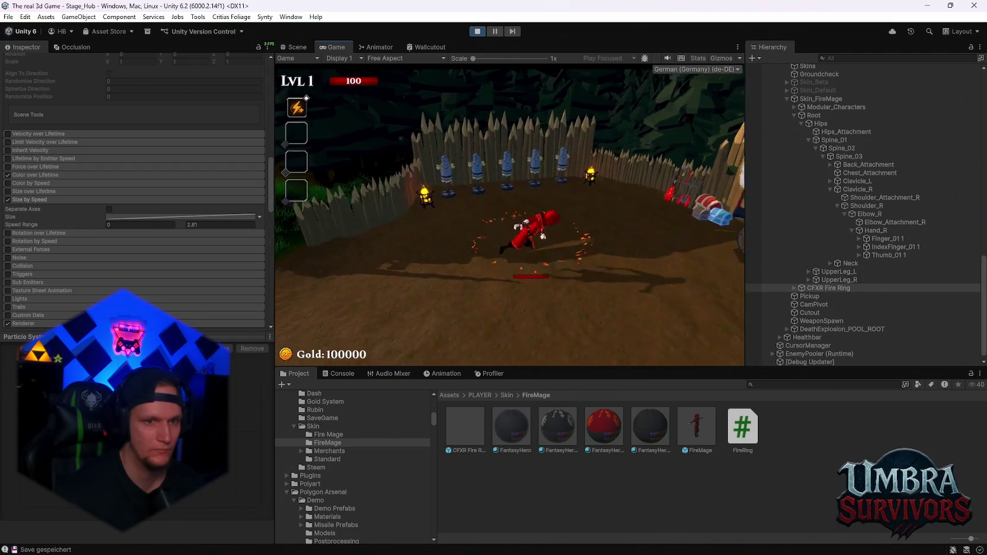
key(Escape)
Step: Switch off Size by Speed, enable Trails on the fire ring, and preview them in-game
click(8, 199)
scroll(78, 255, down, 2)
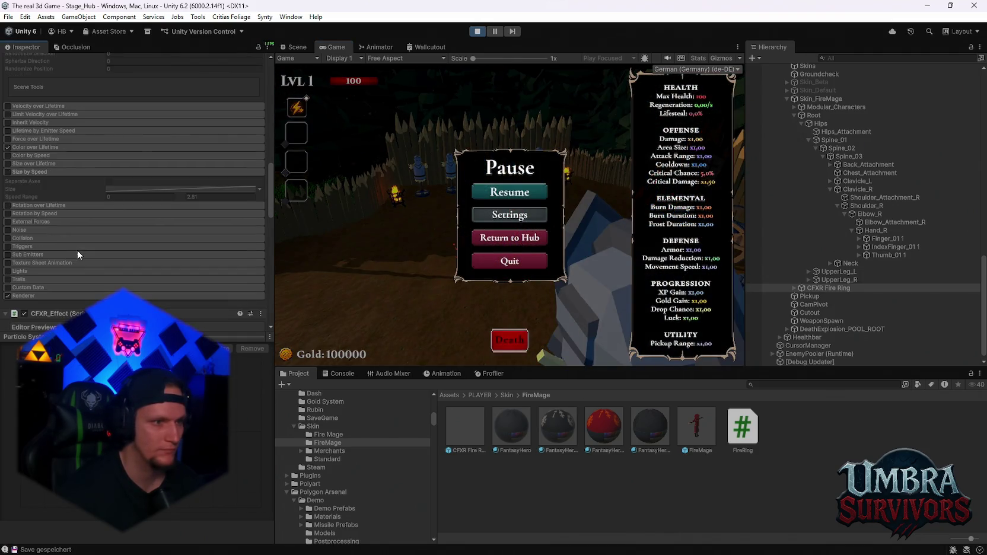
click(8, 279)
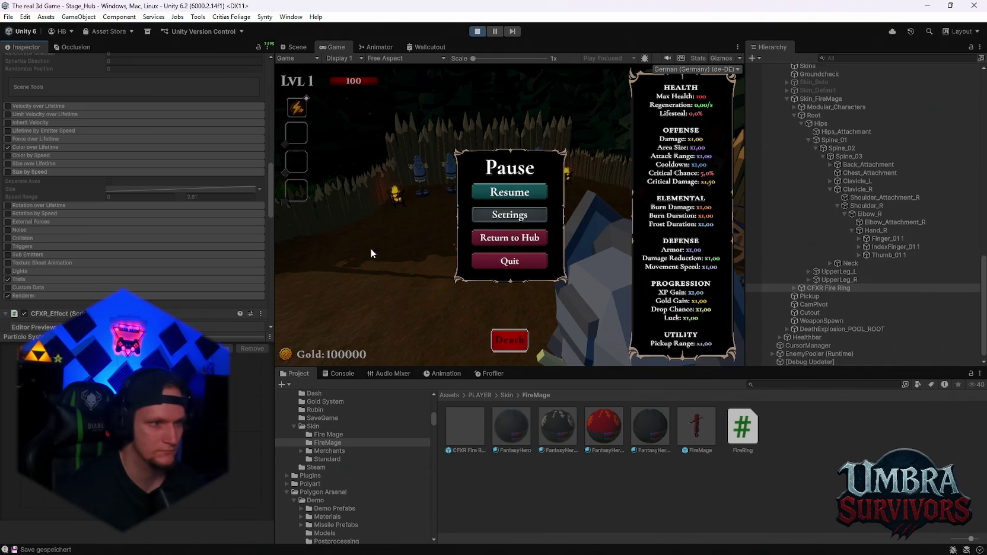
click(508, 192)
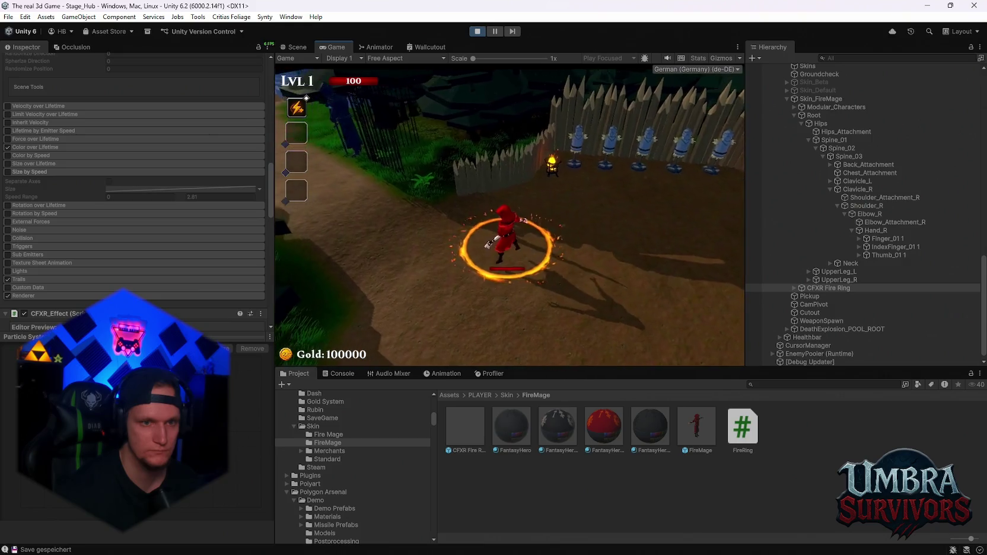
key(Escape)
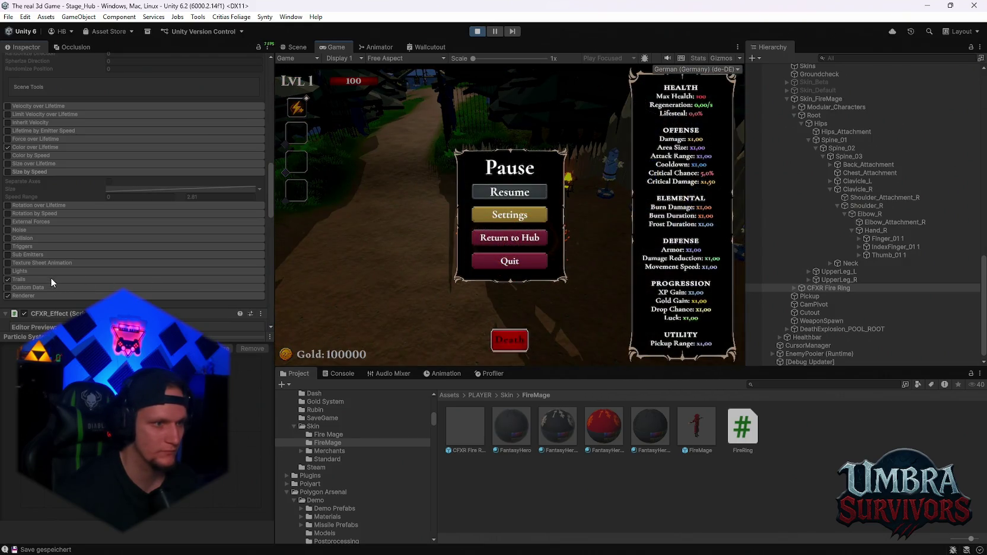
Step: Expand the Trails module, disable Trails again, and scroll down to the Fire Ring Aura component
click(49, 279)
scroll(120, 245, down, 3)
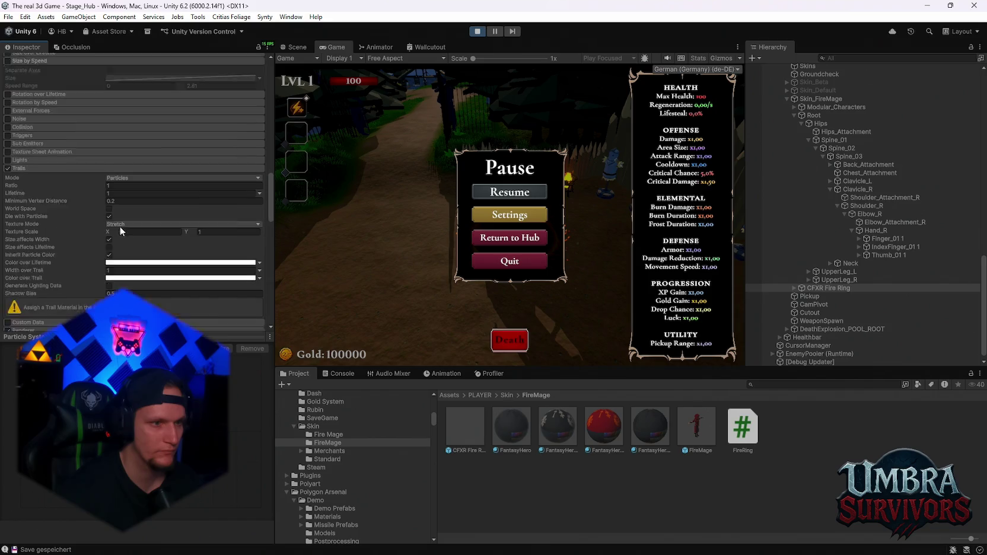
scroll(120, 226, down, 1)
click(7, 141)
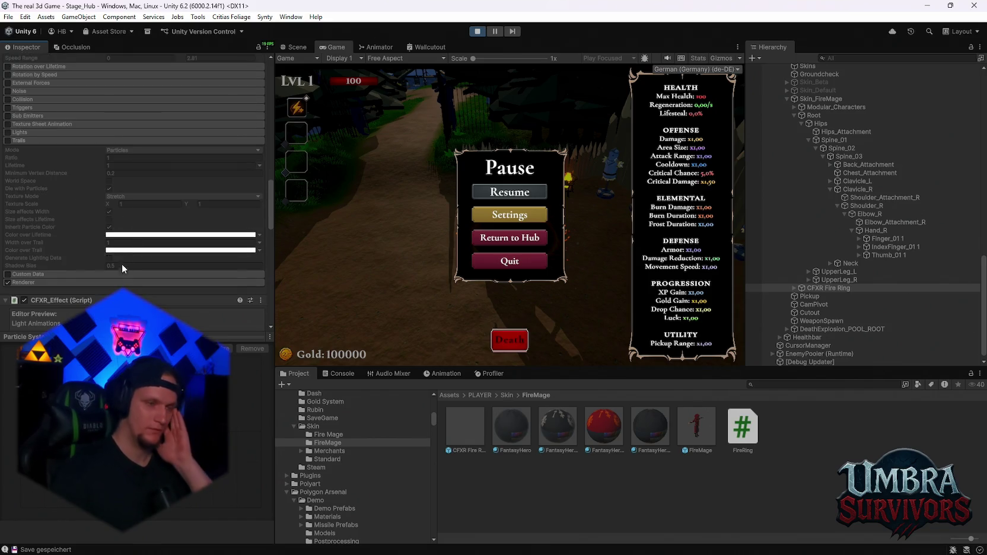
scroll(121, 263, down, 1)
scroll(122, 255, down, 2)
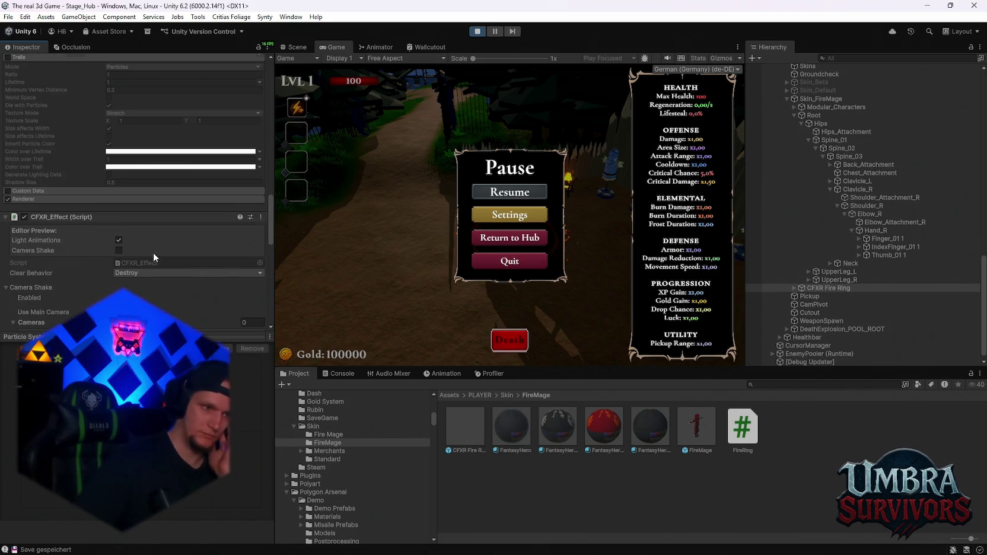
scroll(154, 252, down, 10)
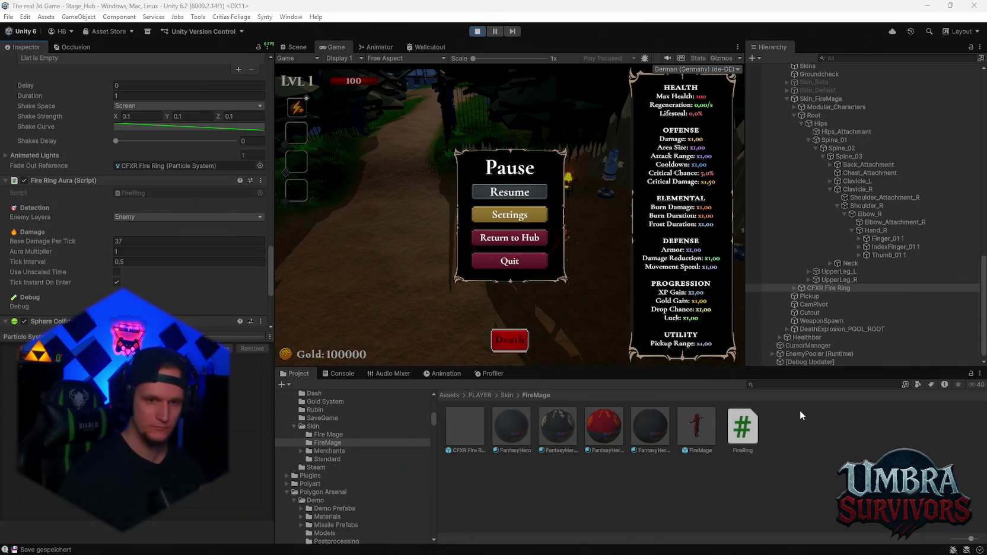
Step: Search the Project assets for 'fireb' and exit play mode
click(768, 384)
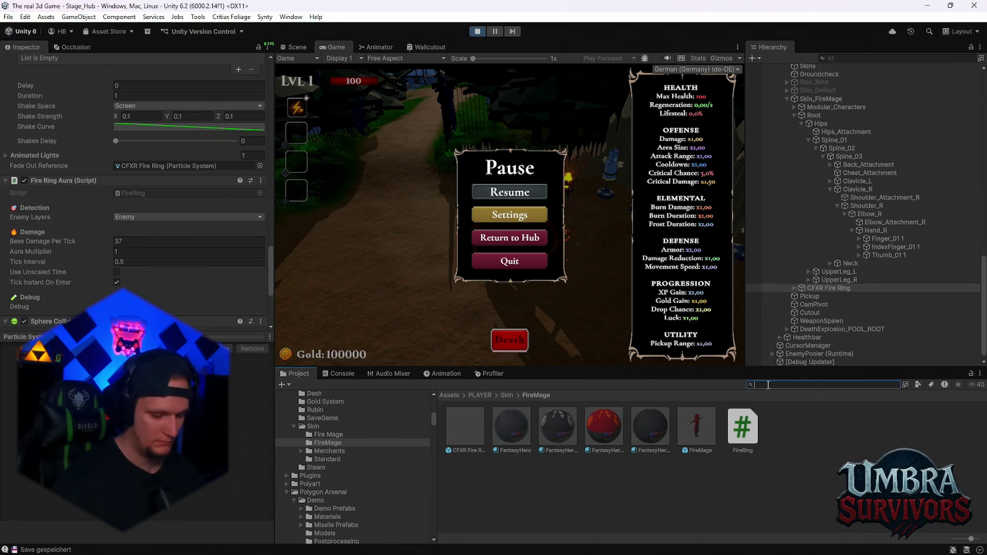
text(fireb)
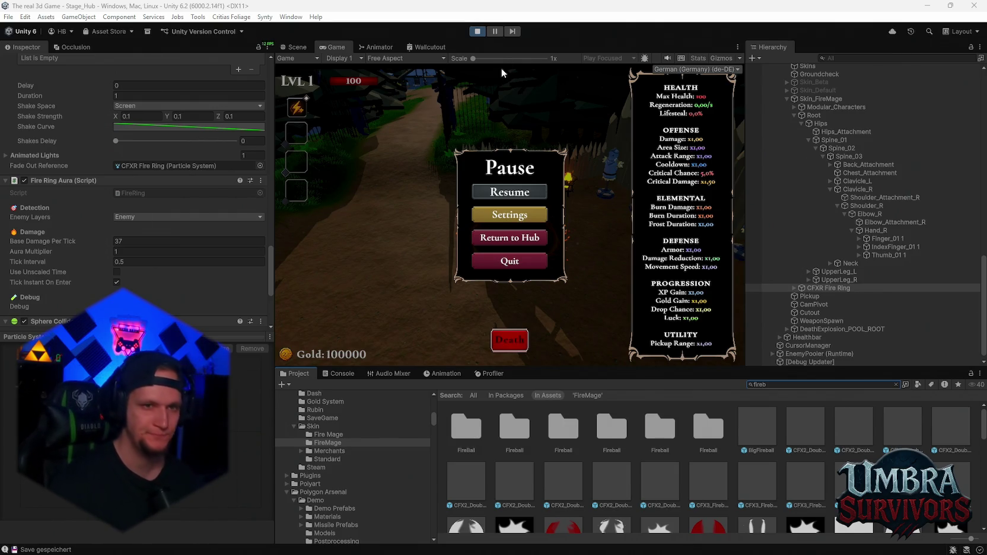
click(484, 33)
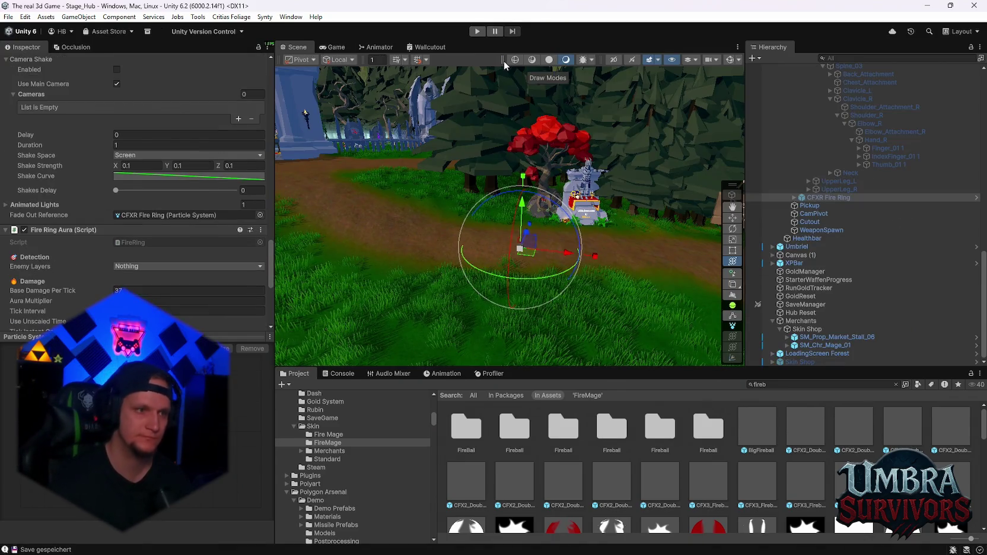
scroll(152, 236, down, 3)
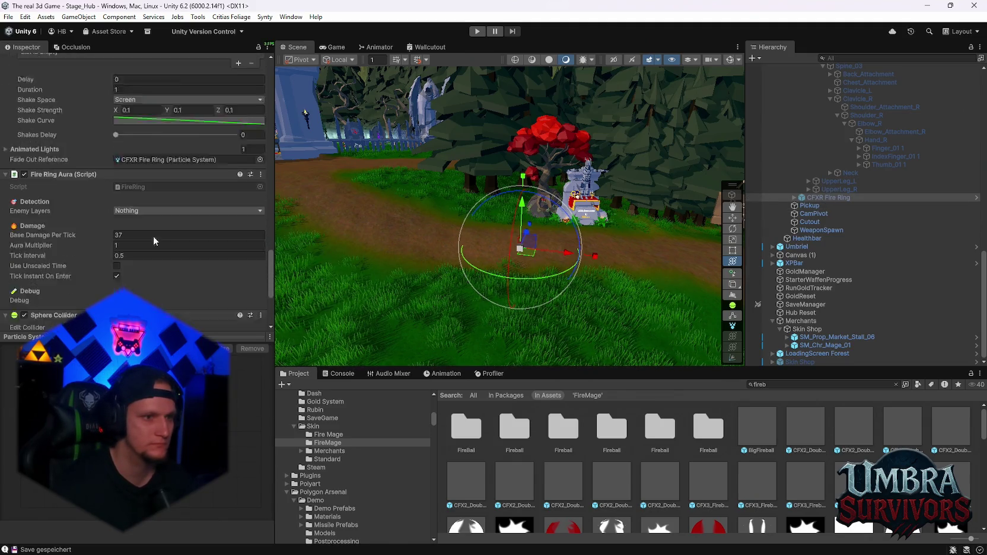
Step: Set the Fire Ring Aura's Base Damage Per Tick to 35
click(128, 206)
text(35)
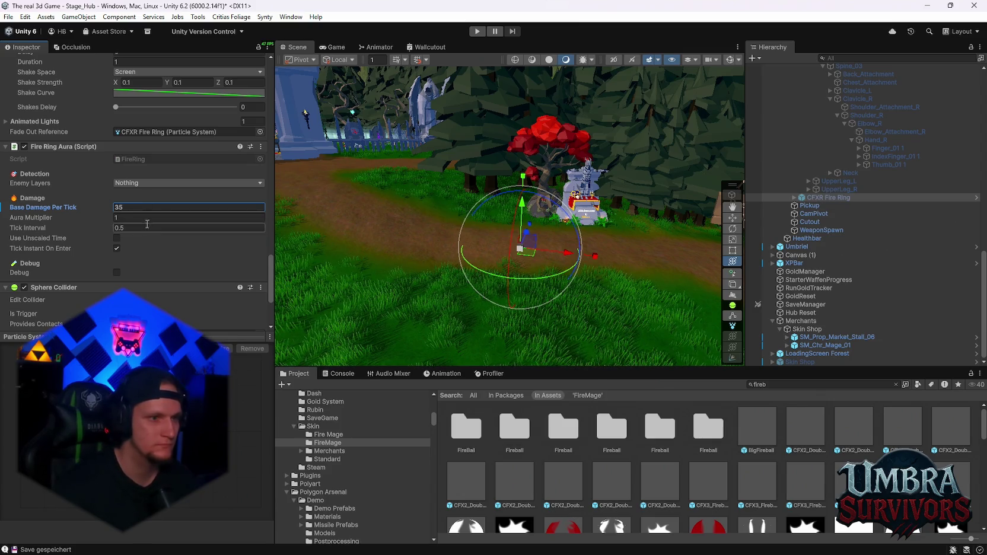
key(Return)
scroll(166, 255, down, 1)
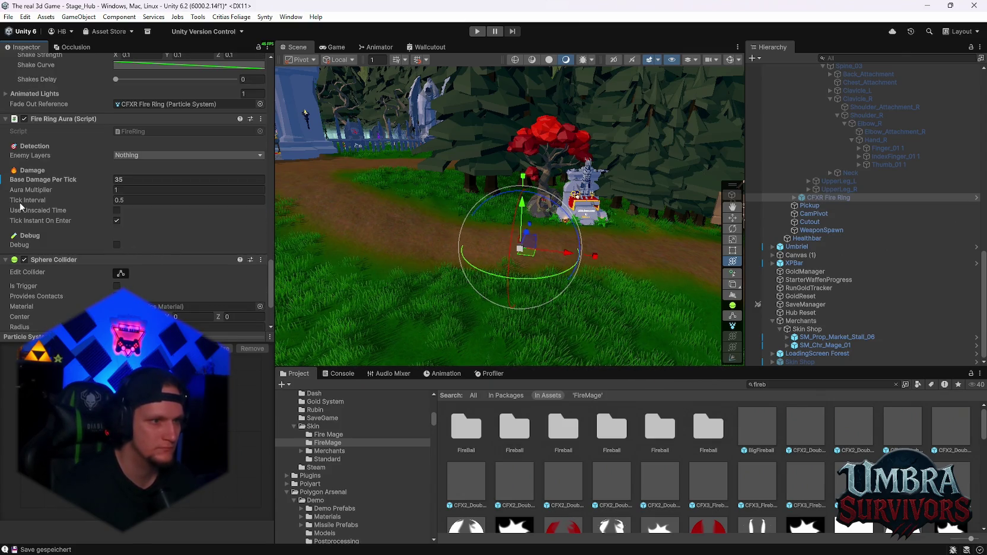
Step: Turn on Is Trigger for the fire ring's Sphere Collider
mouse_move(14, 214)
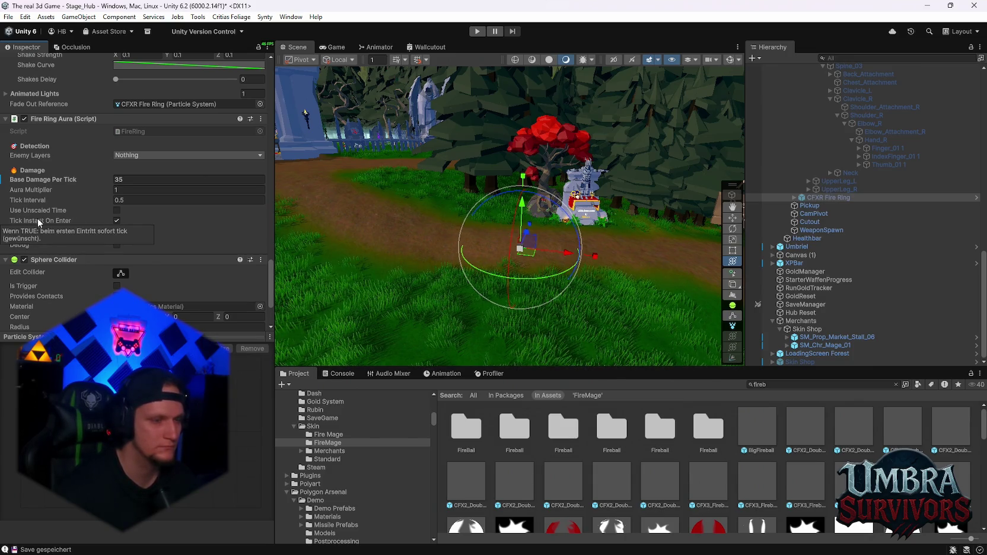
mouse_move(36, 195)
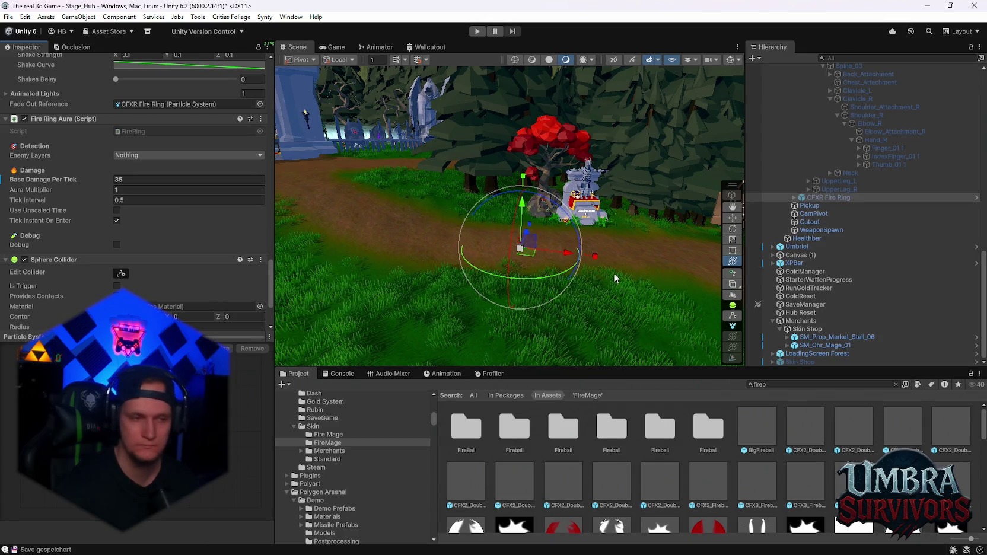
scroll(148, 232, down, 3)
click(117, 204)
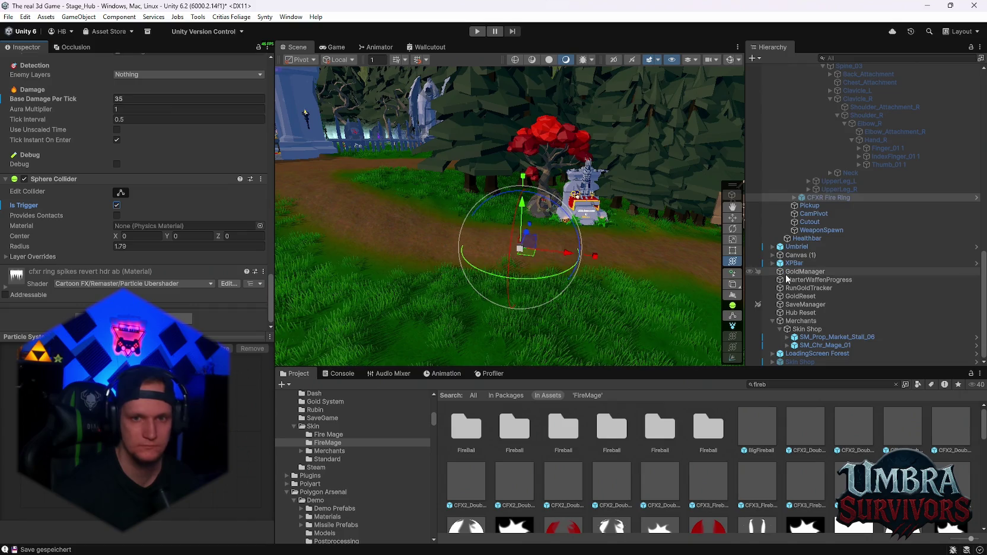
scroll(858, 267, up, 10)
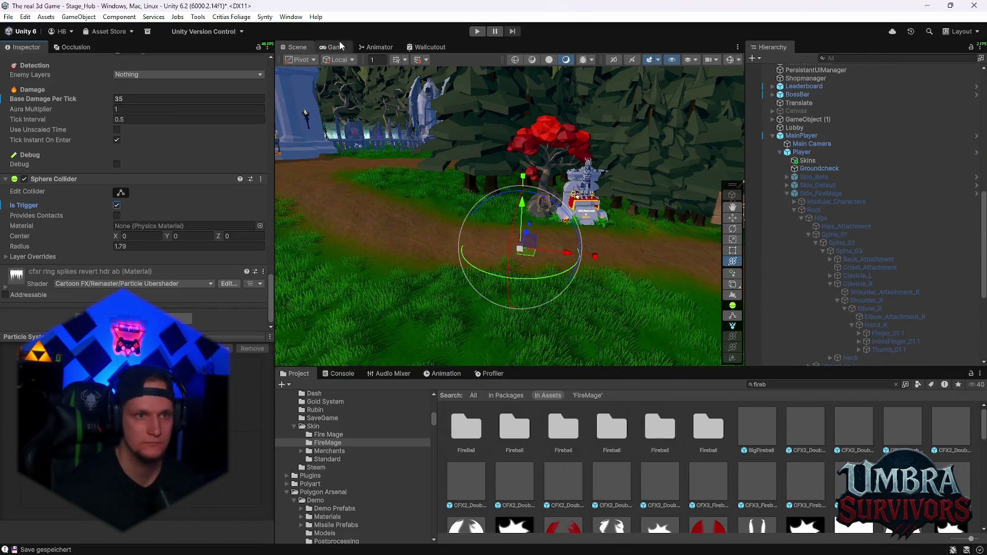
click(379, 47)
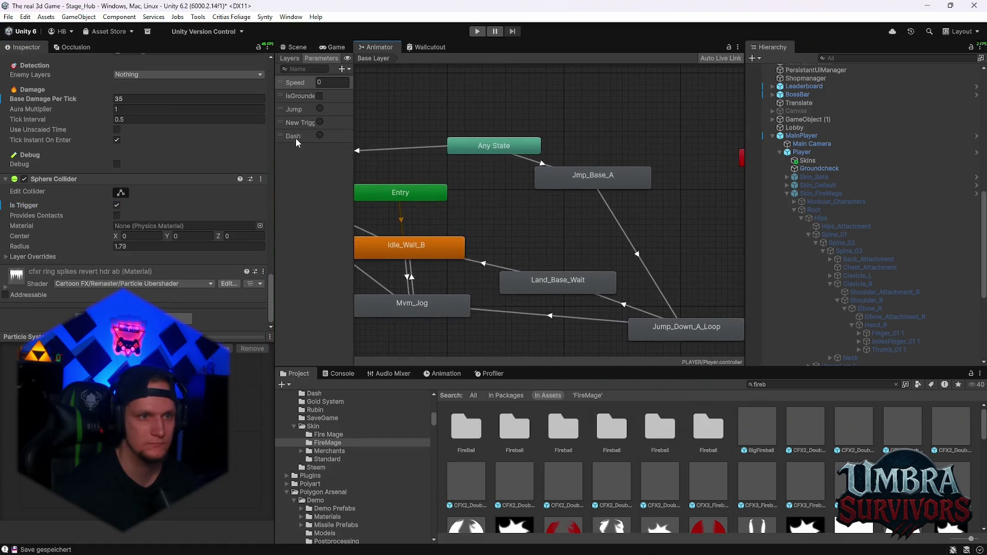
click(323, 48)
click(294, 47)
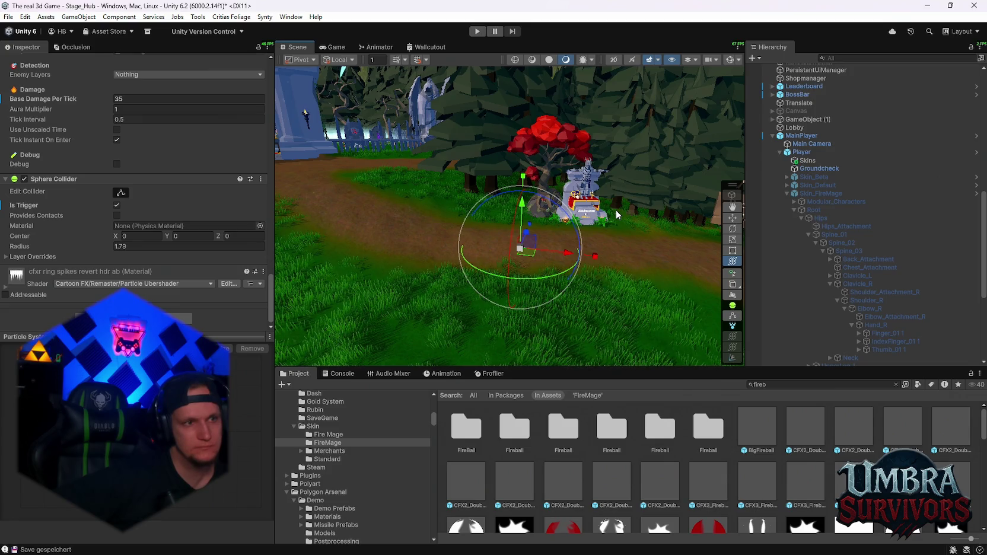
scroll(190, 137, up, 3)
Step: Set Fire Ring Aura's Enemy Layers to Enemy and change Tick Interval from 0.5 to 0.3
click(190, 157)
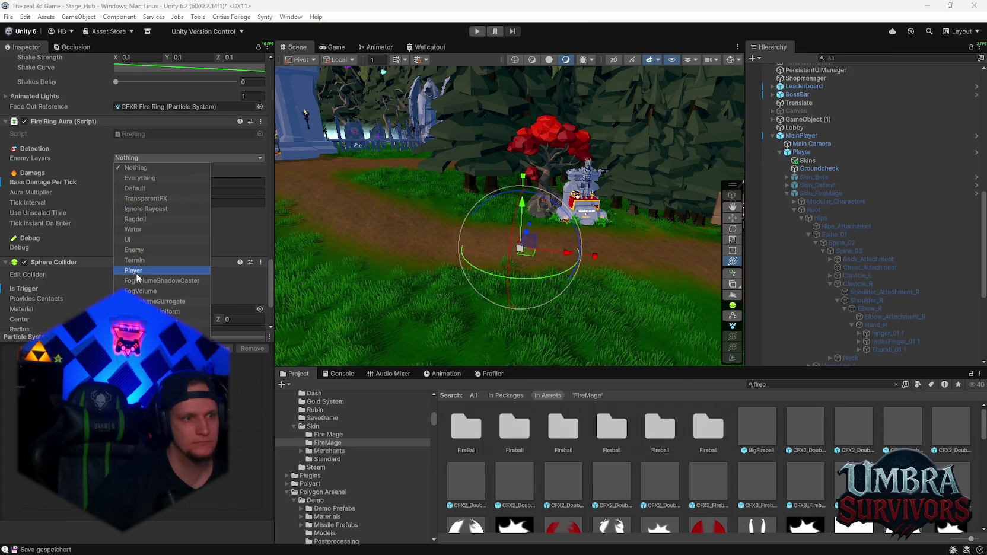
click(143, 251)
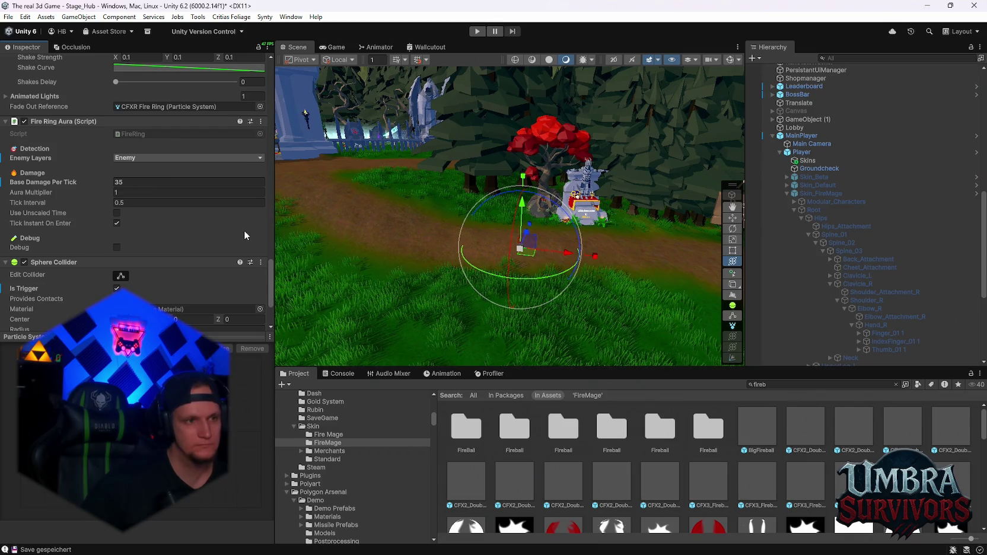
click(136, 203)
key(BackSpace)
text(3)
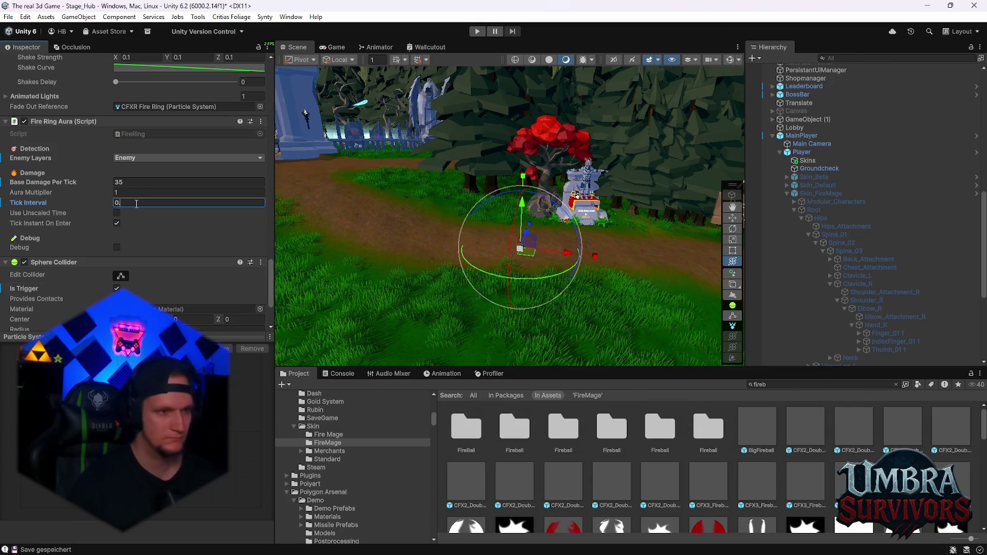
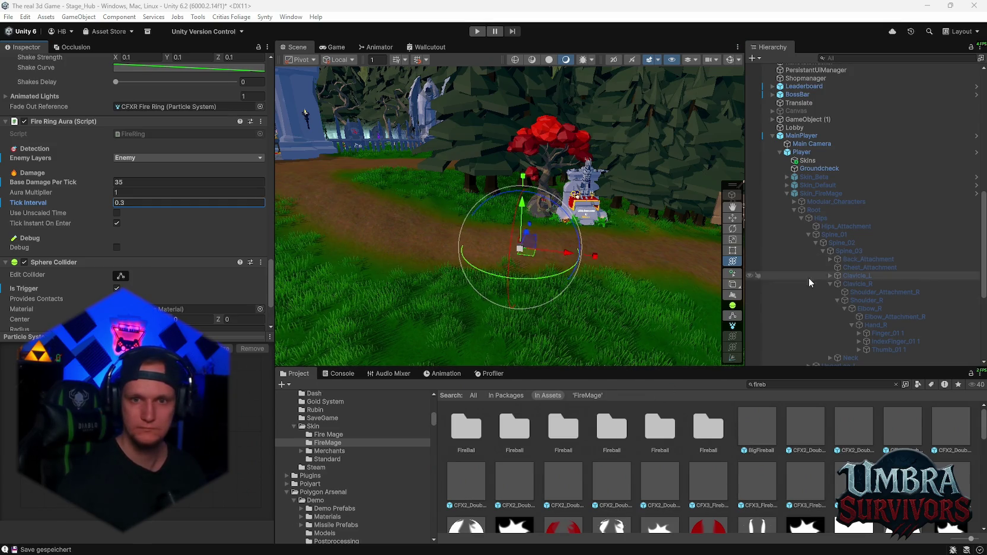
Step: Select Player and open the context menu of one of its script components in the Inspector
click(801, 155)
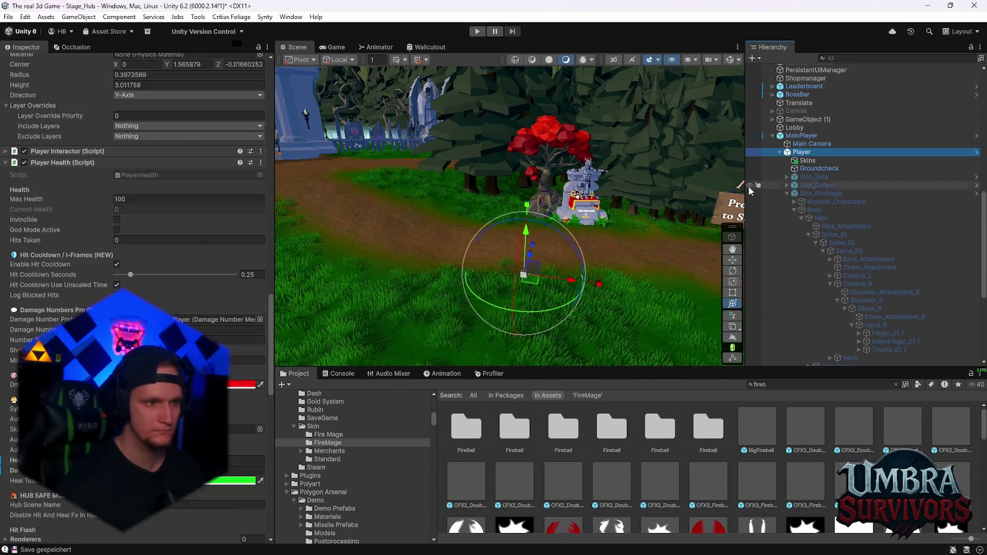
scroll(150, 275, down, 15)
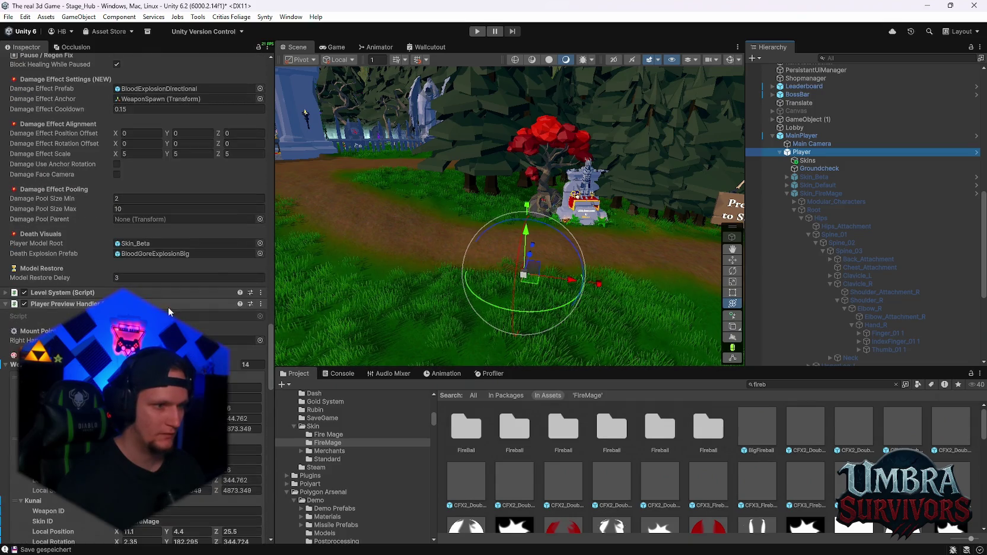
scroll(168, 306, down, 20)
scroll(137, 299, down, 5)
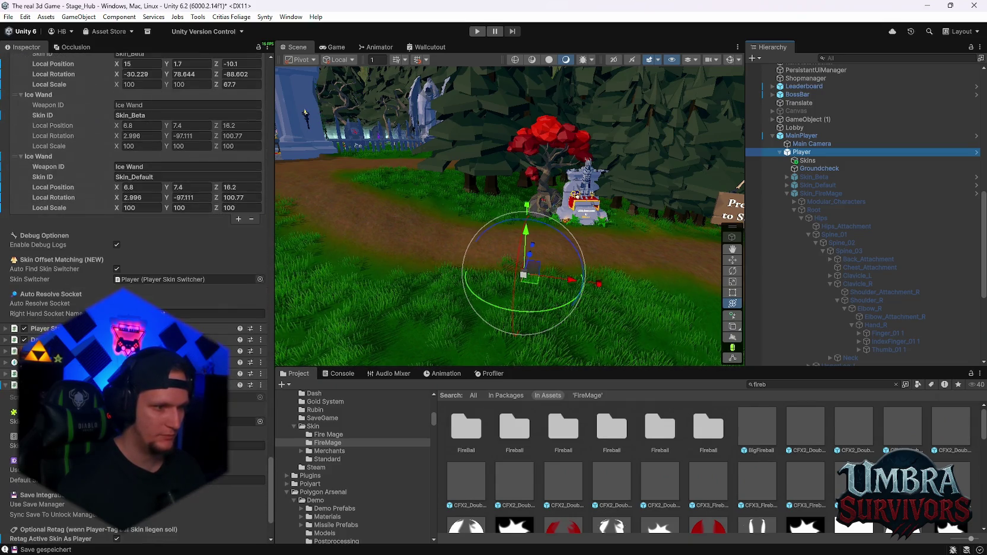
click(260, 339)
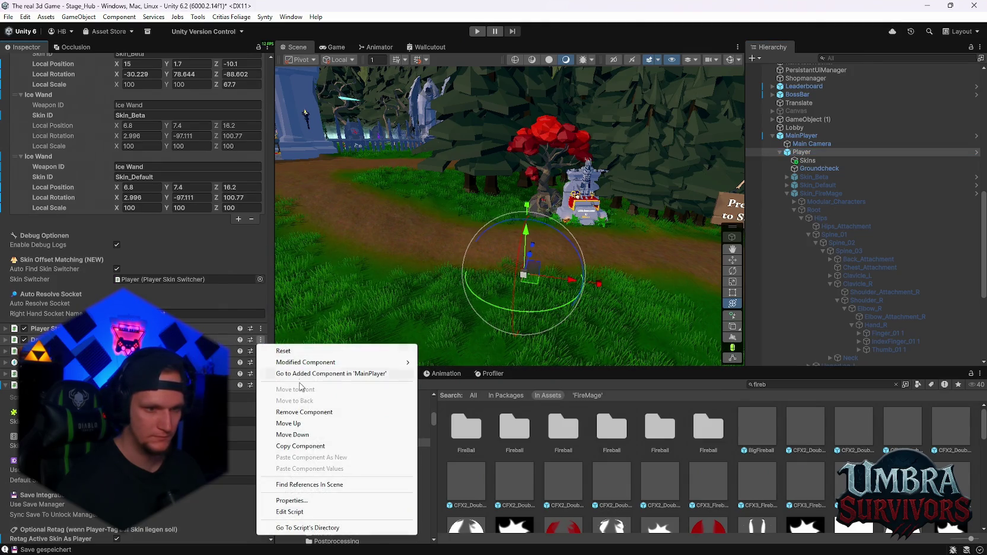
Step: Open the Player component's script in the code editor with Edit Script
click(289, 511)
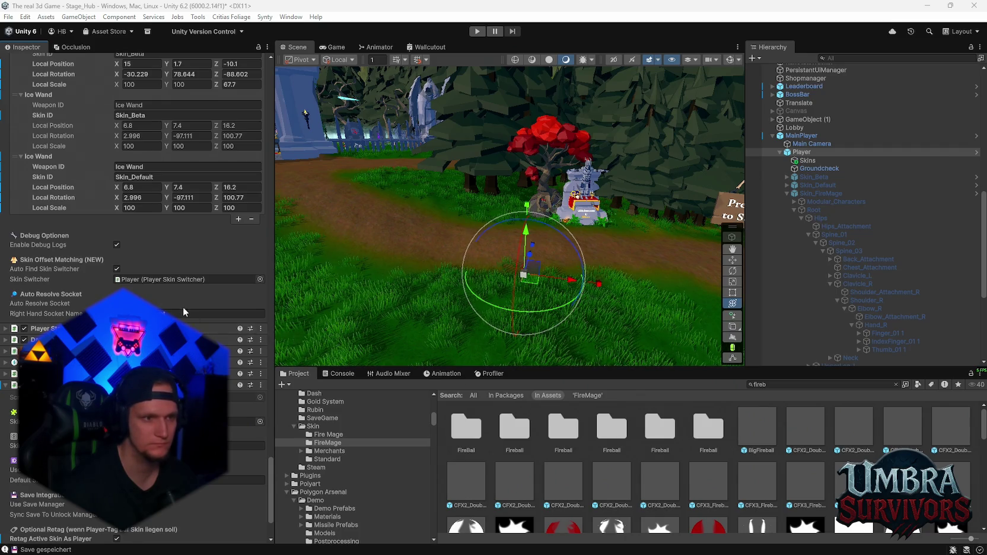
scroll(243, 417, up, 10)
Step: Select the player's CFXR Fire Ring effect and look through its settings in the Inspector
drag(269, 430, 267, 85)
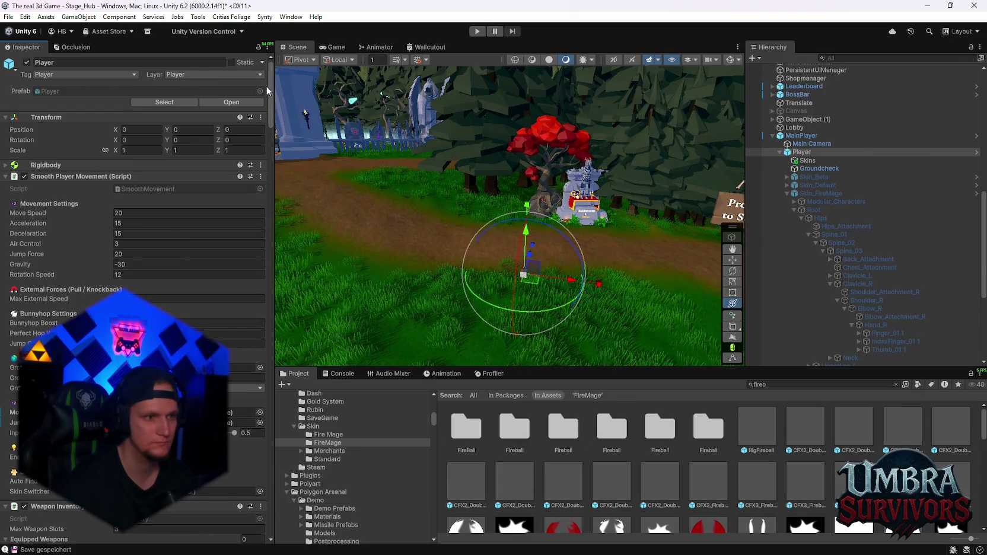
scroll(886, 320, down, 3)
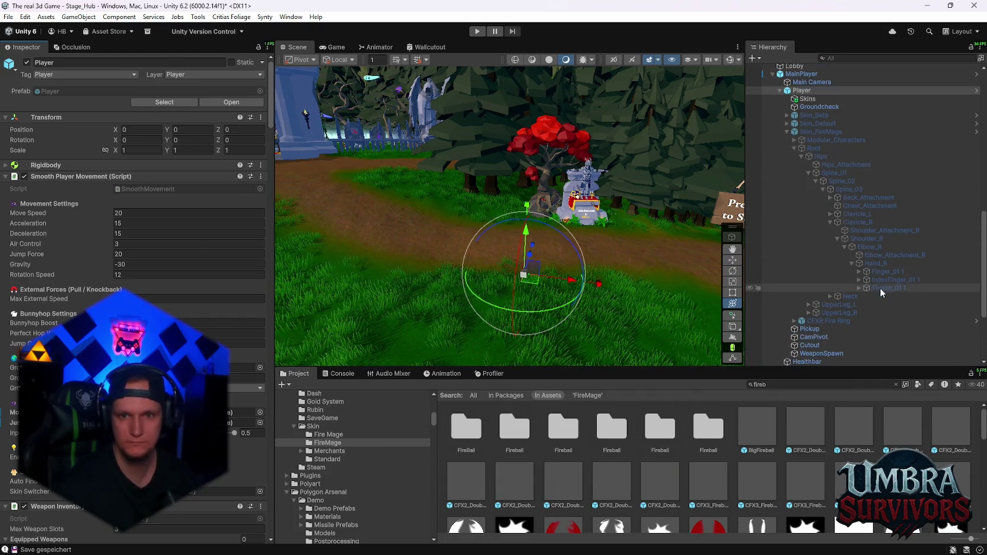
click(843, 321)
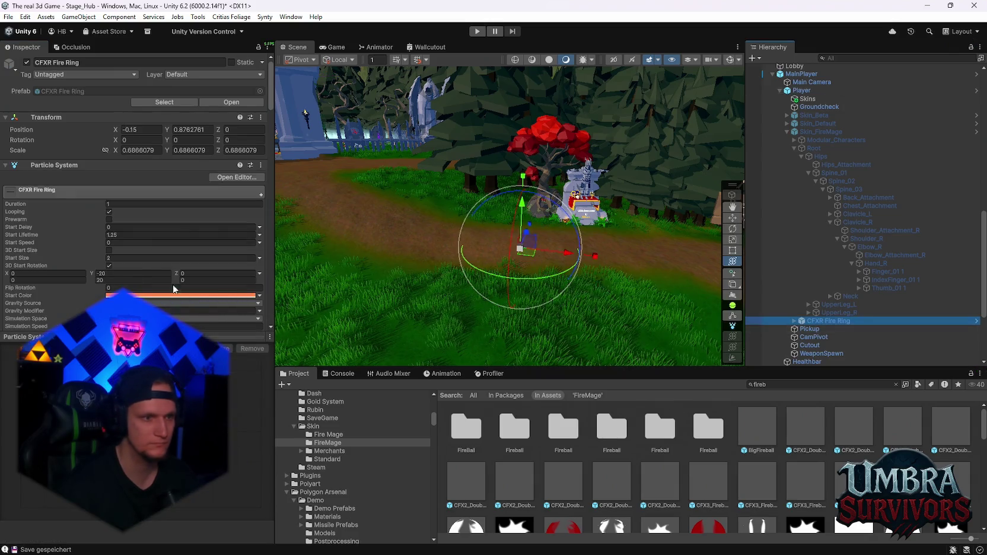
scroll(203, 261, down, 3)
scroll(178, 259, down, 3)
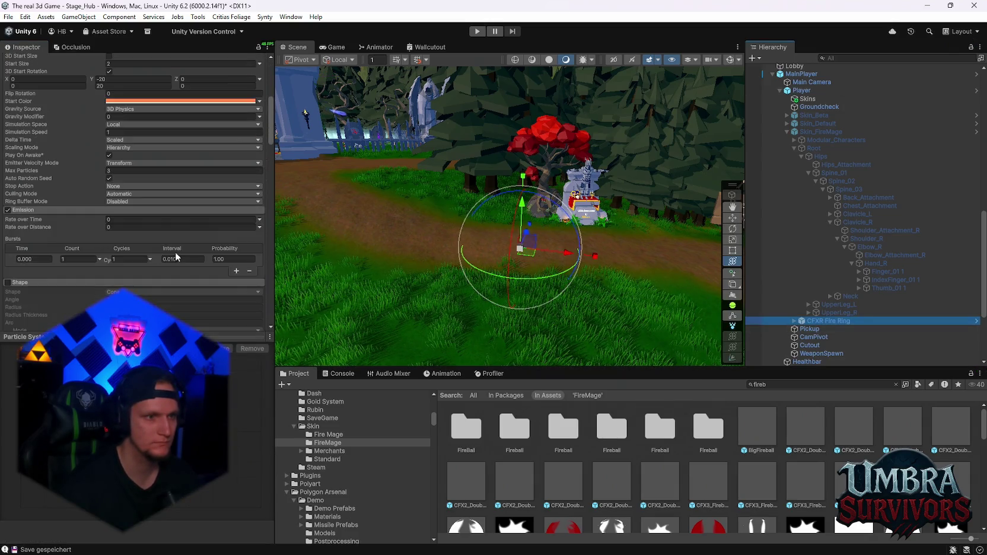
scroll(178, 259, up, 3)
Step: Expand CFXR Fire Ring and delete its Point Light child, leaving Ember selected
click(793, 321)
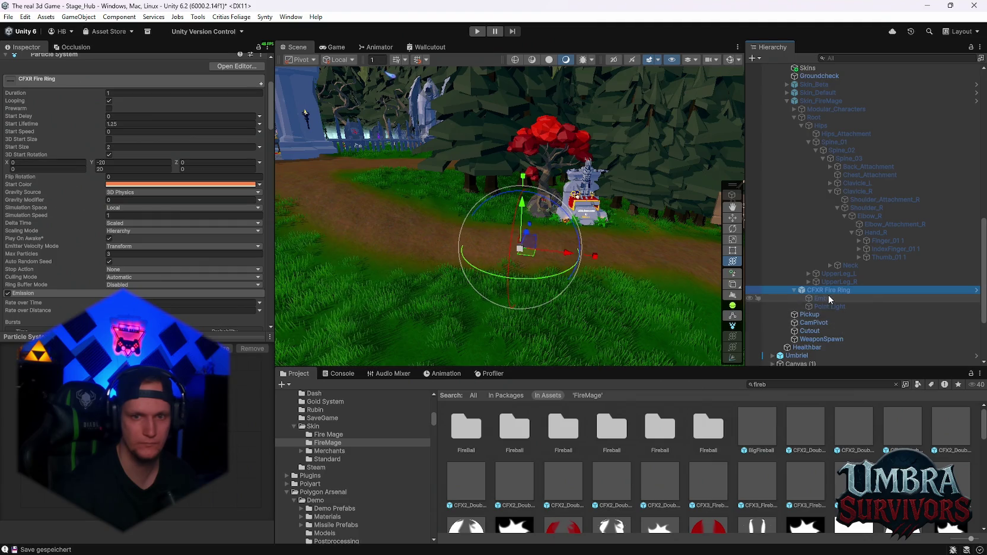
click(826, 297)
click(827, 307)
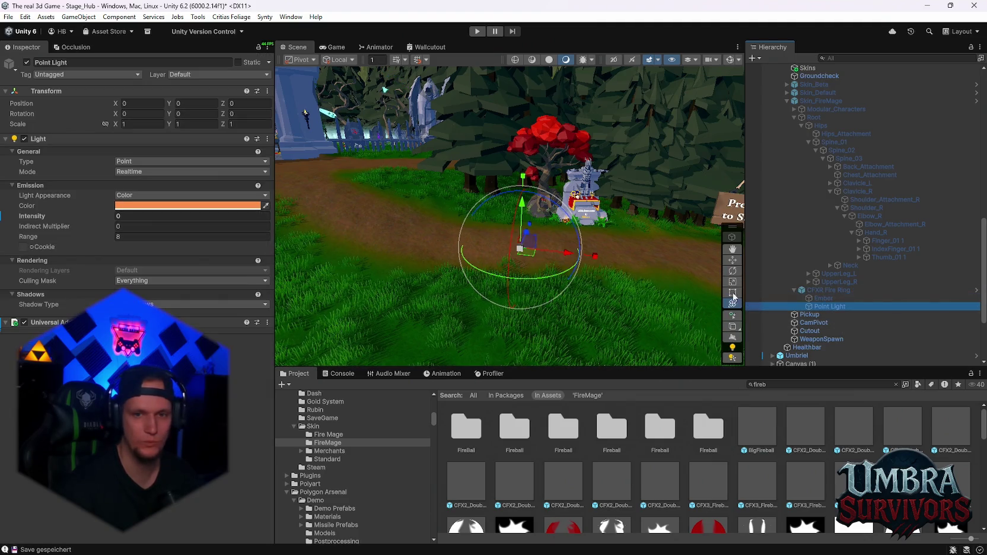
right_click(825, 305)
mouse_move(846, 306)
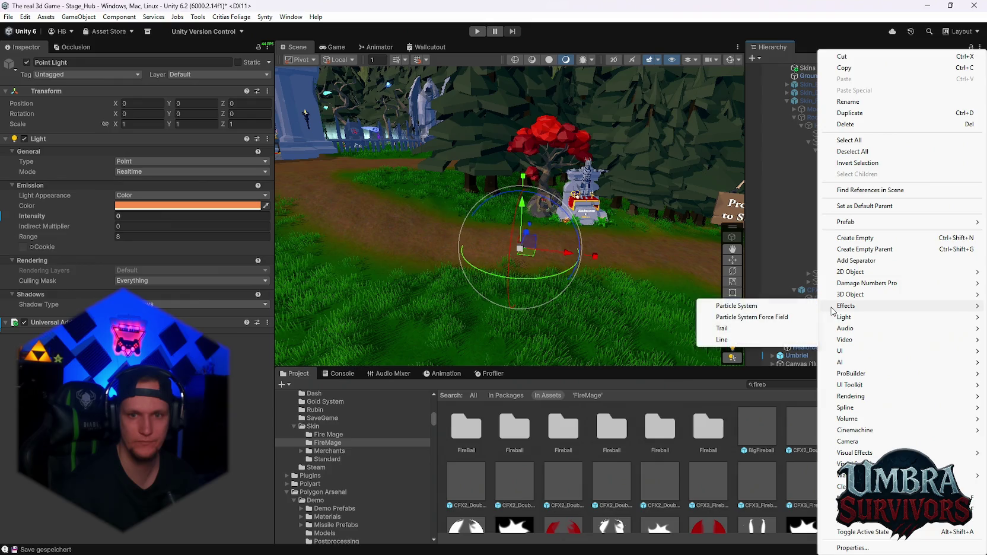
click(817, 306)
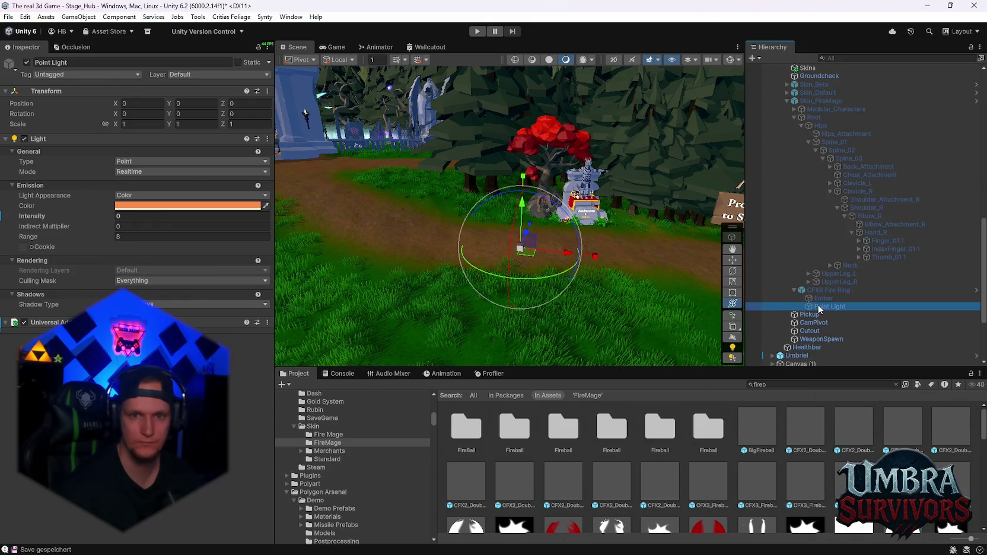
click(829, 306)
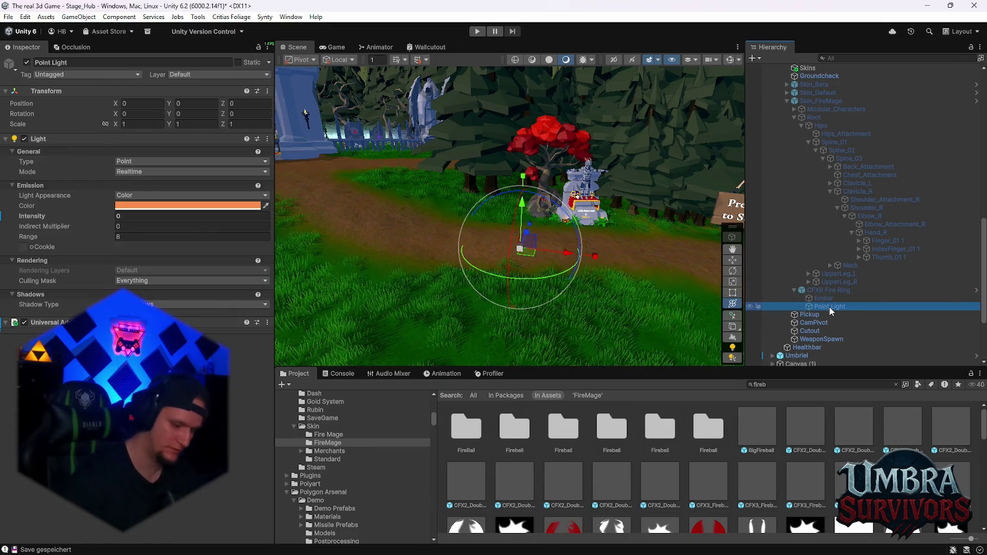
key(Delete)
click(822, 297)
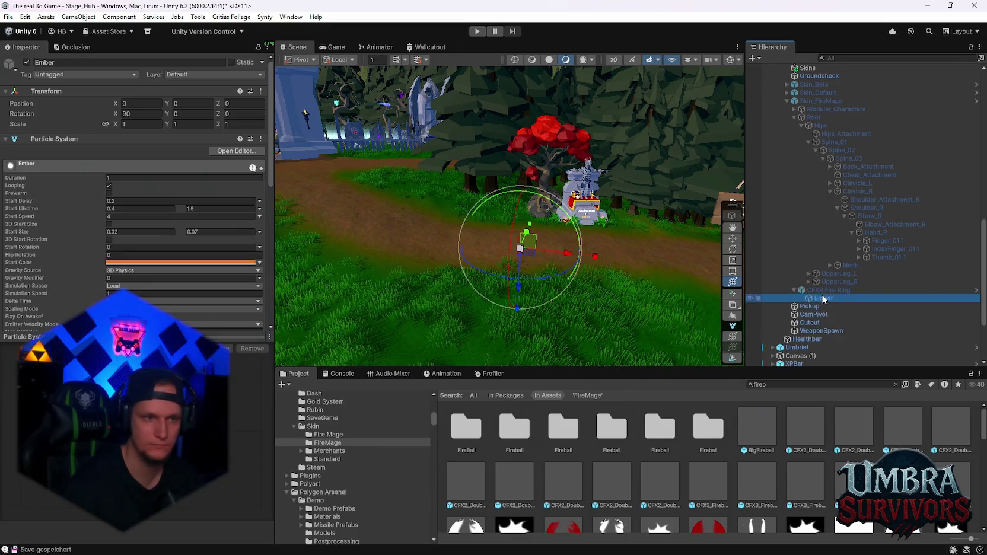
Step: Scroll through Ember's particle modules during compiling, then select a green fireball effect asset
scroll(191, 212, down, 1)
scroll(190, 213, down, 2)
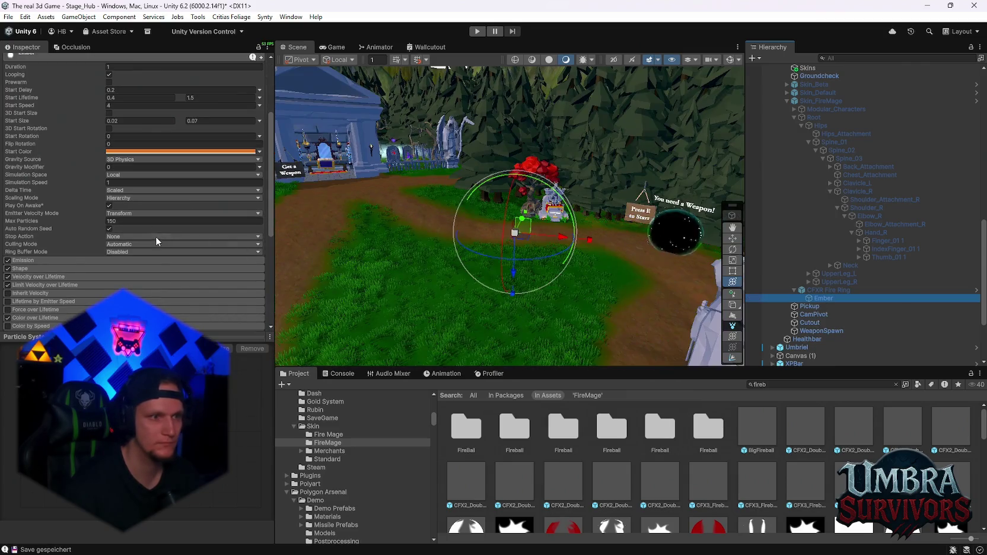
scroll(153, 238, down, 5)
scroll(149, 245, down, 2)
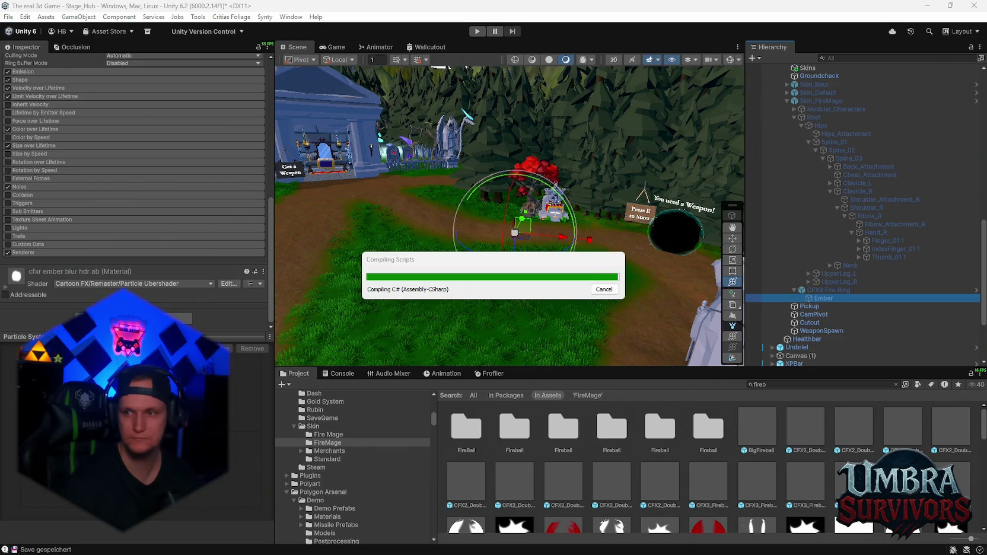
click(804, 482)
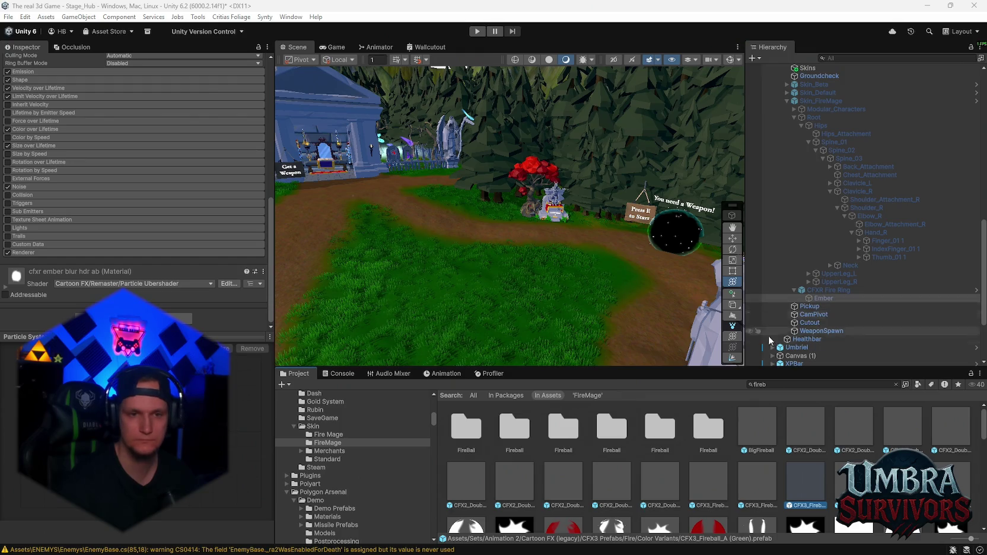
Step: Read the FireRing.cs compile error in the Console, then return to the Project panel
click(337, 374)
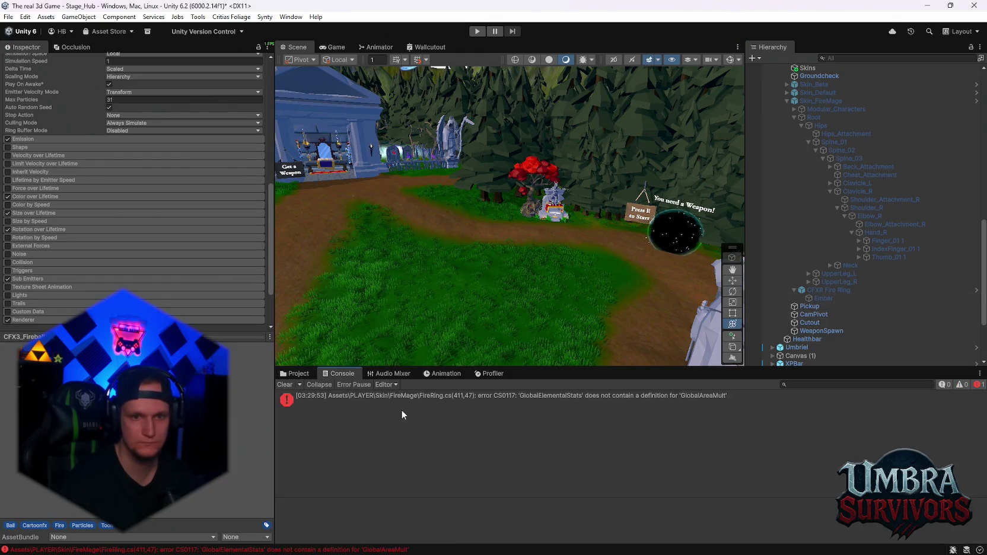
click(504, 403)
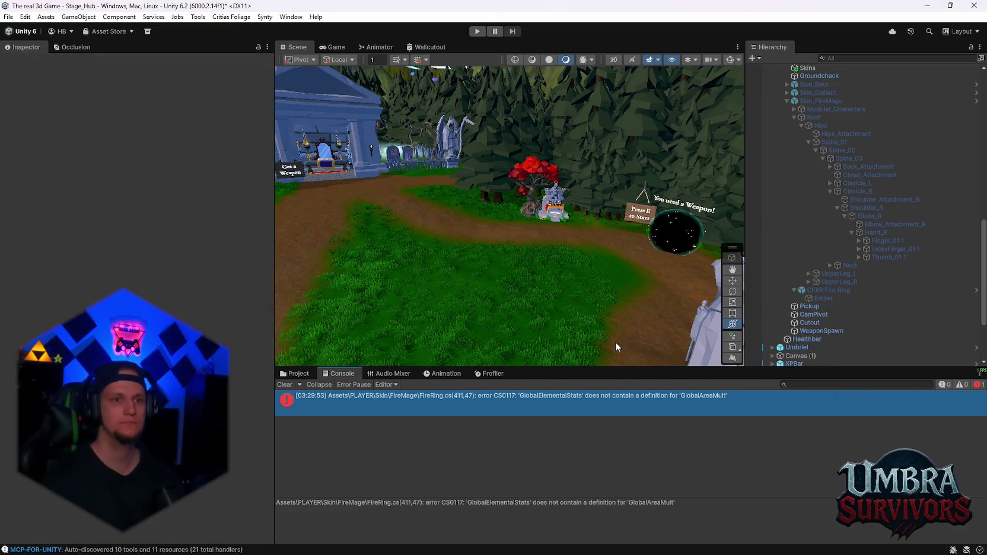
click(291, 373)
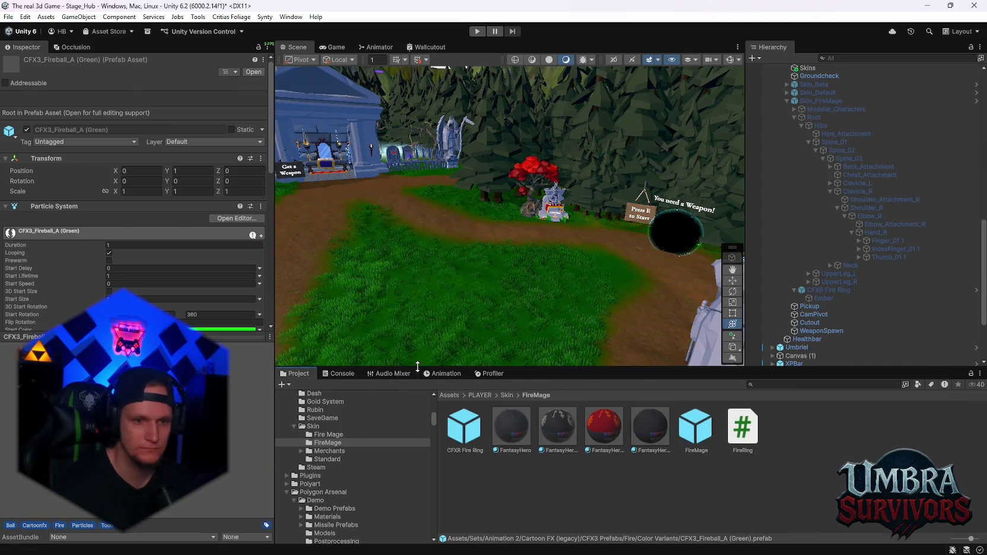
Step: Open the FireMage prefab, check its CFXR Fire Ring, and return to the hub scene
scroll(836, 278, down, 2)
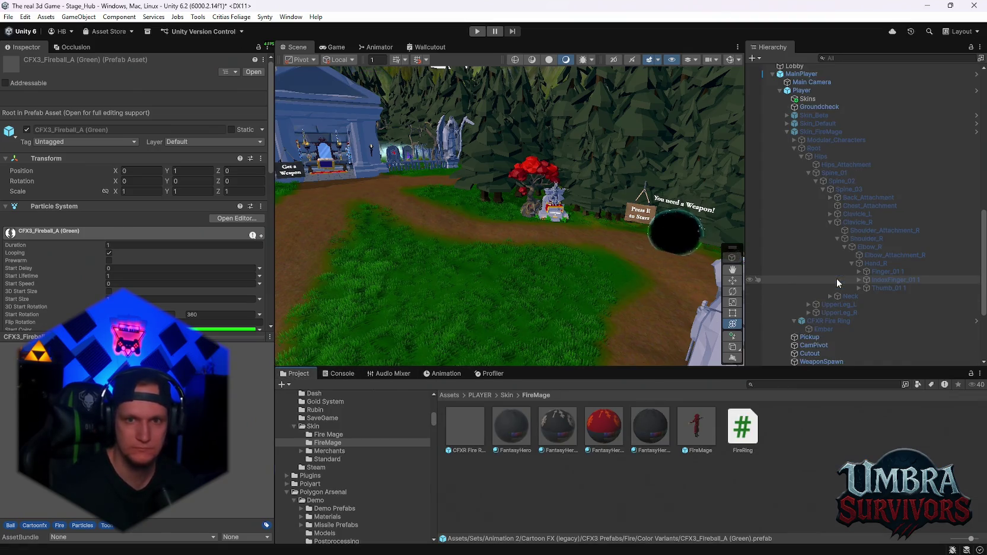
click(696, 431)
scroll(149, 249, down, 3)
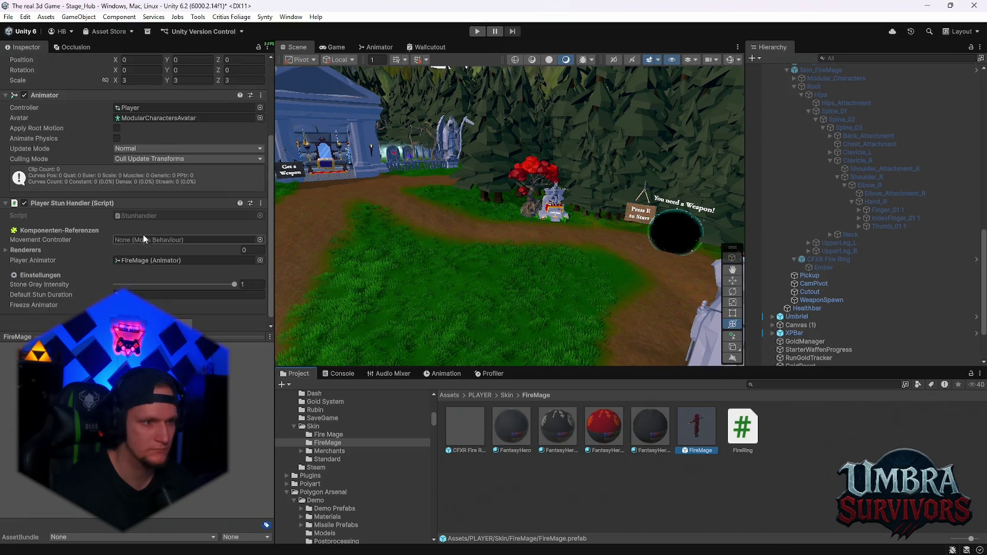
double_click(684, 431)
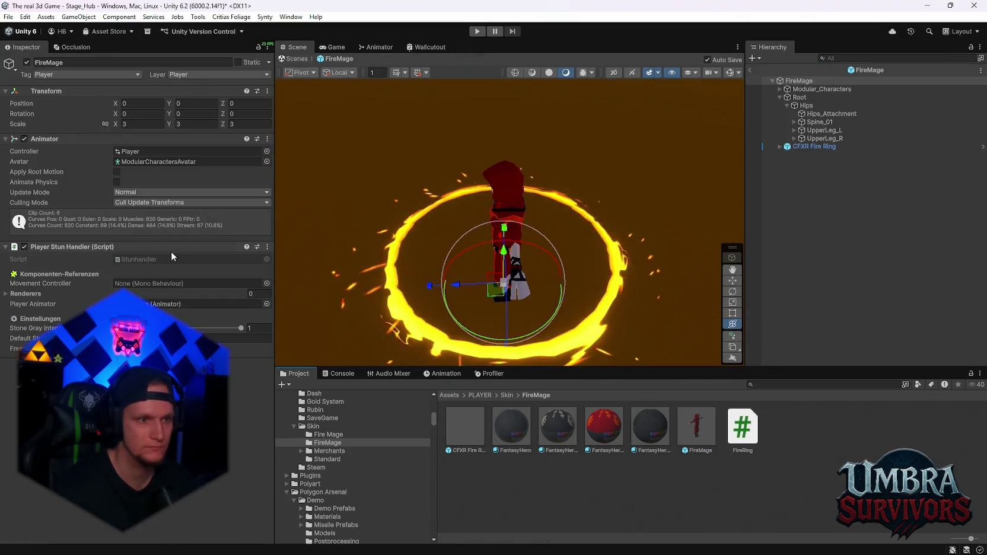
click(805, 146)
scroll(178, 255, down, 10)
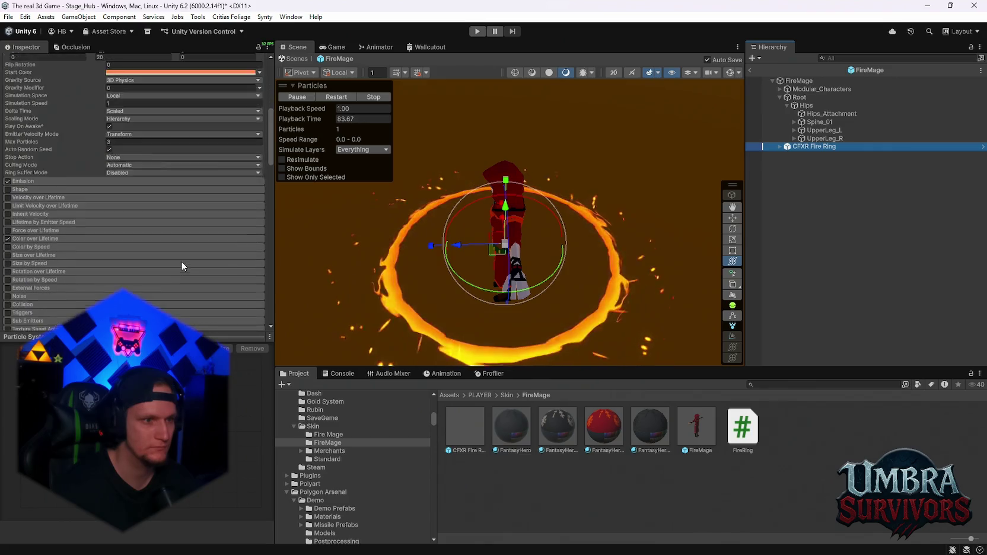
click(749, 70)
scroll(856, 228, up, 5)
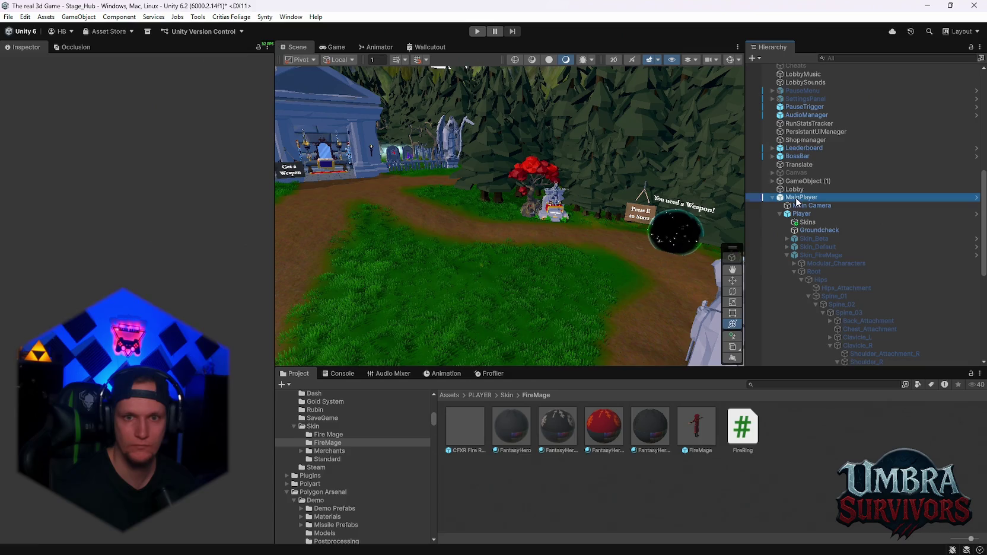
Step: Review MainPlayer's prefab overrides, then reopen the FireMage prefab for editing
click(805, 222)
scroll(831, 237, down, 7)
scroll(855, 251, down, 2)
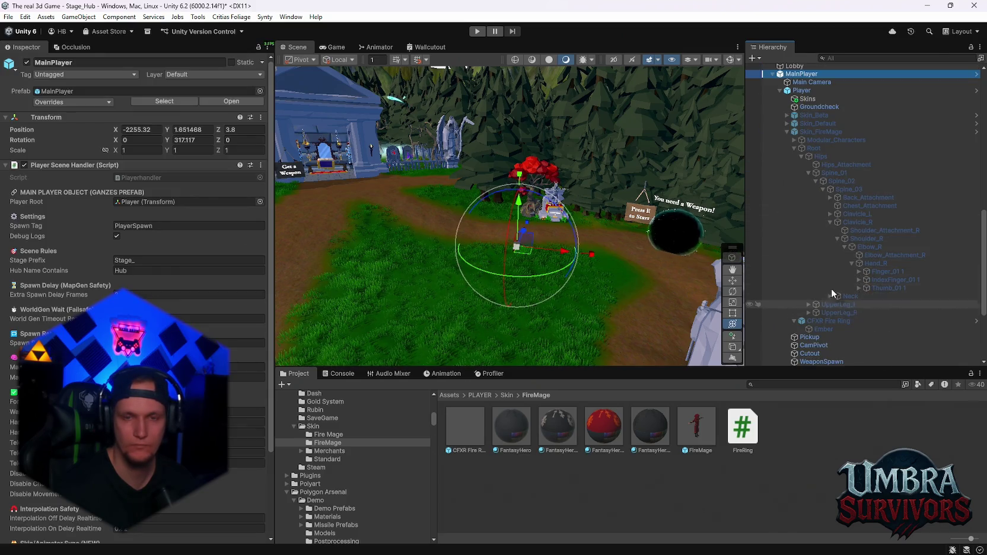
scroll(830, 267, up, 2)
click(821, 162)
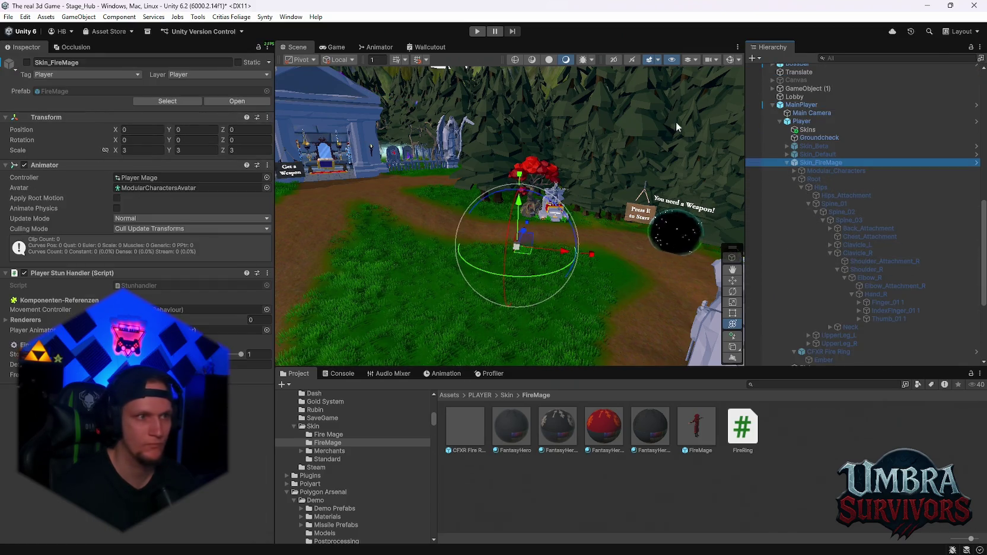
click(775, 105)
click(91, 103)
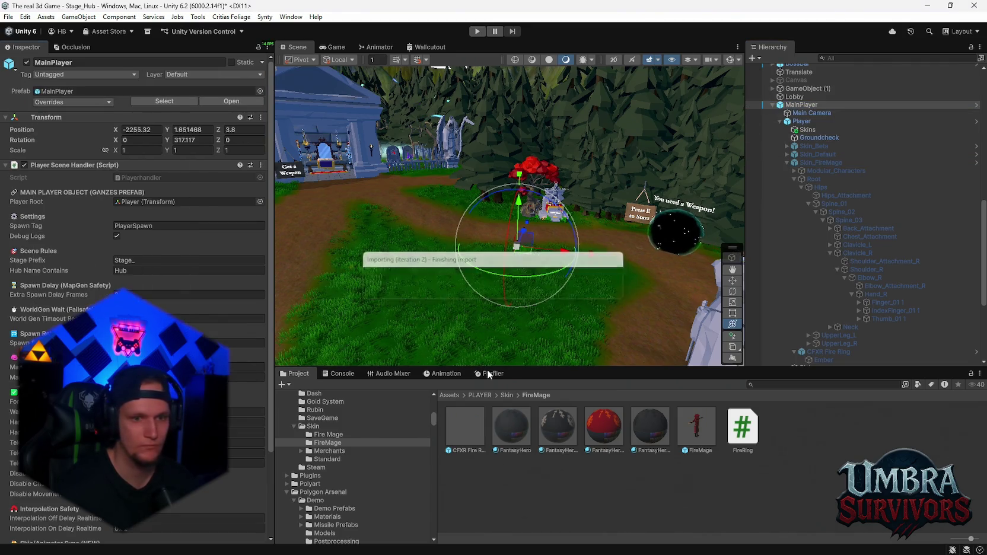
double_click(705, 437)
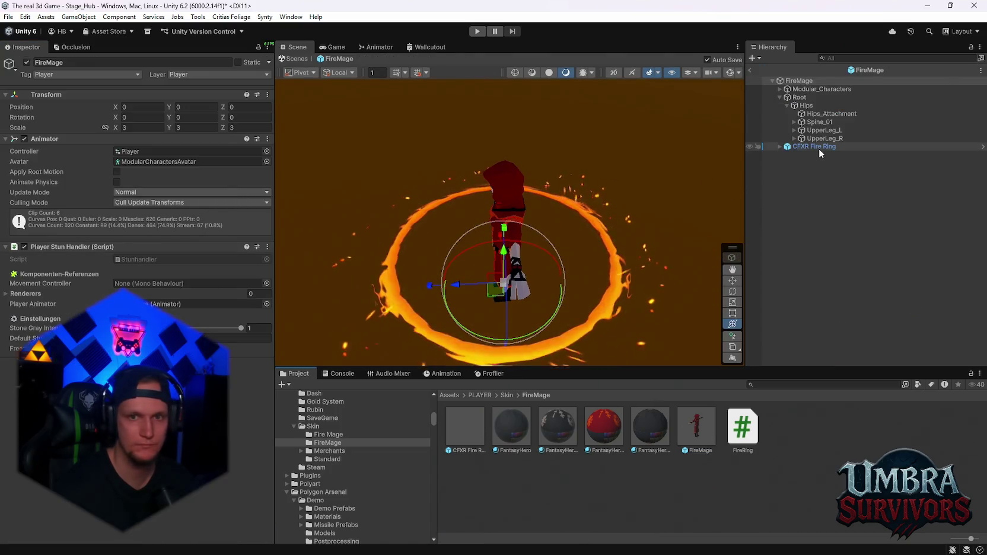
Step: Select the CFXR Fire Ring in the FireMage prefab and browse its Fire Ring Aura settings
click(814, 148)
scroll(173, 264, down, 15)
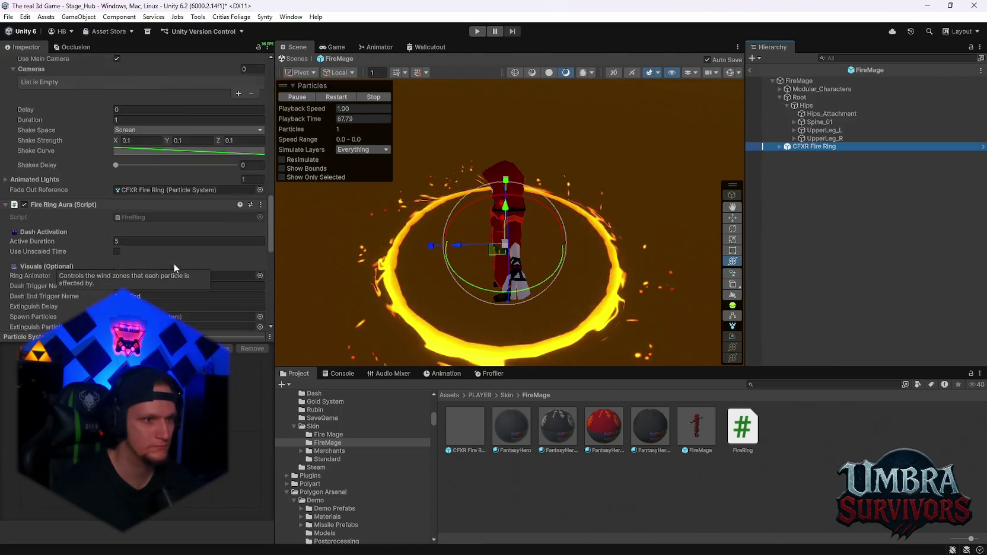
scroll(178, 264, up, 5)
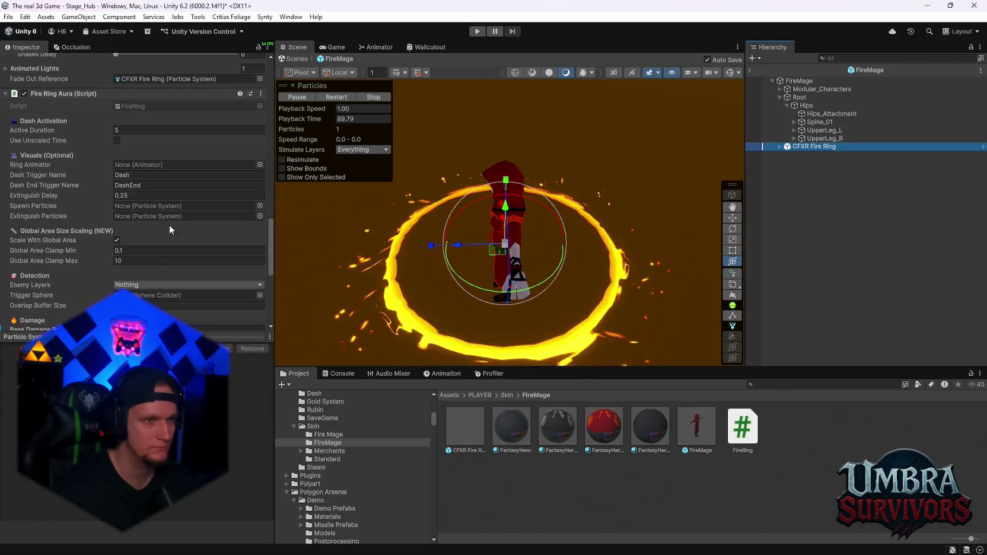
scroll(176, 202, up, 3)
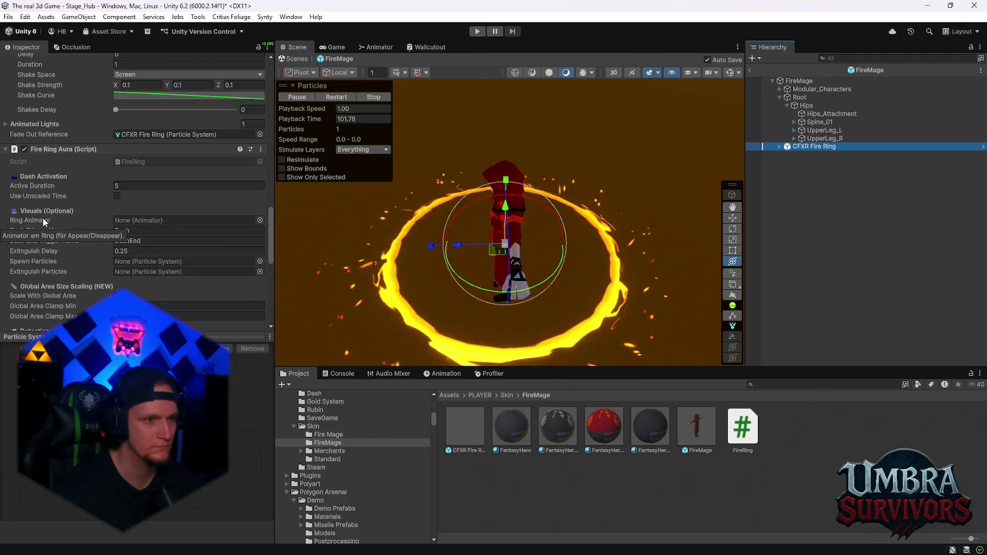
scroll(118, 226, down, 15)
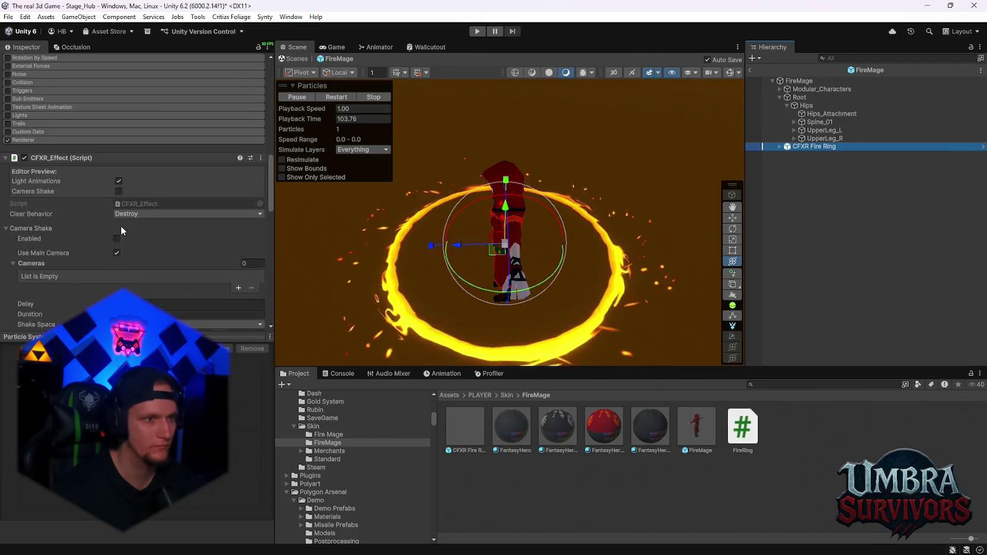
scroll(58, 114, down, 2)
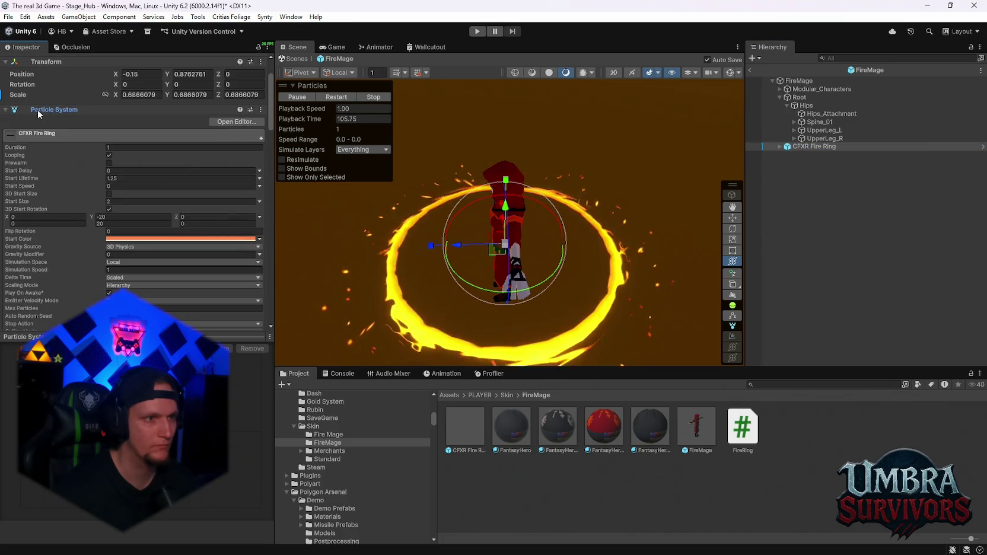
scroll(37, 110, down, 3)
scroll(134, 184, down, 12)
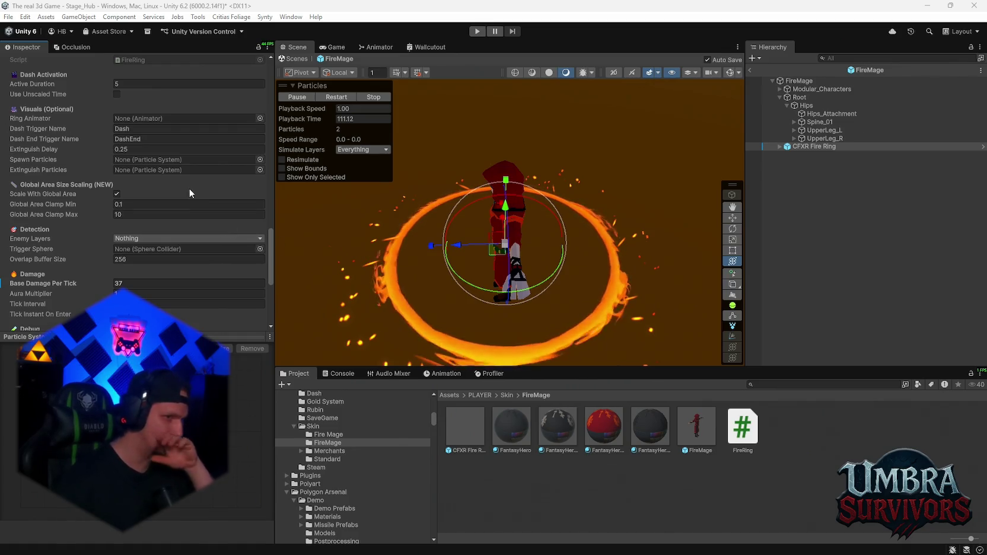
click(167, 205)
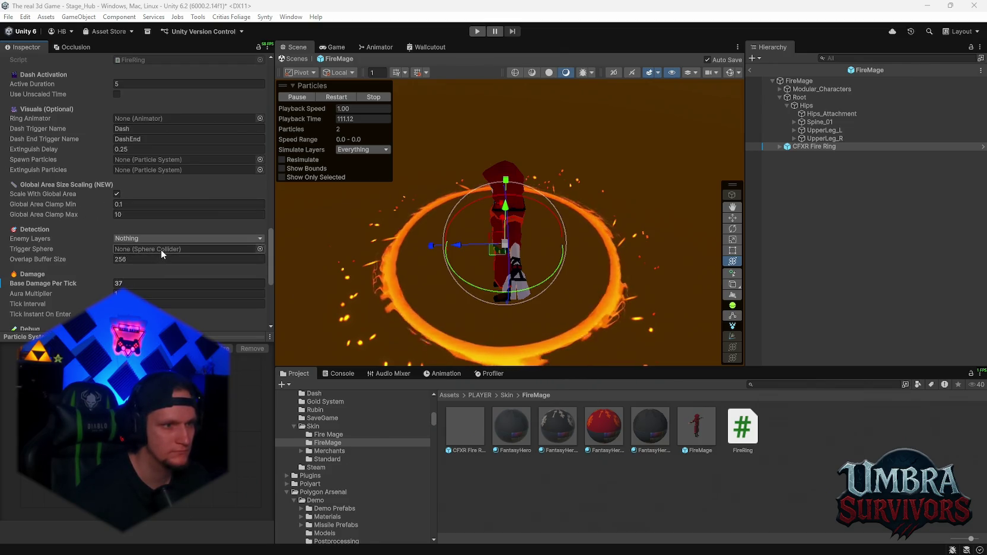
scroll(142, 248, up, 5)
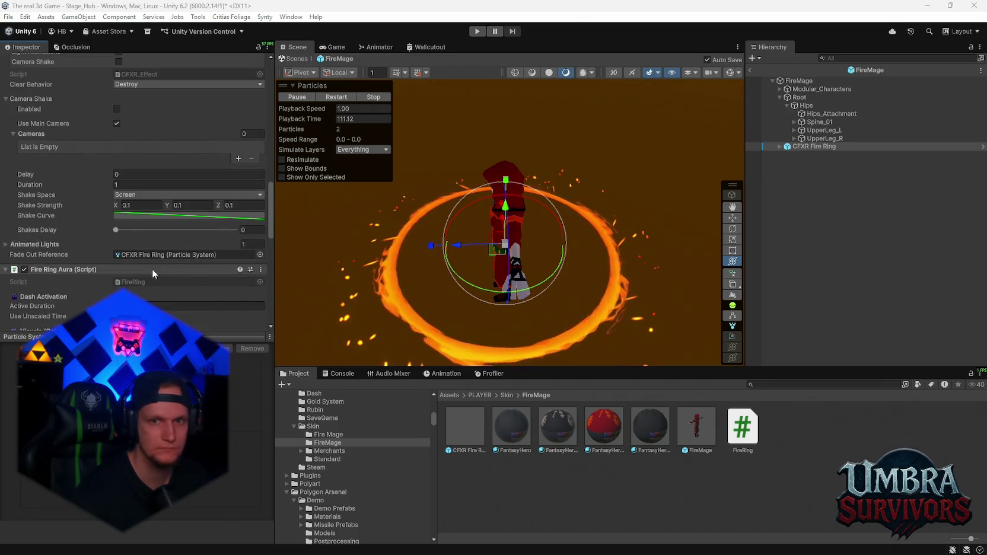
scroll(152, 268, down, 2)
scroll(152, 237, up, 2)
scroll(152, 195, down, 5)
scroll(153, 204, down, 3)
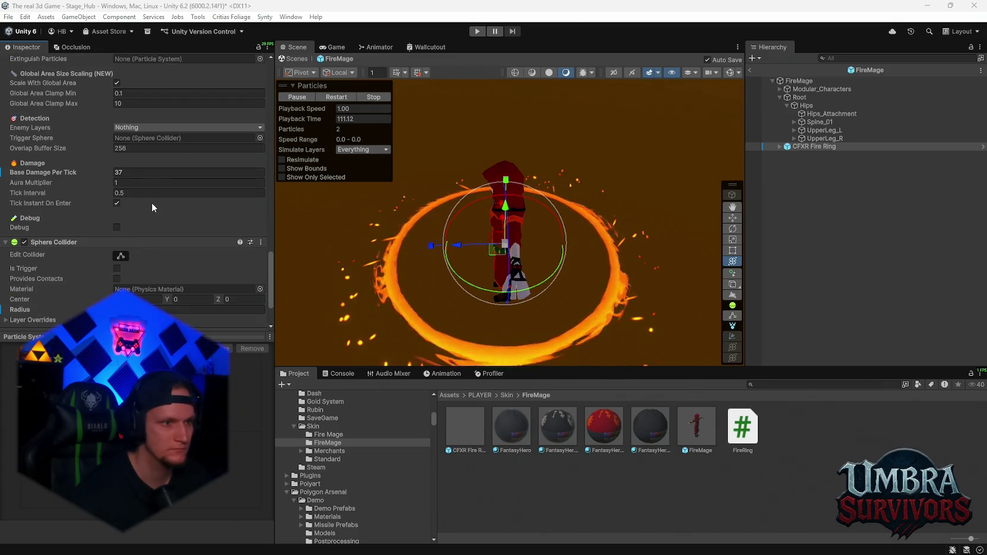
Step: Assign the Sphere Collider as Trigger Sphere, target the Enemy layer, base damage 35, tick interval 0.3
drag(74, 241, 135, 141)
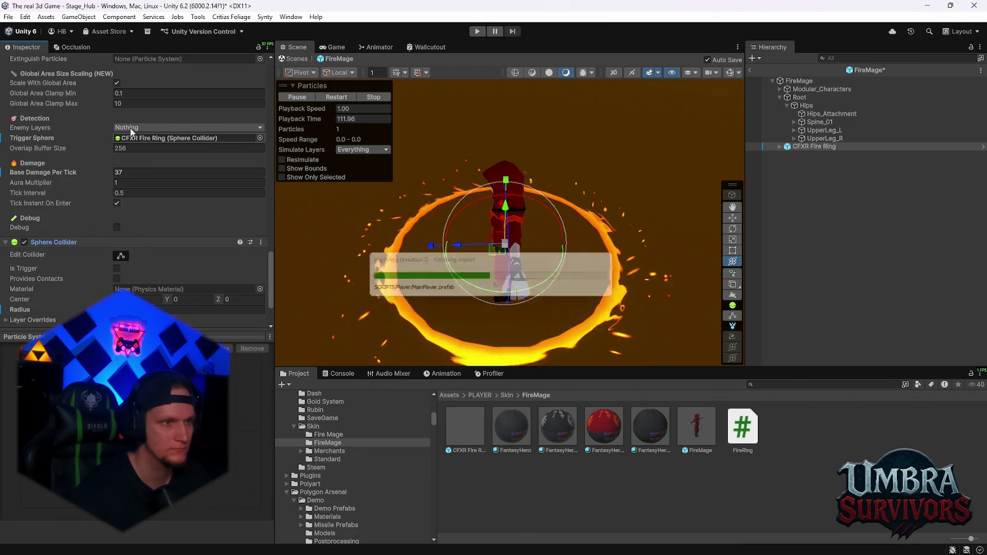
click(138, 128)
click(142, 223)
click(41, 153)
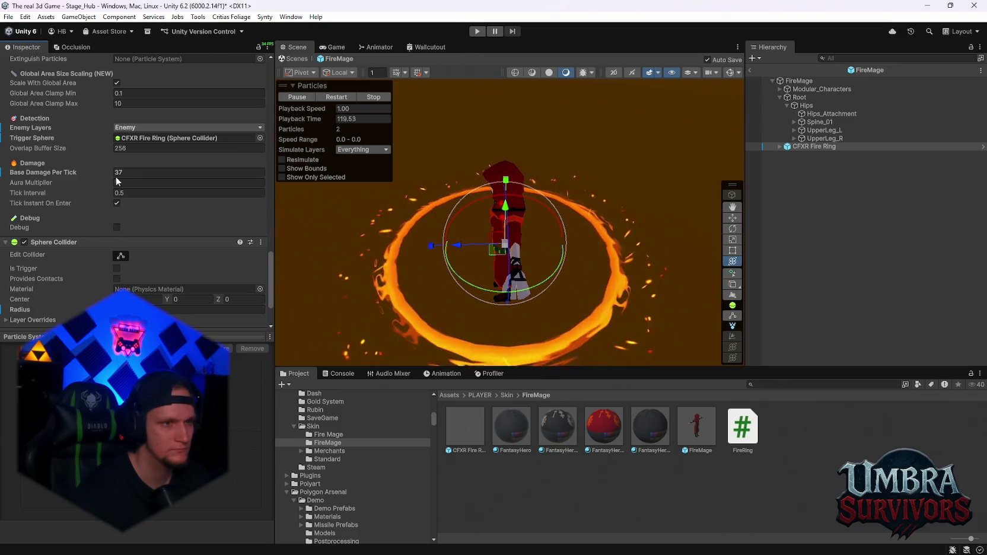
text(35)
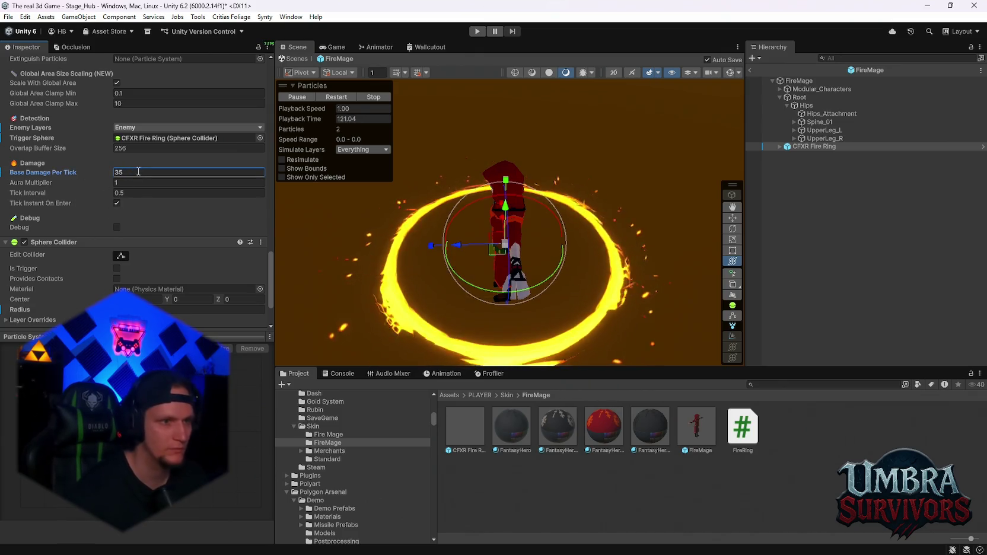
click(139, 193)
text(0.3)
key(Return)
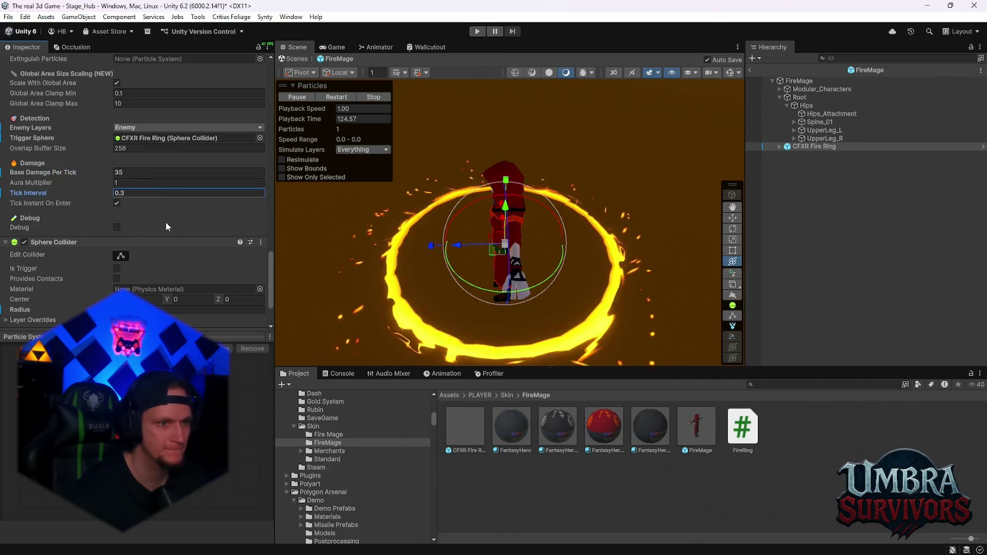
Step: Clear the DashEnd value from the Dash End Trigger Name field
scroll(166, 222, down, 3)
scroll(173, 237, up, 8)
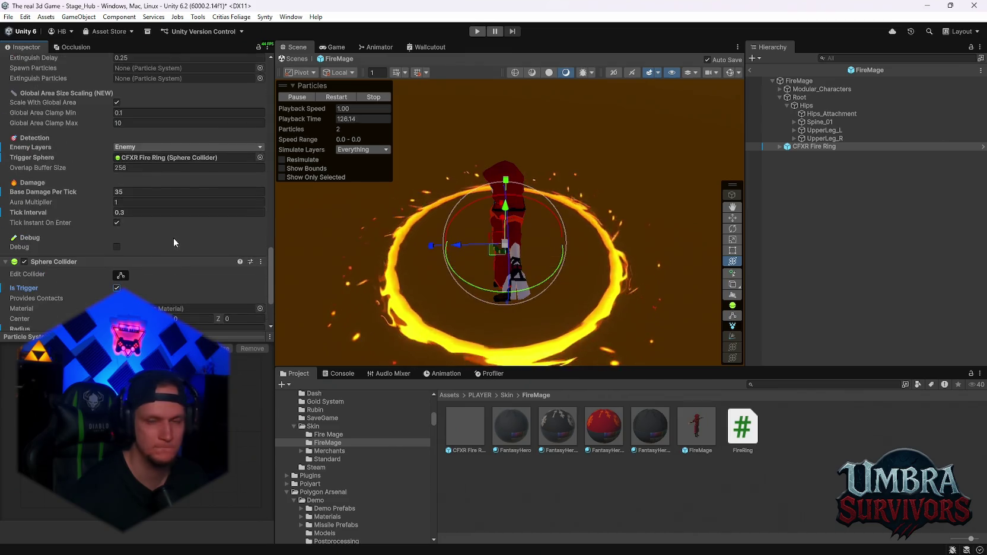
scroll(185, 254, up, 1)
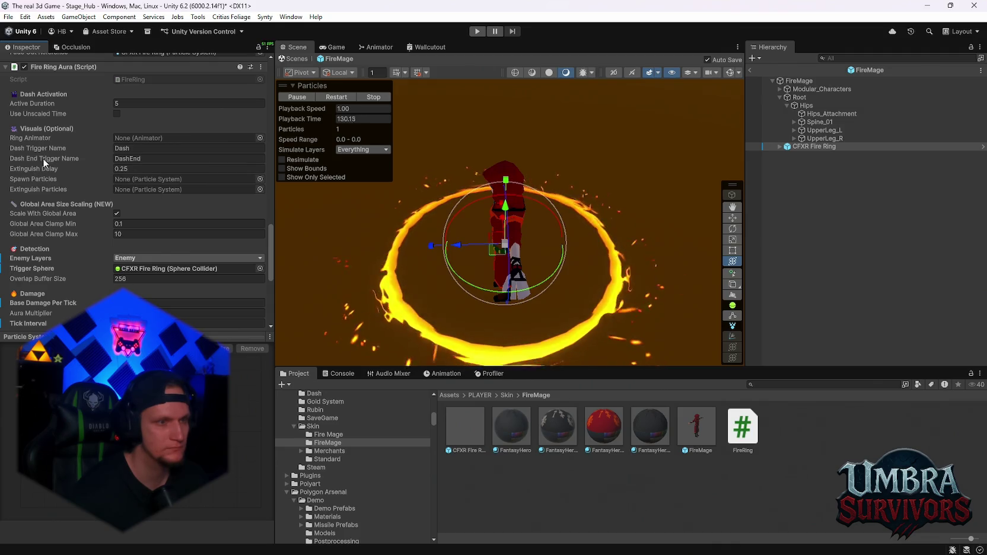
mouse_move(51, 160)
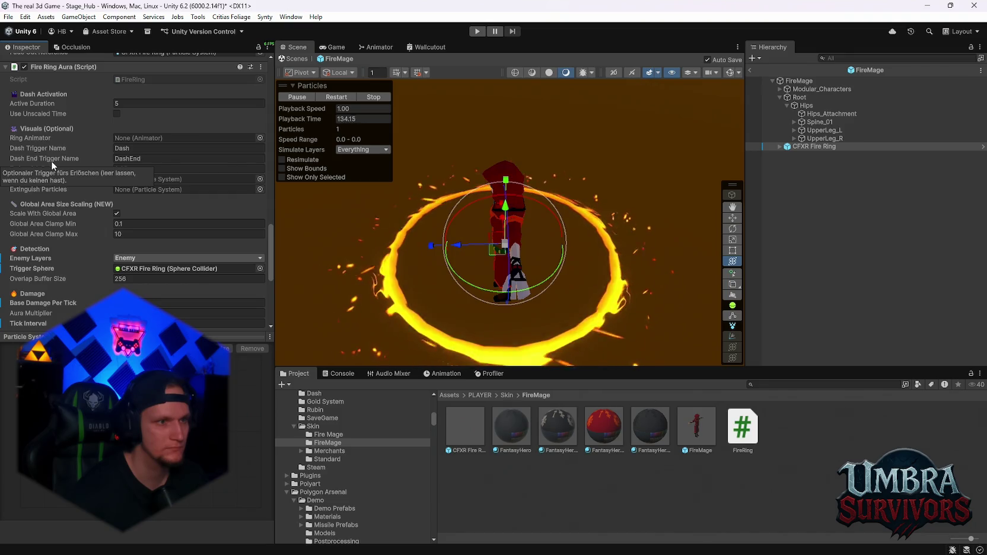
click(164, 161)
key(BackSpace)
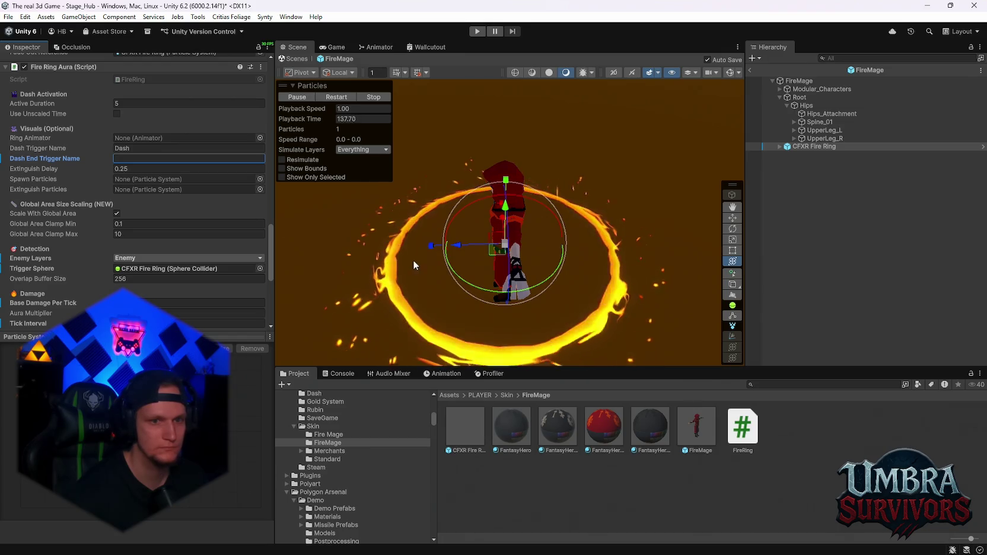
click(779, 146)
Step: Remove the Point Light child from the CFXR Fire Ring
click(814, 162)
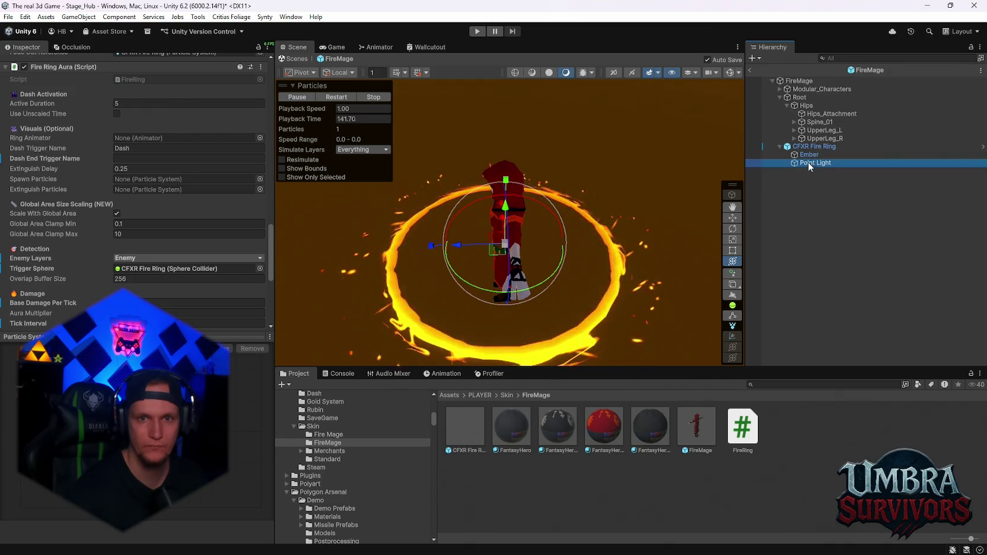
click(851, 203)
click(815, 162)
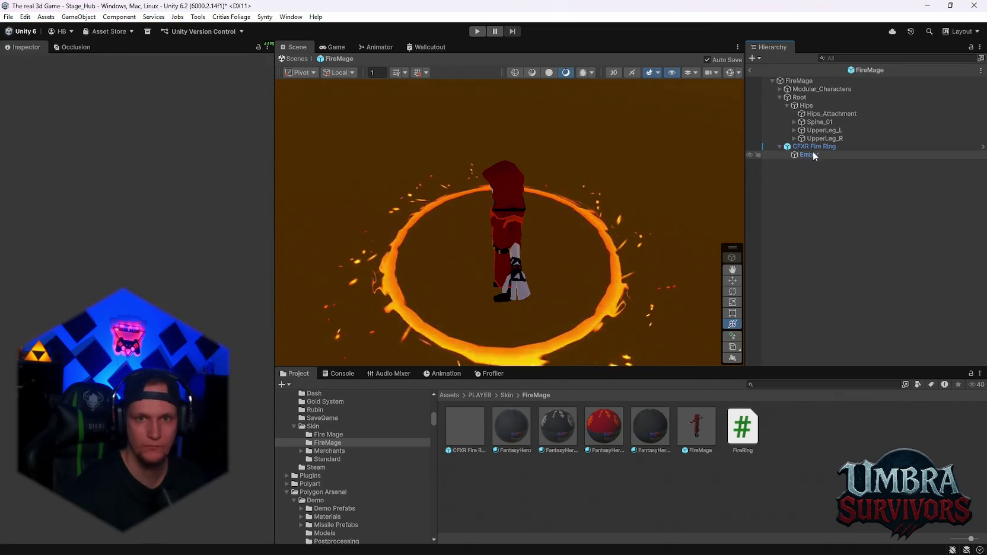
key(Delete)
Step: Duplicate the fire ring into several slightly smaller copies and save the FireMage prefab
key(ctrl+d)
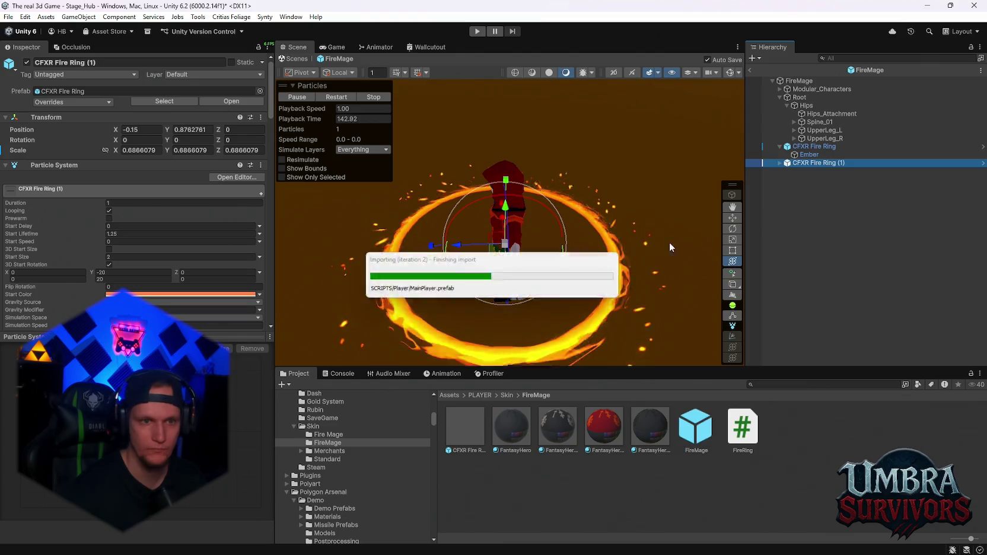
drag(504, 244, 500, 249)
key(ctrl+d)
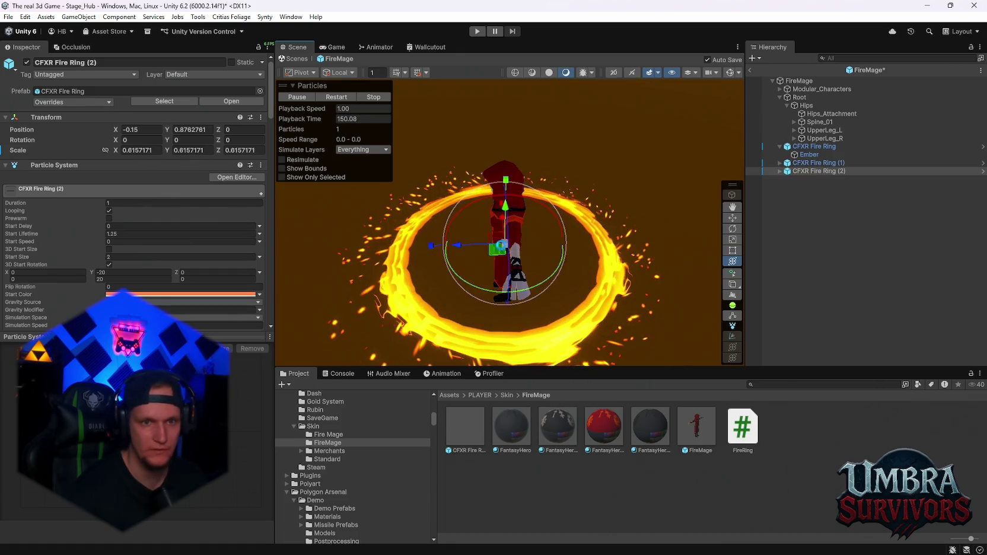
mouse_move(636, 267)
mouse_down()
mouse_move(585, 261)
mouse_move(611, 196)
mouse_move(587, 209)
mouse_up()
shift+click(563, 221)
key(ctrl+d)
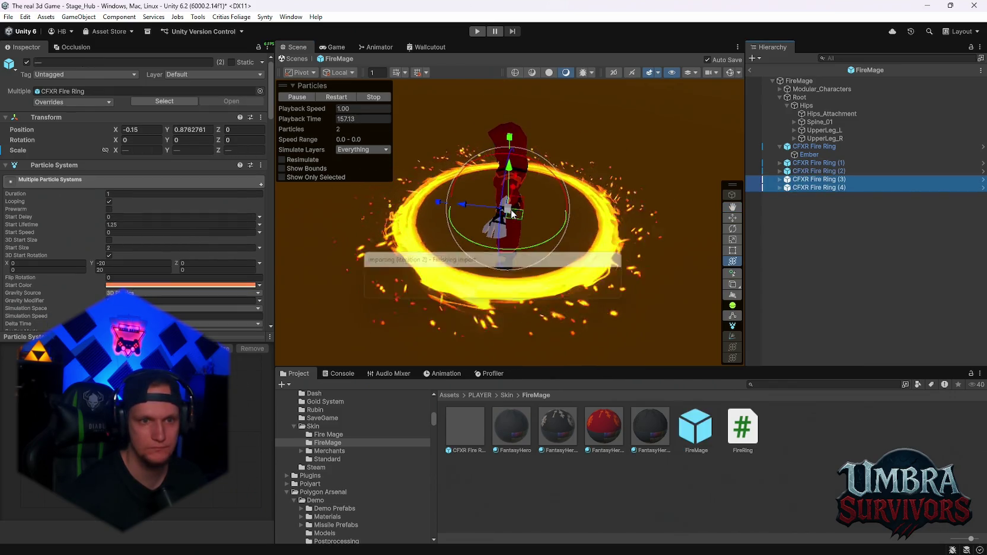
key(ctrl+s)
mouse_move(535, 237)
mouse_down()
mouse_move(599, 284)
mouse_move(633, 248)
mouse_move(631, 256)
mouse_move(598, 239)
mouse_move(613, 258)
mouse_up()
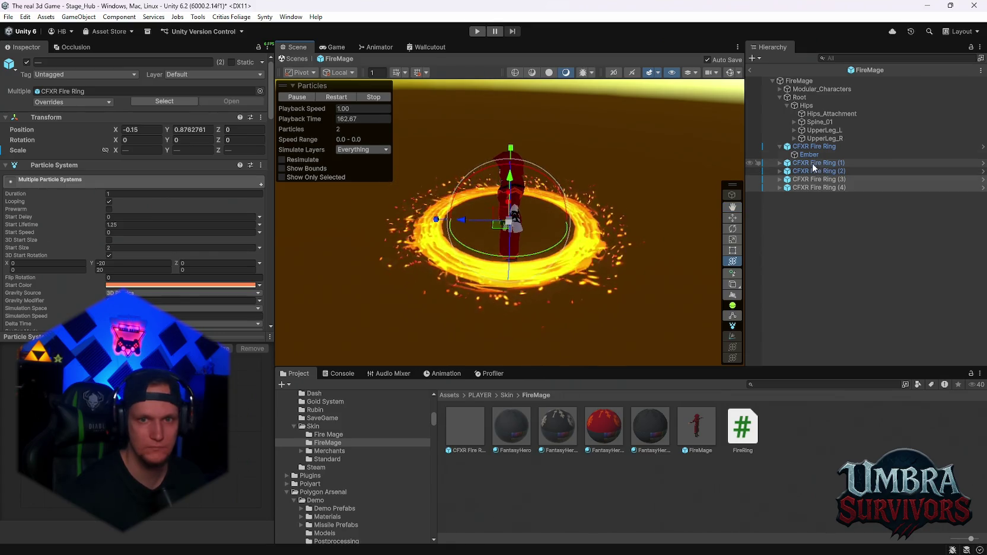
Step: Deactivate CFXR Fire Ring (4) and recentre the Scene view on the ring
click(789, 147)
click(779, 146)
double_click(819, 170)
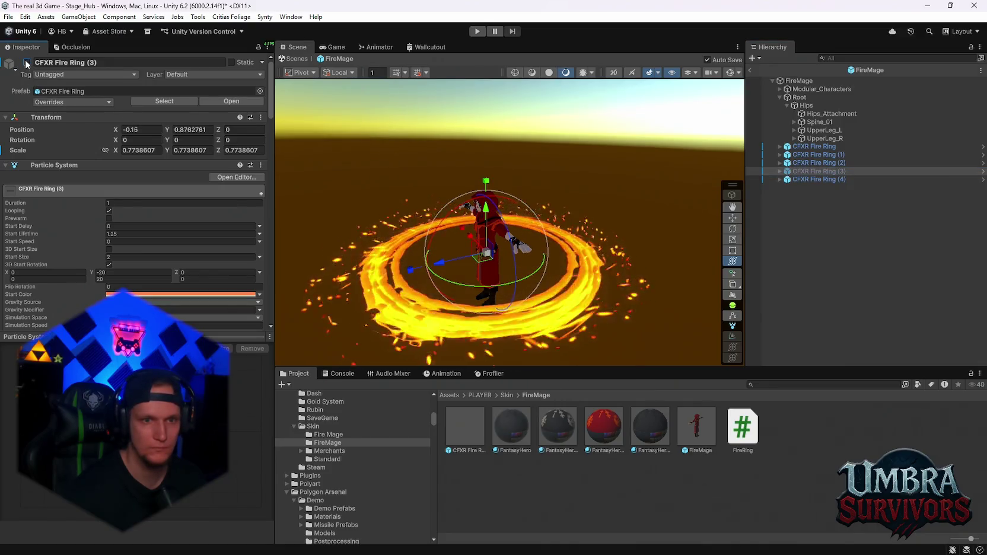
click(821, 179)
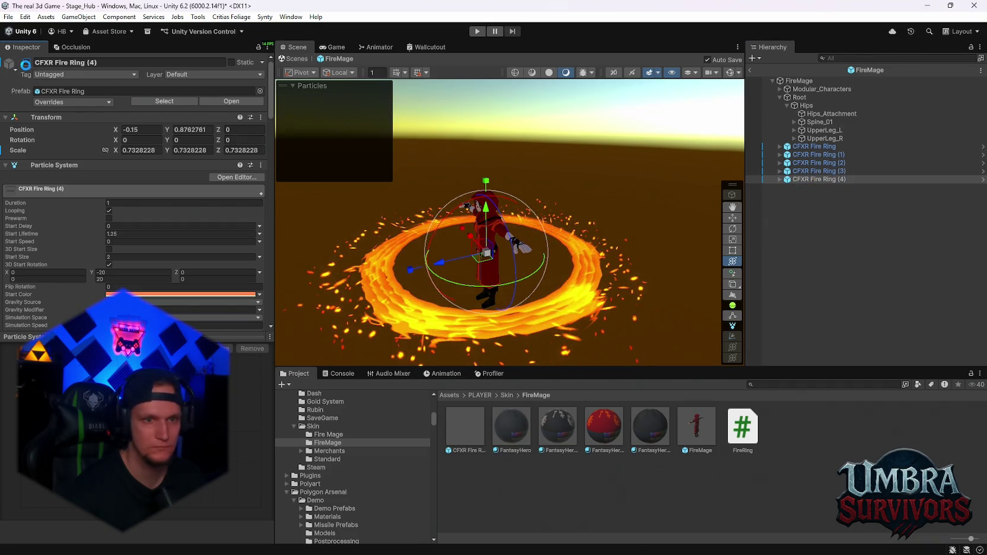
click(26, 63)
alt+drag(622, 253, 581, 238)
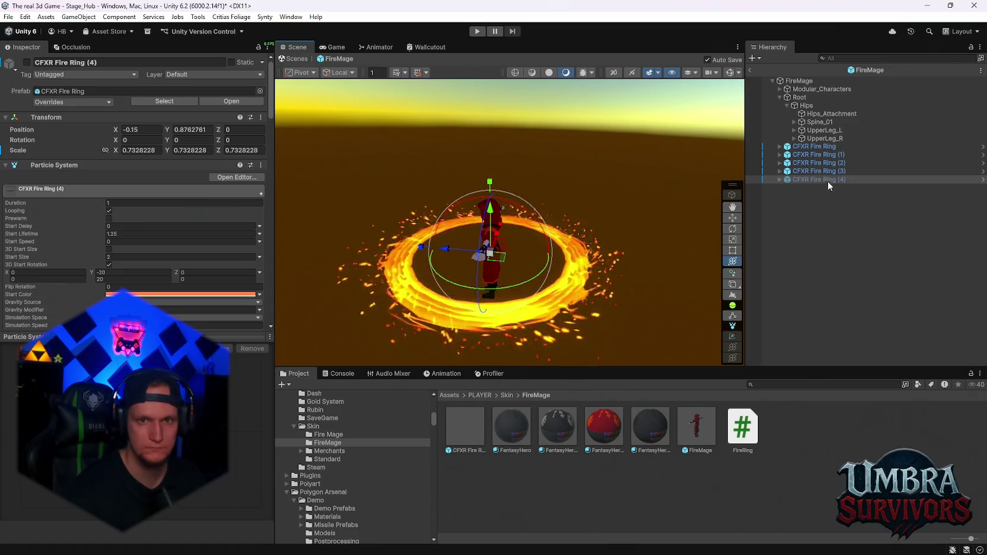
key(q)
mouse_move(553, 255)
mouse_down()
mouse_move(577, 172)
mouse_move(588, 177)
mouse_move(577, 188)
mouse_move(584, 201)
mouse_up()
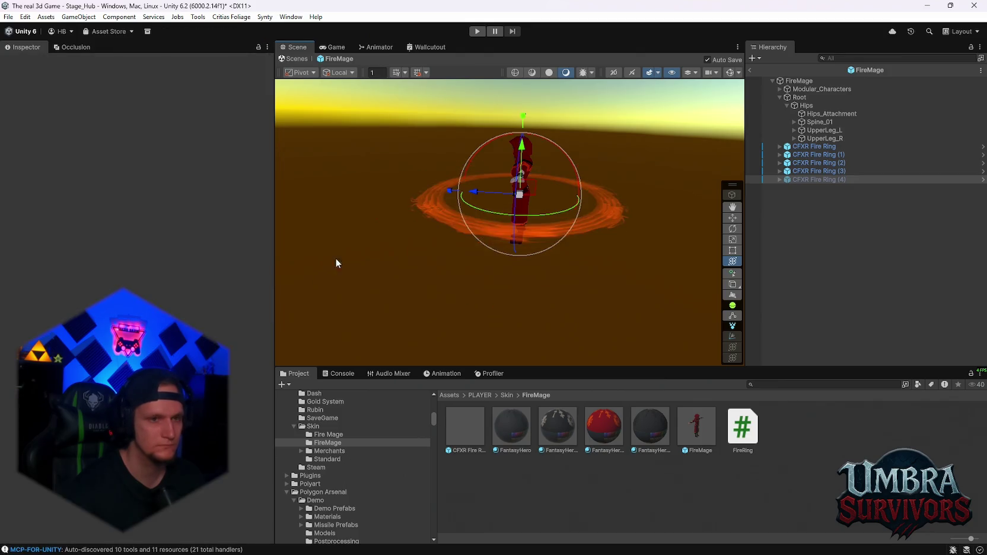
Step: Select fire ring copies (1) through (3) together in the Hierarchy
click(805, 171)
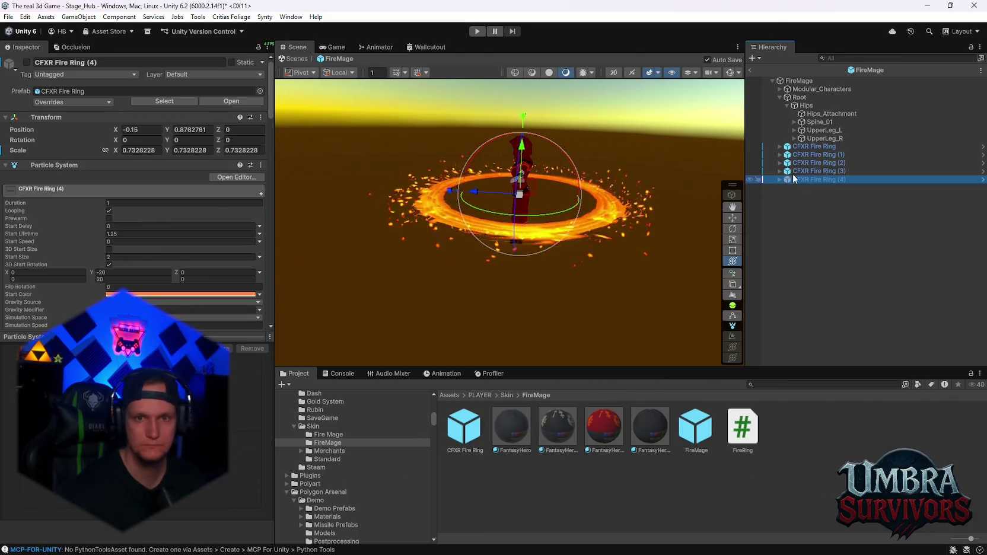
shift+click(814, 146)
scroll(168, 233, down, 5)
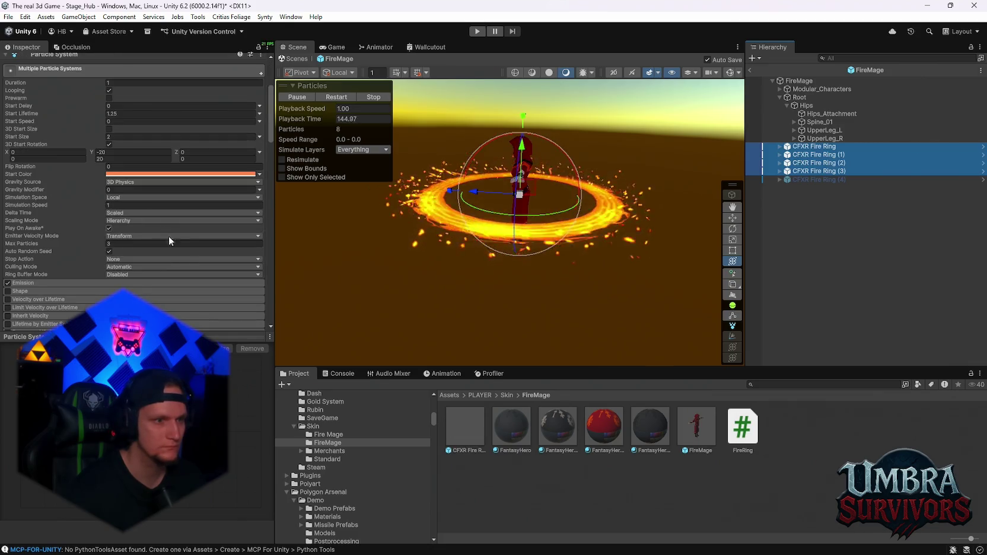
scroll(46, 275, down, 15)
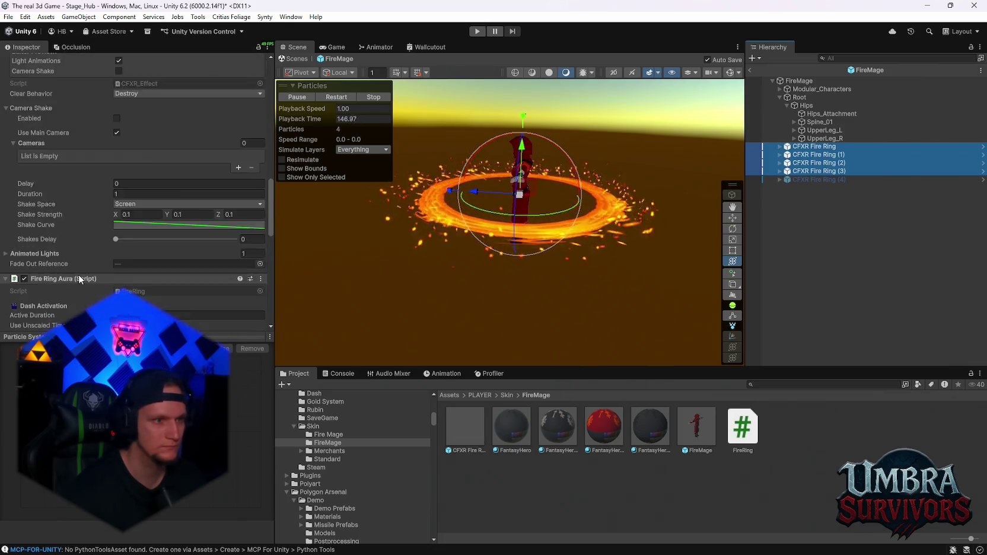
scroll(45, 249, up, 6)
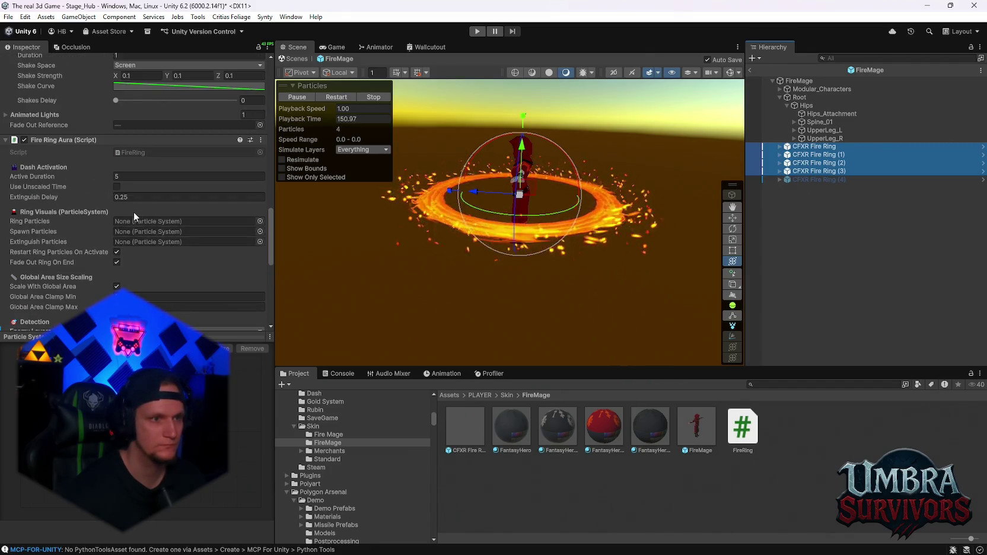
scroll(109, 213, down, 5)
scroll(109, 210, up, 1)
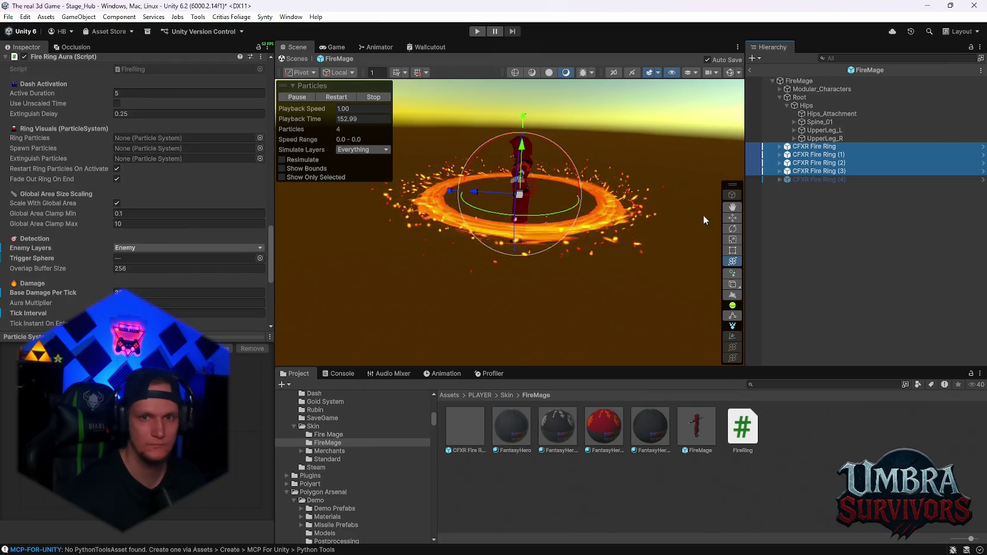
click(811, 170)
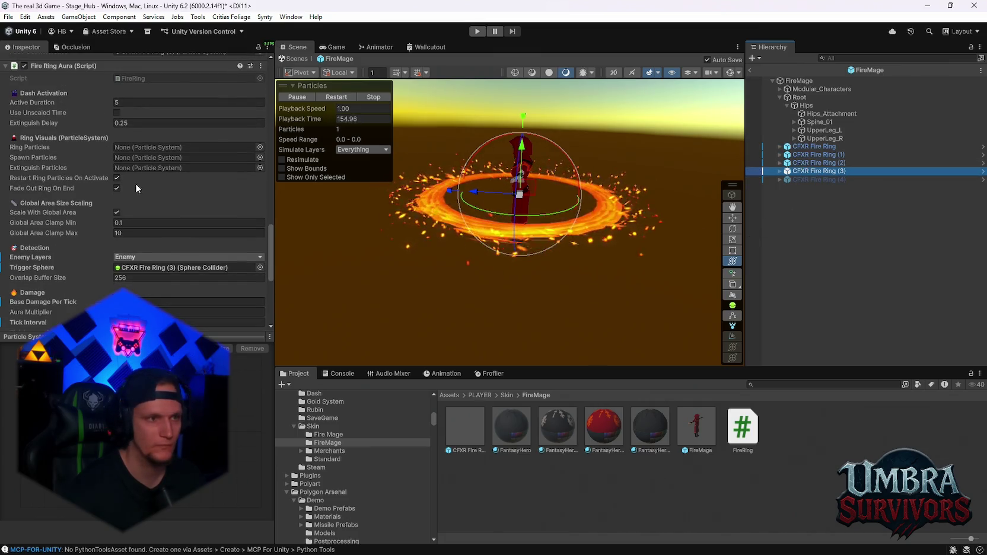
scroll(154, 185, up, 5)
shift+click(799, 156)
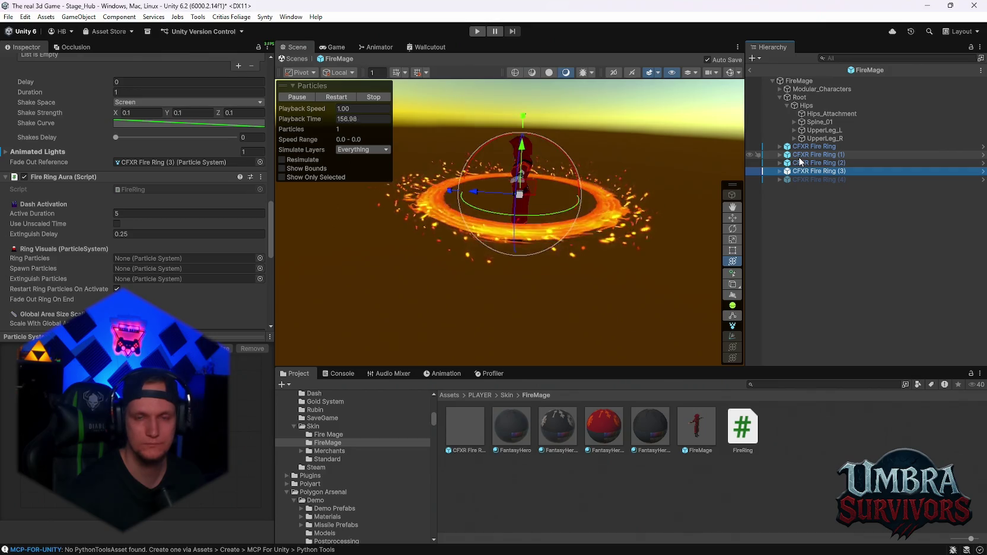
Step: Remove the Fire Ring Aura script and Sphere Collider from the three copies
right_click(42, 166)
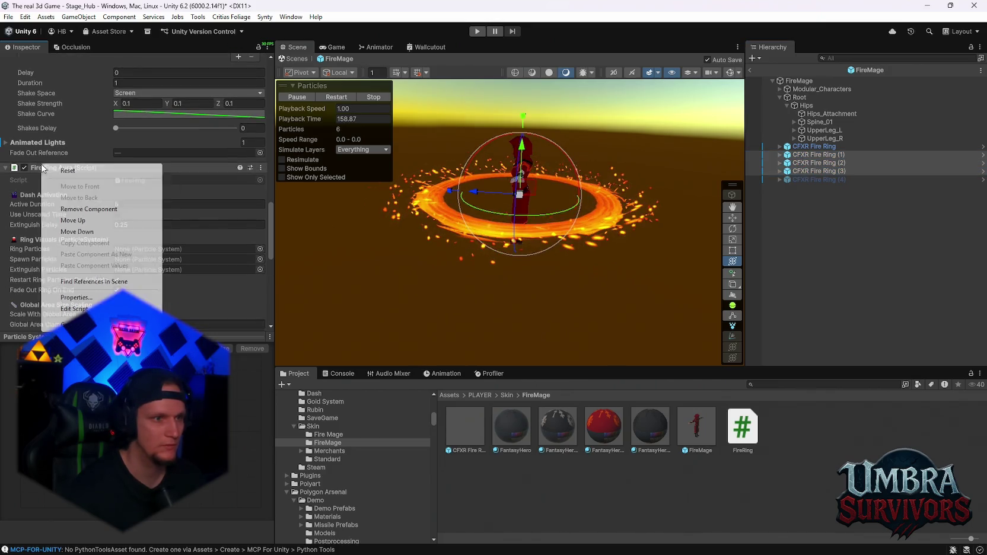
click(72, 211)
right_click(49, 177)
click(82, 224)
Step: Nest the three fire ring copies under the original CFXR Fire Ring
scroll(105, 221, up, 5)
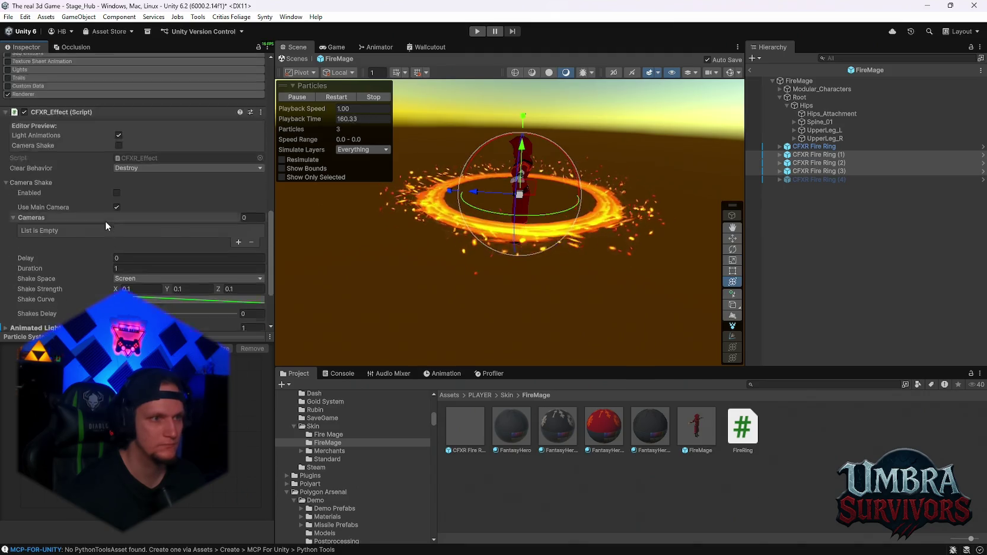
drag(805, 154, 800, 146)
click(783, 148)
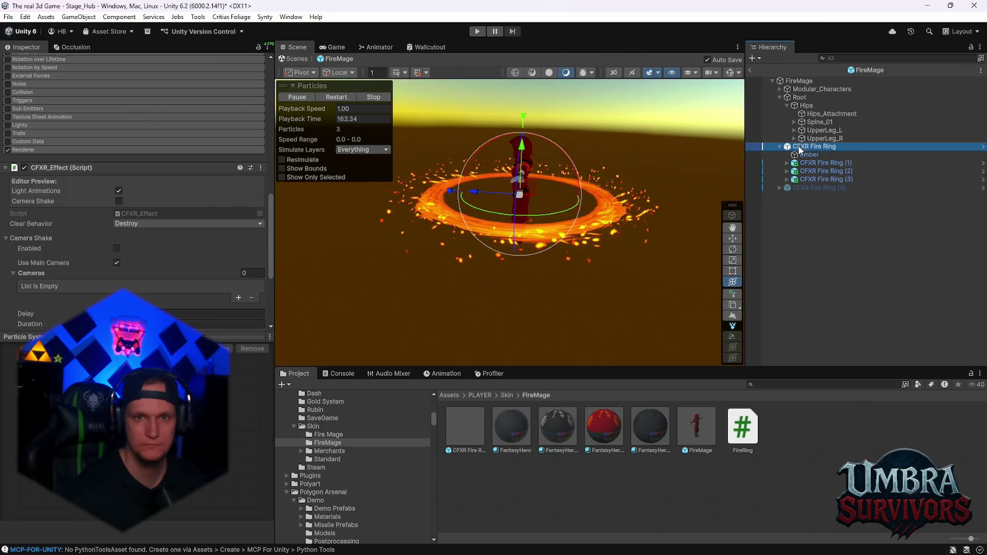
click(779, 146)
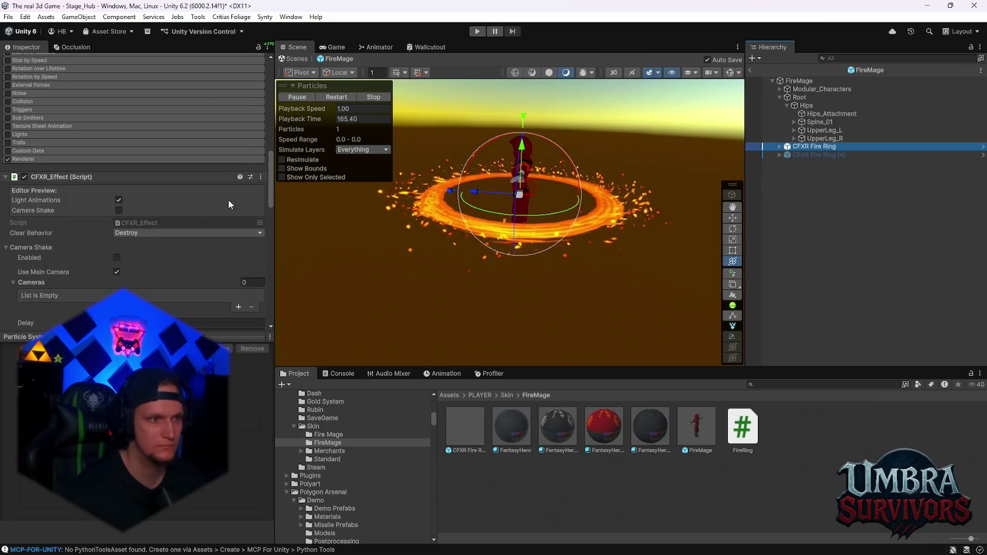
scroll(89, 226, up, 5)
scroll(95, 233, down, 15)
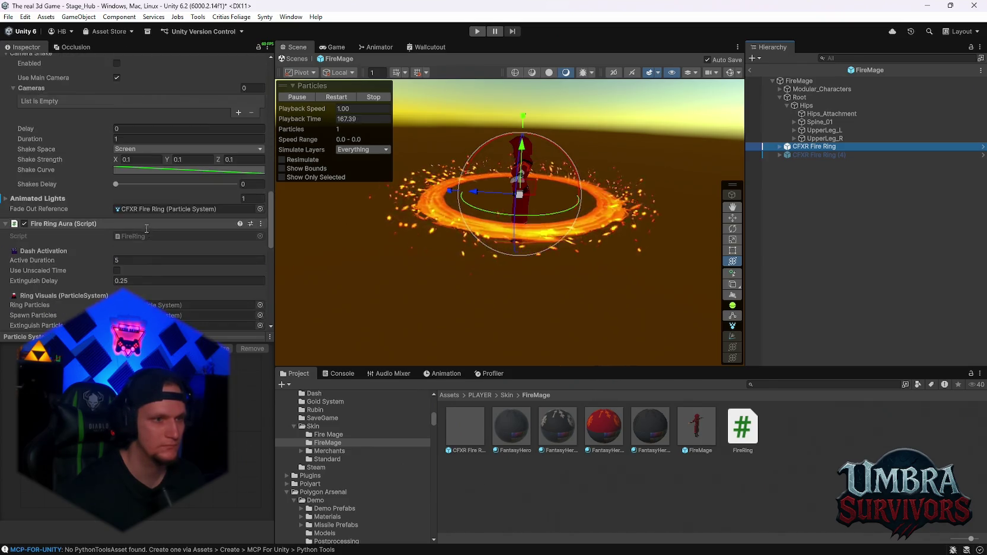
Step: Paste the CFXR Fire Ring particle system into Fire Ring Aura's Ring Particles slot
mouse_move(510, 237)
mouse_down()
mouse_move(555, 197)
mouse_move(555, 311)
mouse_move(540, 319)
mouse_move(585, 214)
mouse_move(518, 227)
mouse_up()
scroll(157, 223, up, 5)
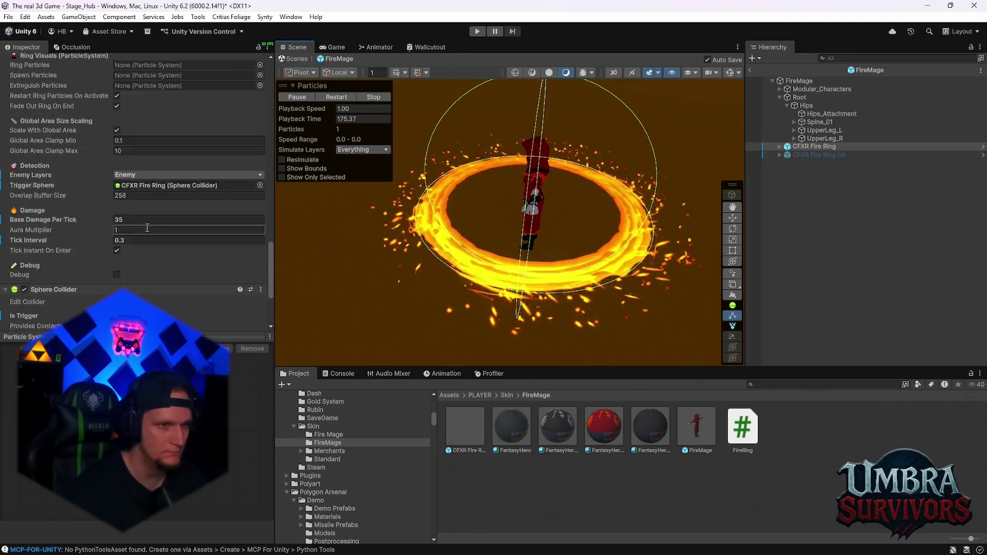
scroll(150, 234, up, 10)
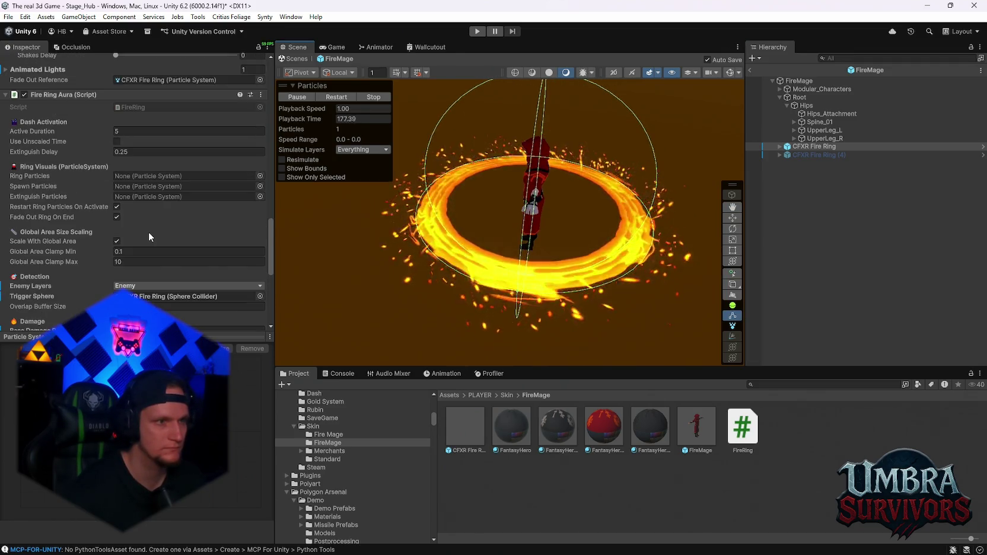
scroll(151, 232, up, 10)
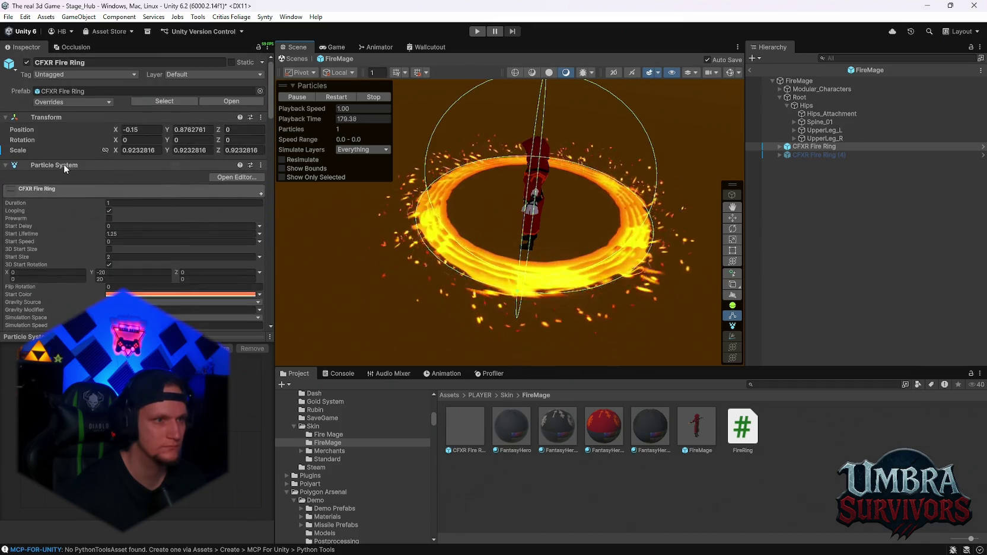
scroll(151, 232, down, 10)
scroll(152, 232, down, 15)
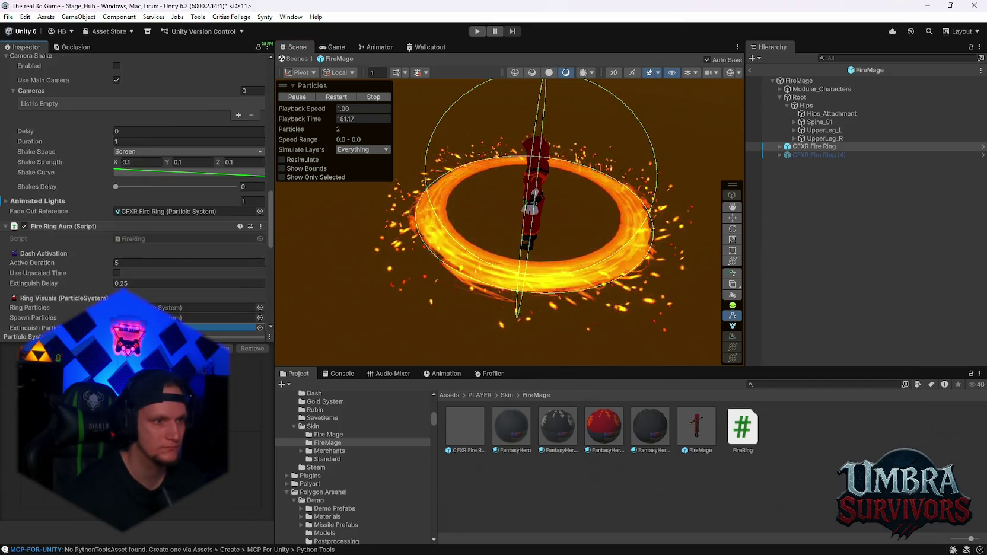
scroll(144, 187, up, 8)
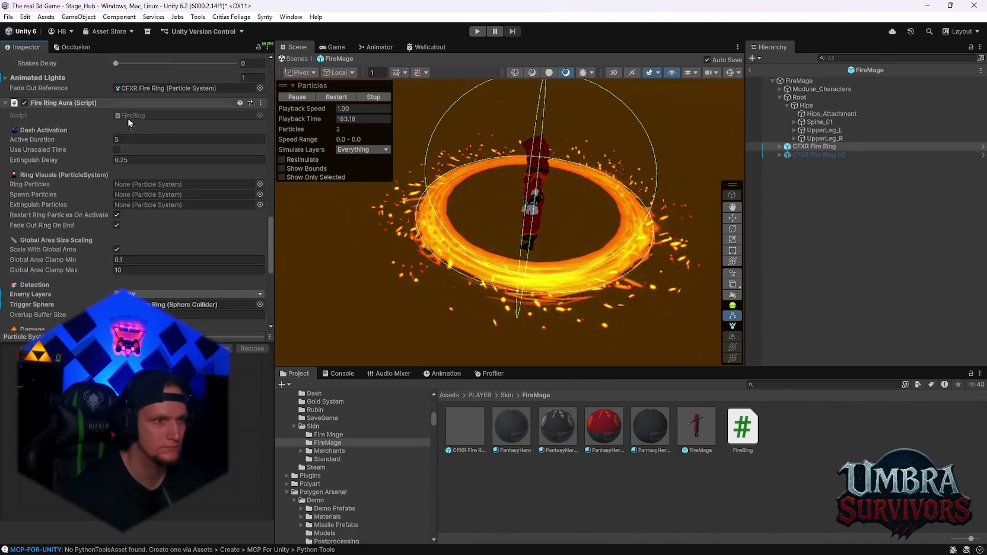
click(144, 185)
key(ctrl+v)
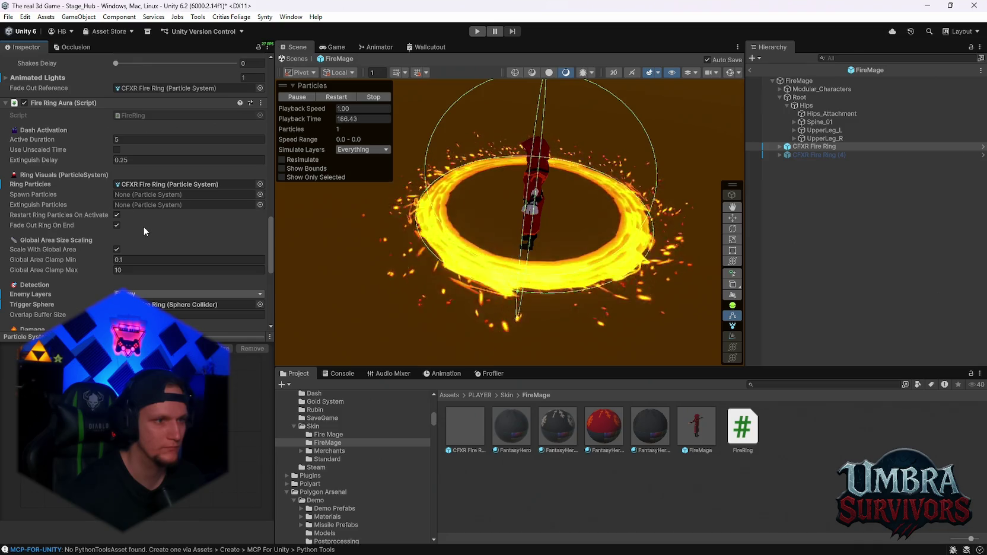
scroll(151, 229, down, 3)
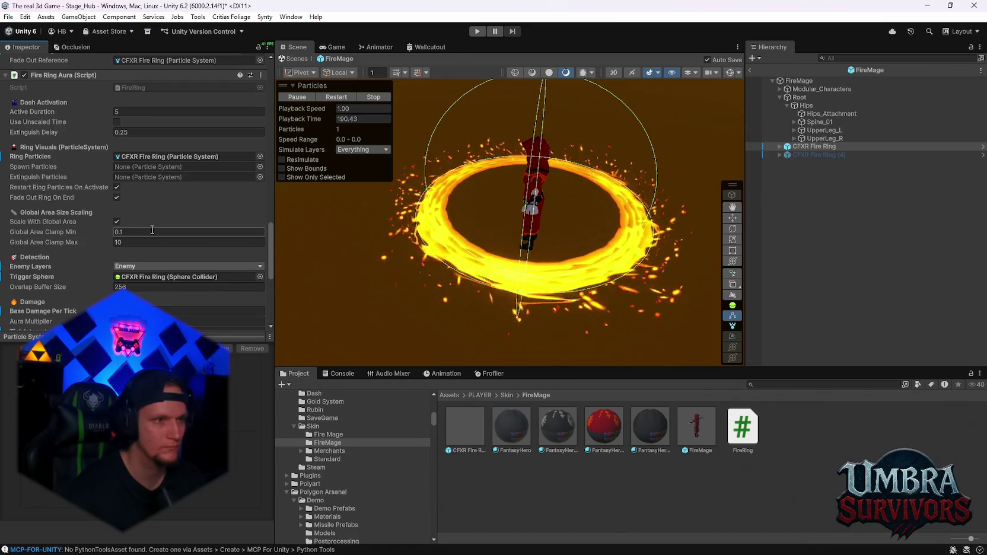
mouse_move(43, 127)
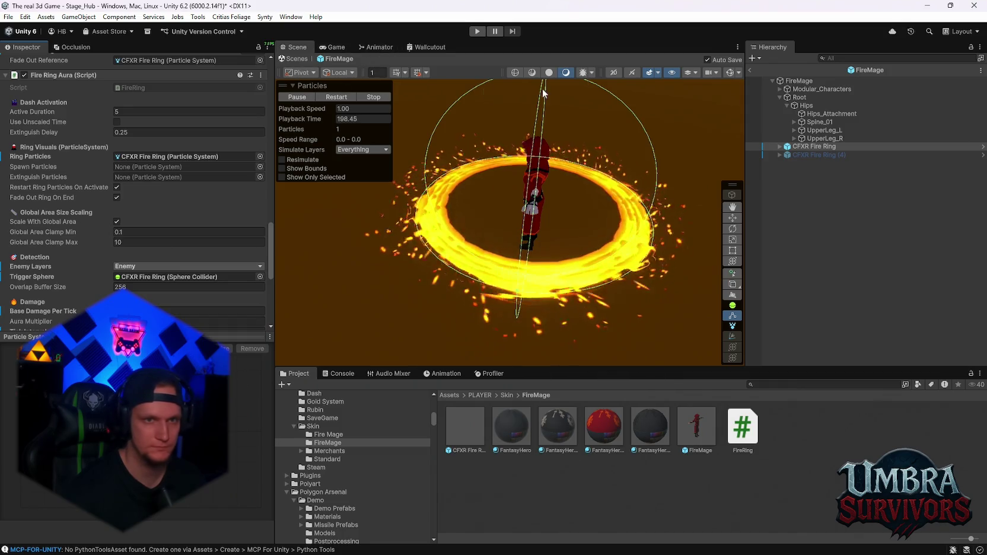
scroll(177, 179, down, 5)
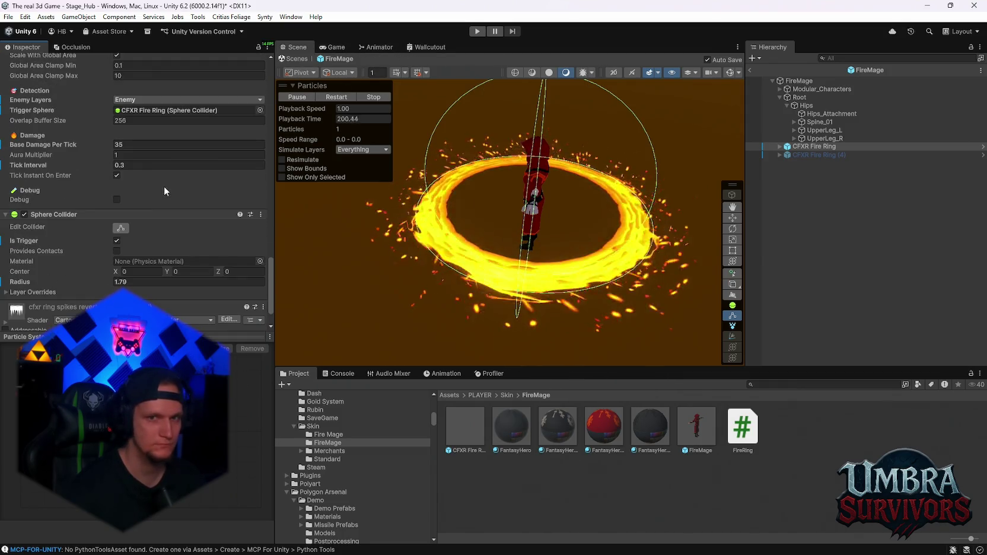
click(749, 70)
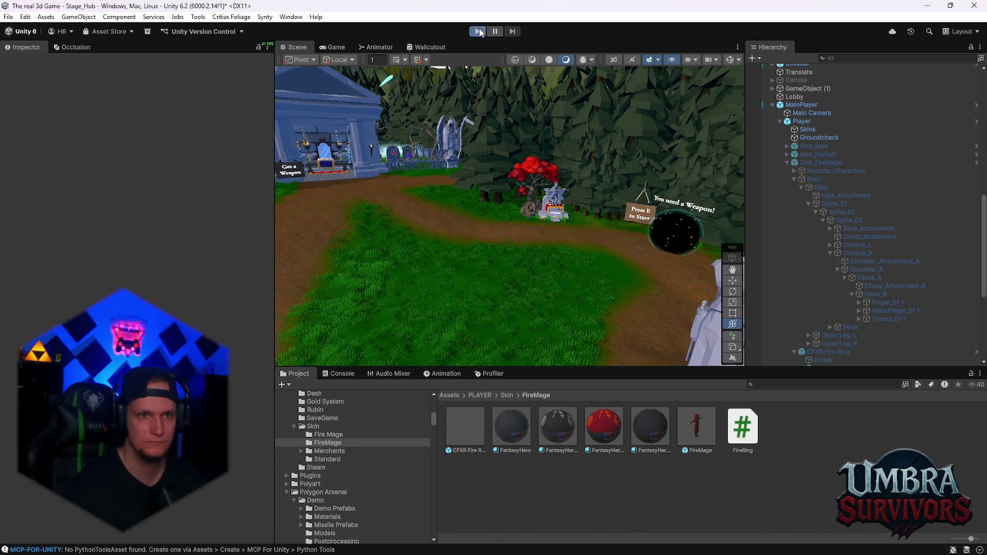
Step: Start play mode and run and dash the fire mage along the hub path
click(479, 32)
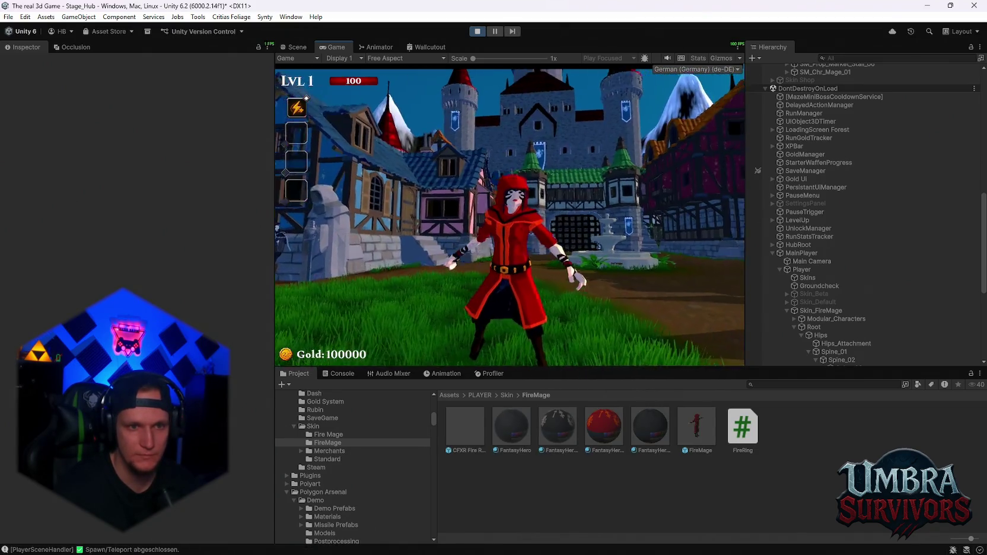
key(w)
key(shift)
key(w)
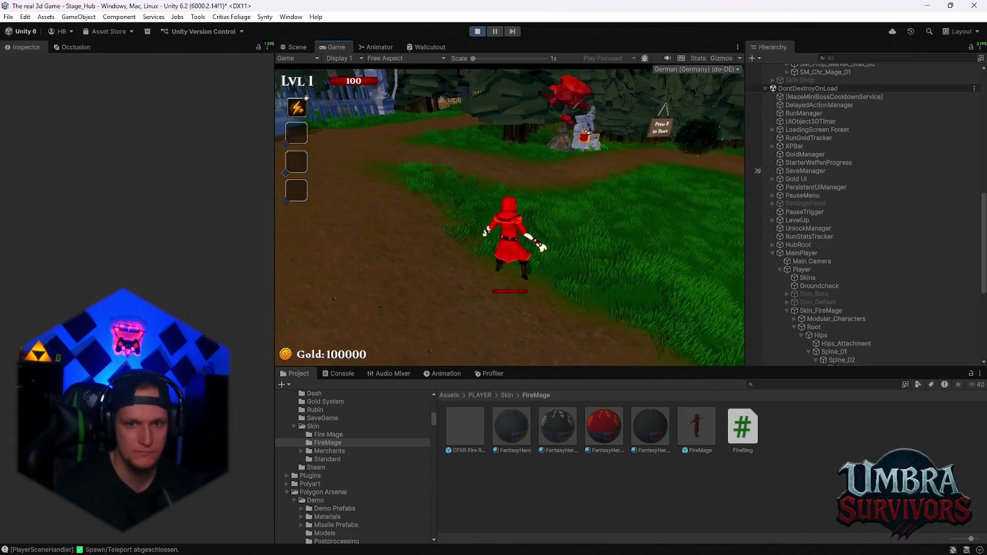
Step: Pause the run to inspect the live CFXR Fire Ring object, then resume play
key(Escape)
scroll(867, 270, down, 5)
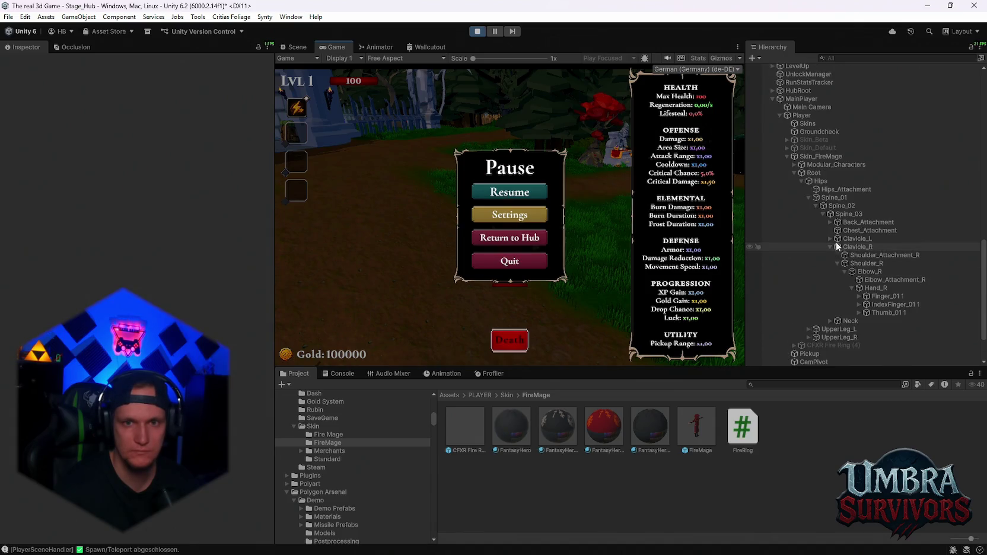
click(841, 345)
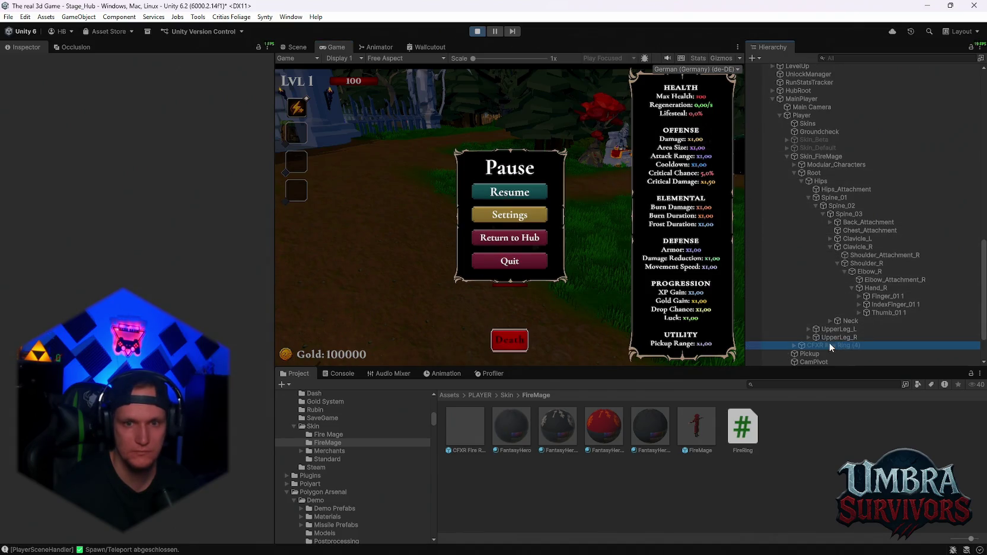
scroll(173, 239, down, 10)
scroll(172, 237, down, 10)
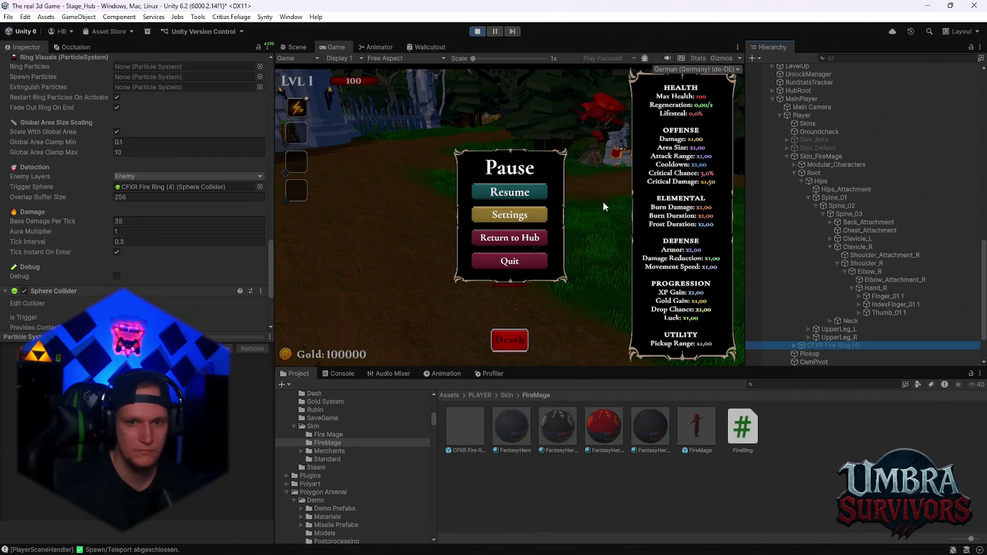
click(502, 192)
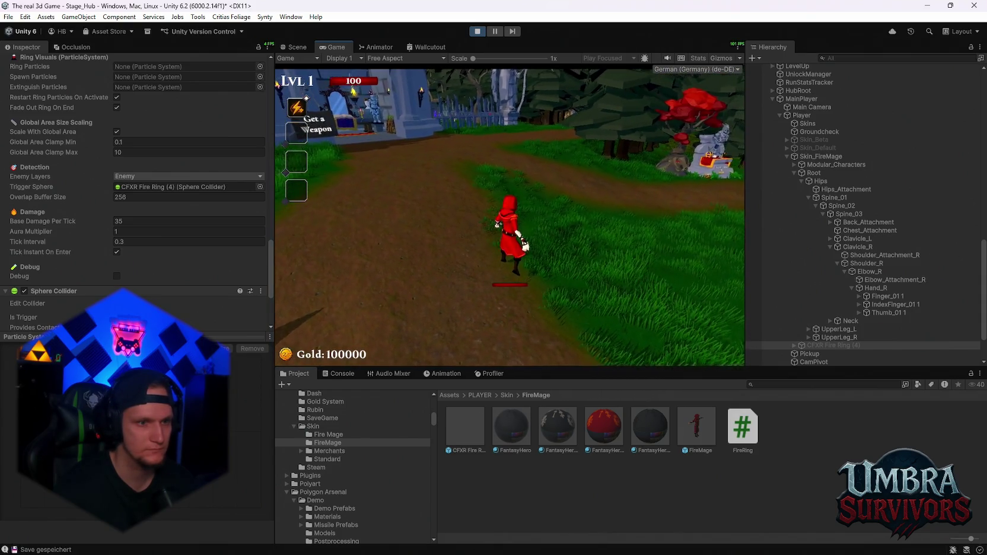
Step: Pause again, look over the FireMage prefab asset, and stop the playtest
key(Escape)
scroll(145, 237, down, 4)
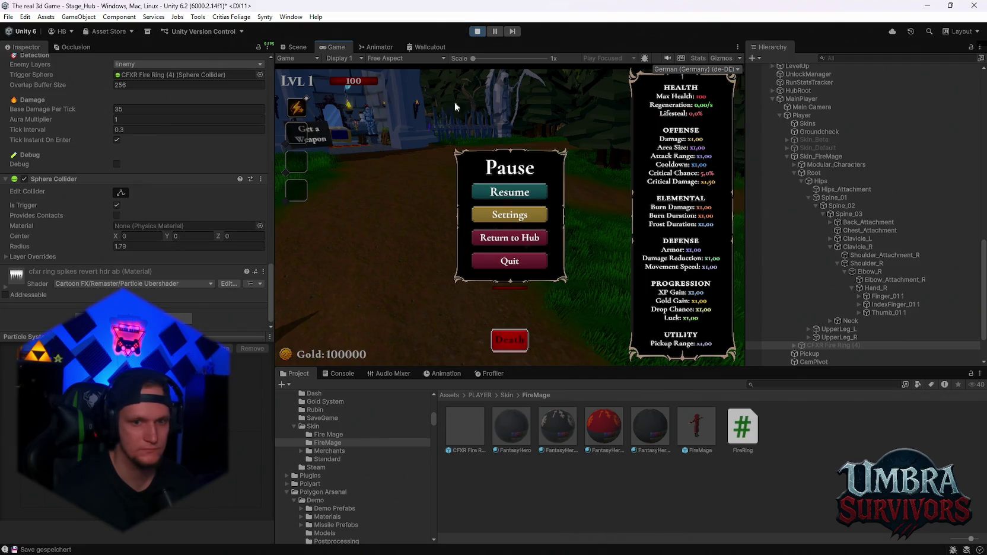
click(678, 418)
scroll(136, 230, up, 3)
scroll(127, 208, down, 3)
scroll(159, 228, up, 3)
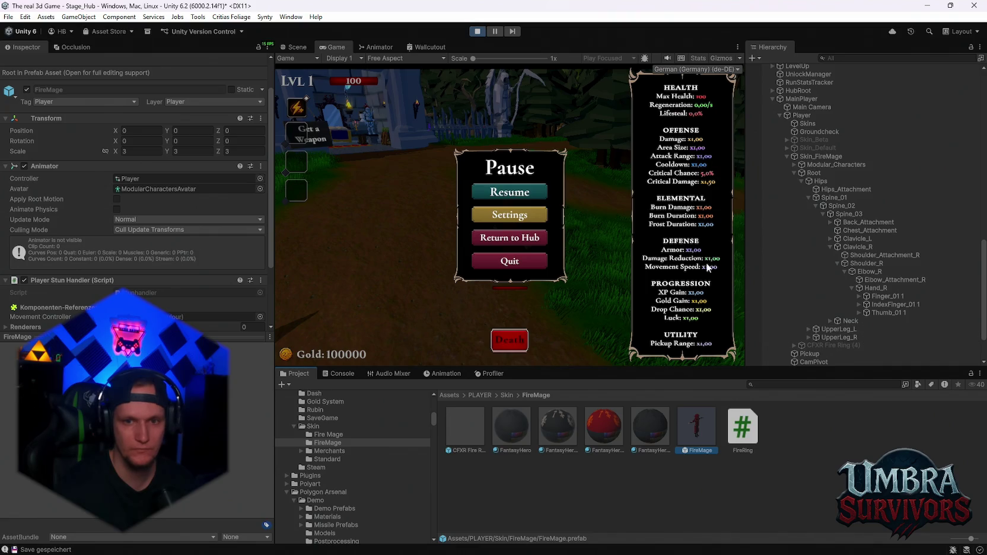
click(477, 31)
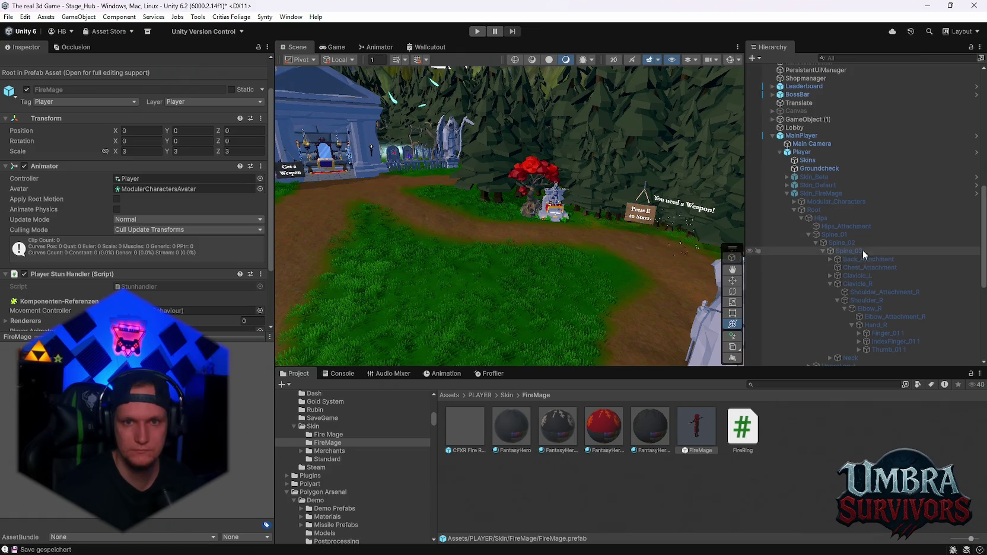
Step: Drill down from Player through Skin_FireMage to the CFXR Fire Ring aura object
click(808, 152)
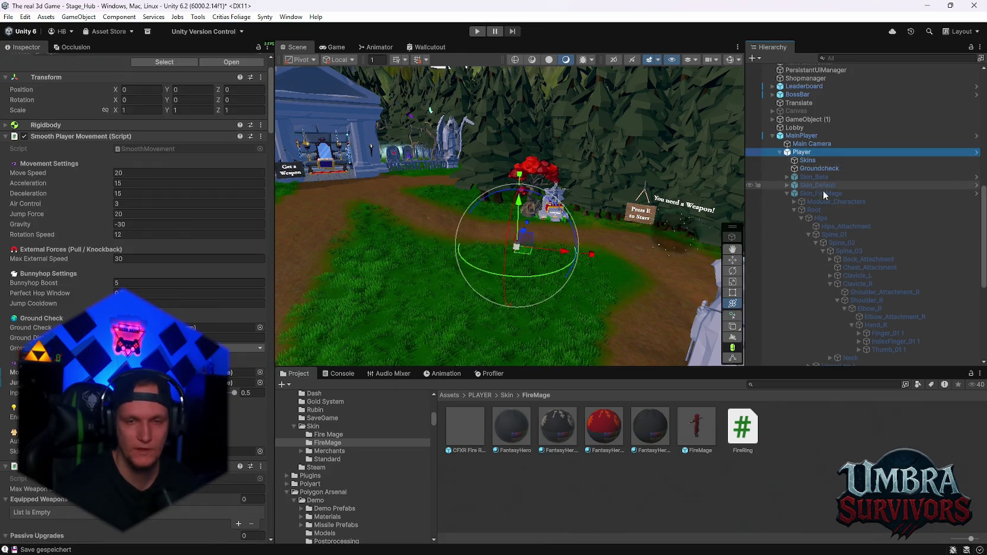
click(817, 194)
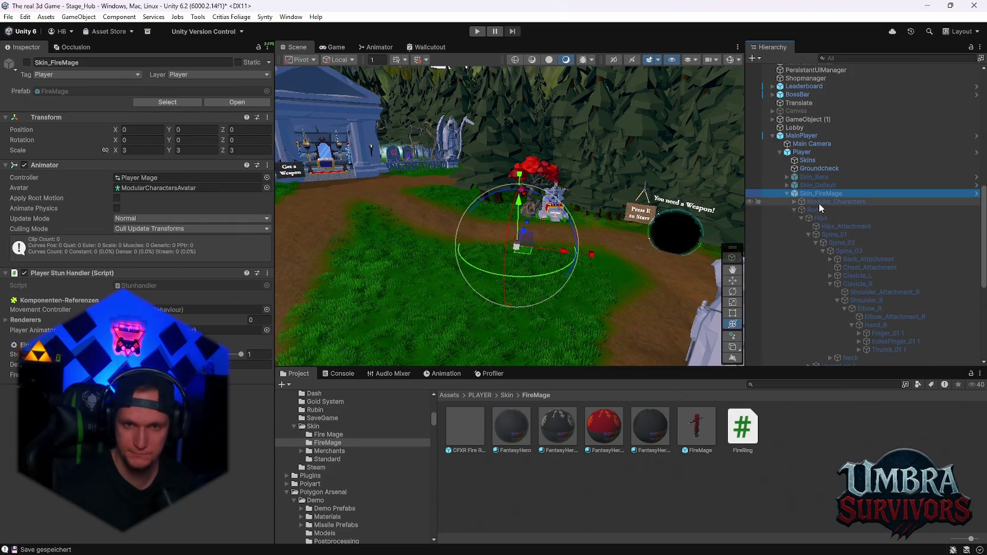
scroll(854, 271, down, 3)
scroll(825, 274, down, 3)
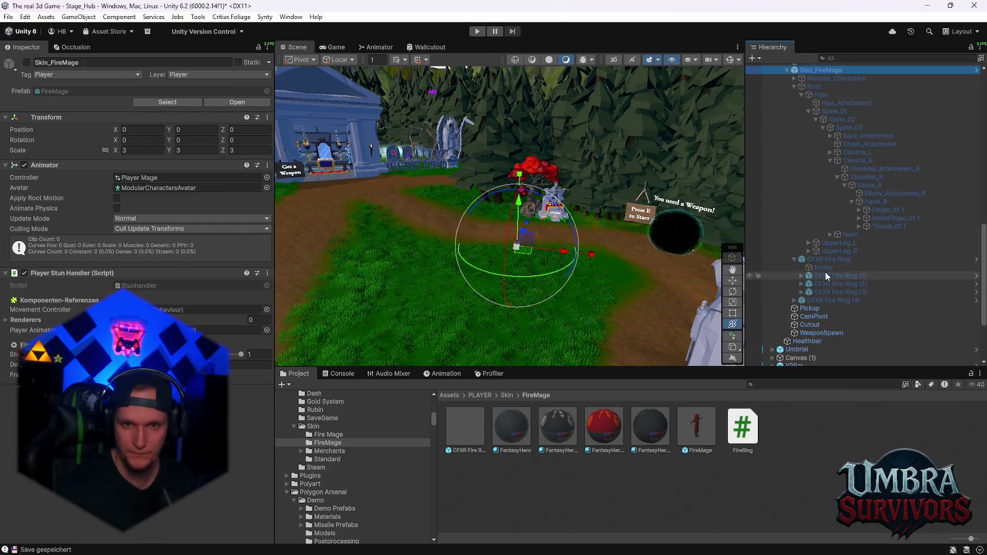
click(817, 259)
scroll(161, 252, down, 10)
scroll(160, 251, down, 15)
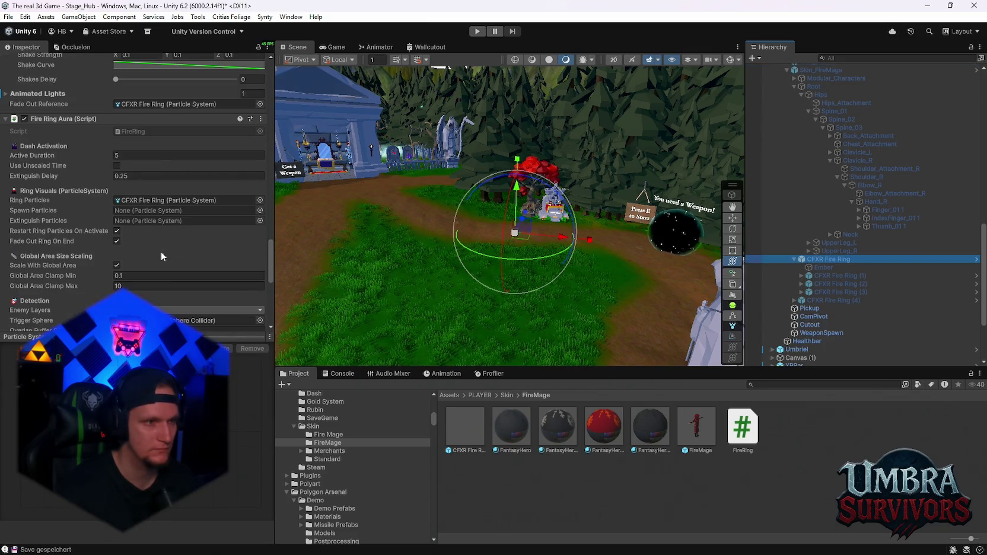
scroll(160, 251, down, 3)
scroll(162, 252, up, 3)
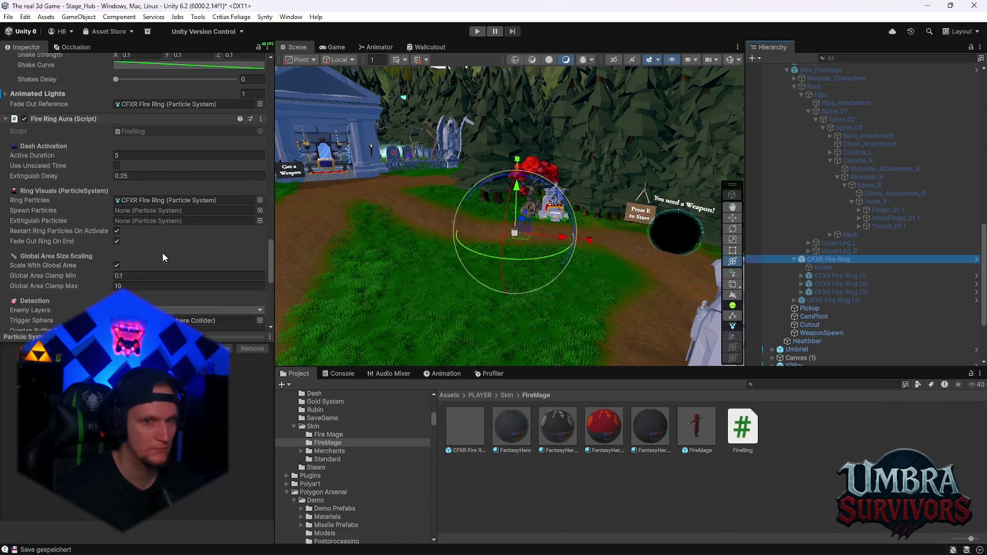
Step: Compare the nested fire ring copy with the parent's Fire Ring Aura fields, then enter Play mode with Ctrl+P
click(850, 276)
scroll(249, 212, up, 5)
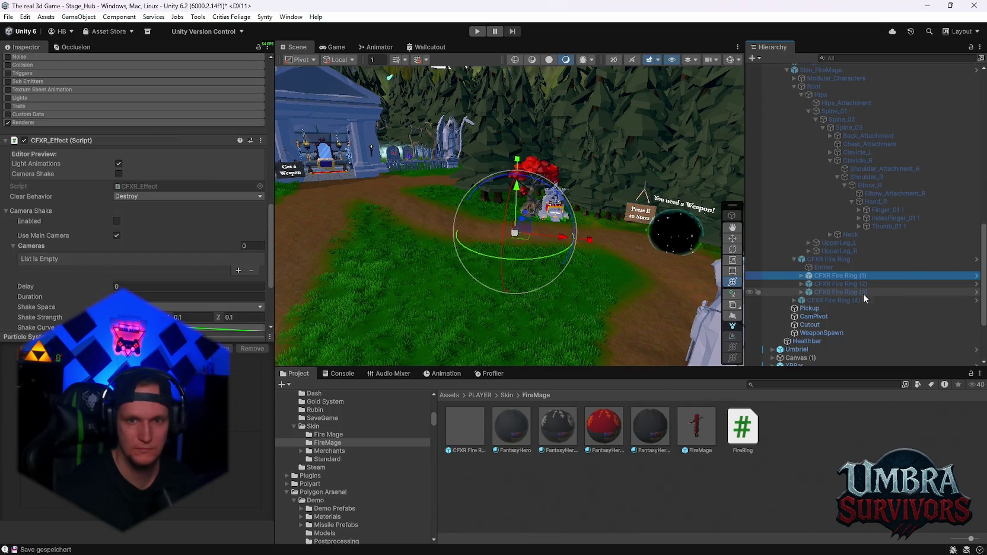
click(830, 259)
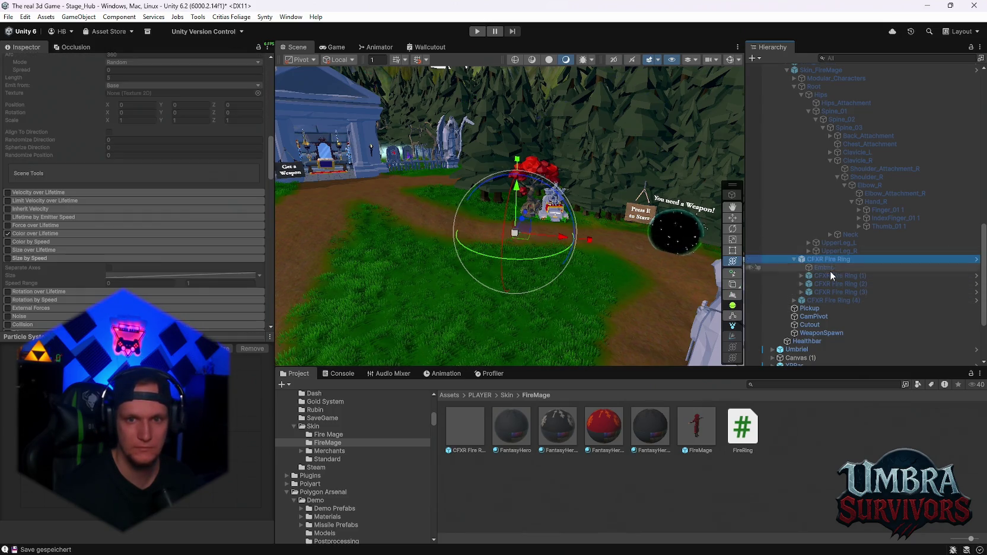
scroll(115, 245, up, 10)
scroll(121, 243, up, 5)
scroll(124, 245, down, 15)
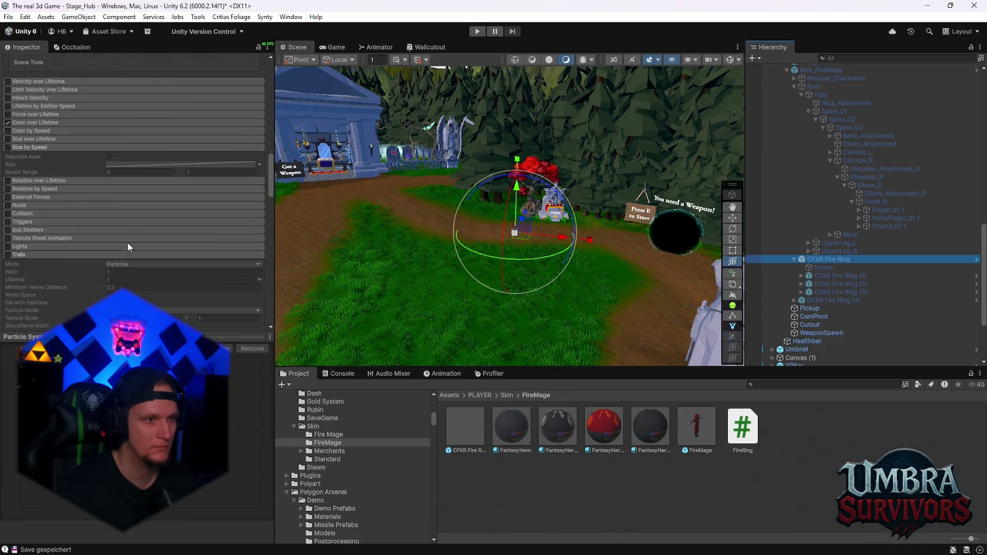
scroll(128, 247, down, 15)
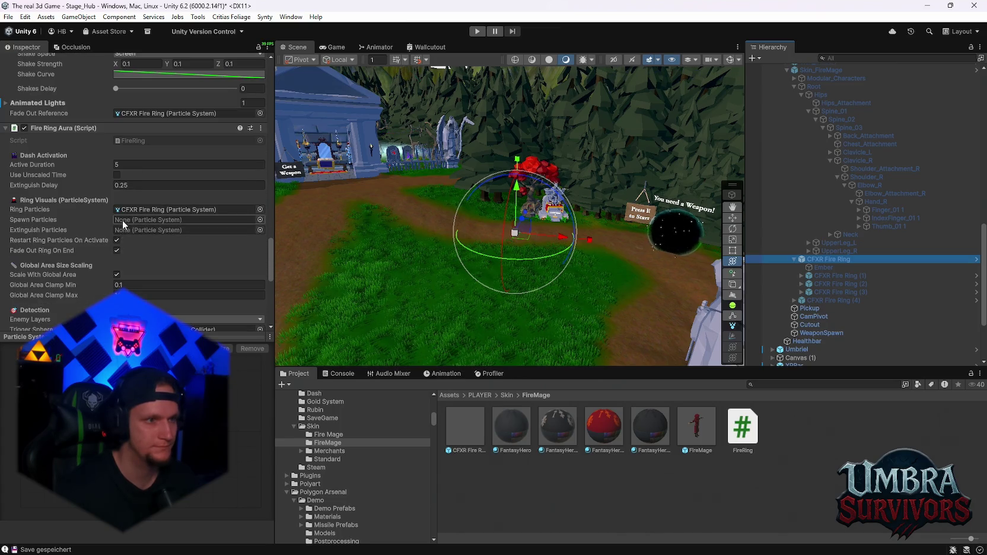
scroll(173, 237, down, 5)
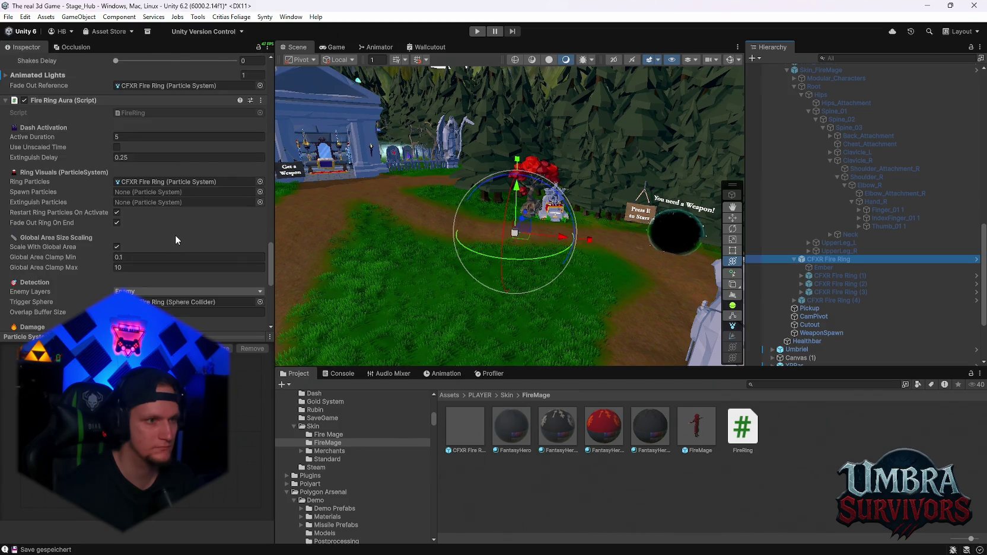
scroll(183, 243, down, 6)
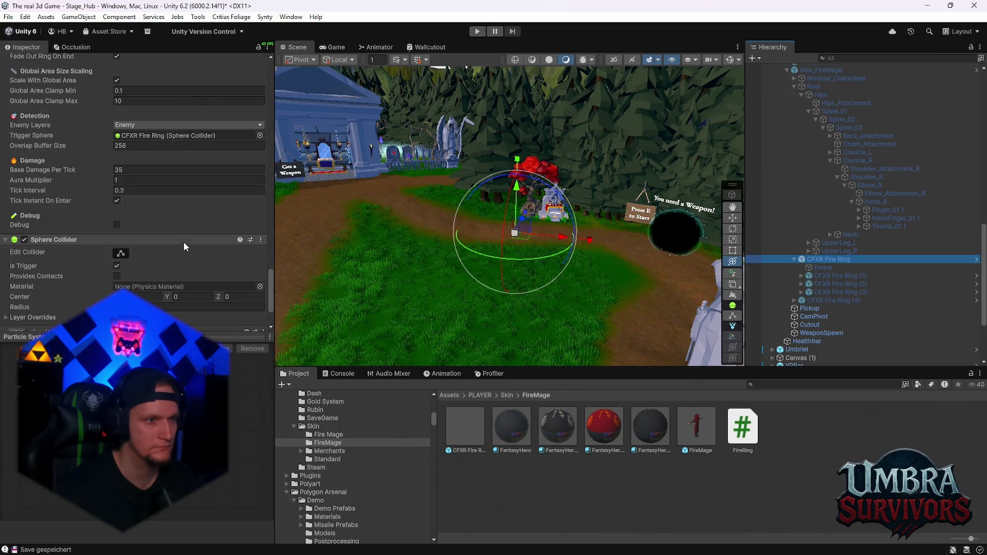
scroll(185, 242, up, 10)
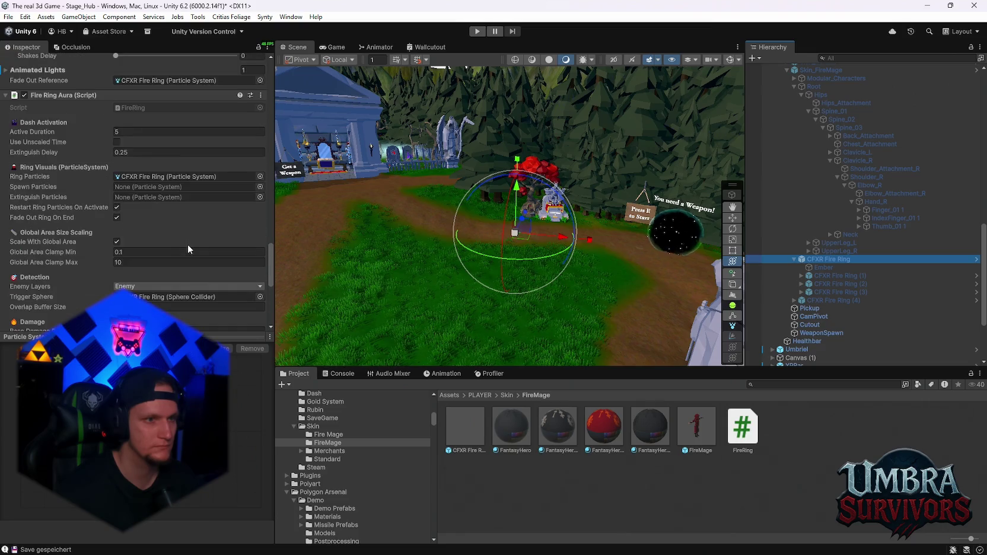
scroll(188, 245, up, 2)
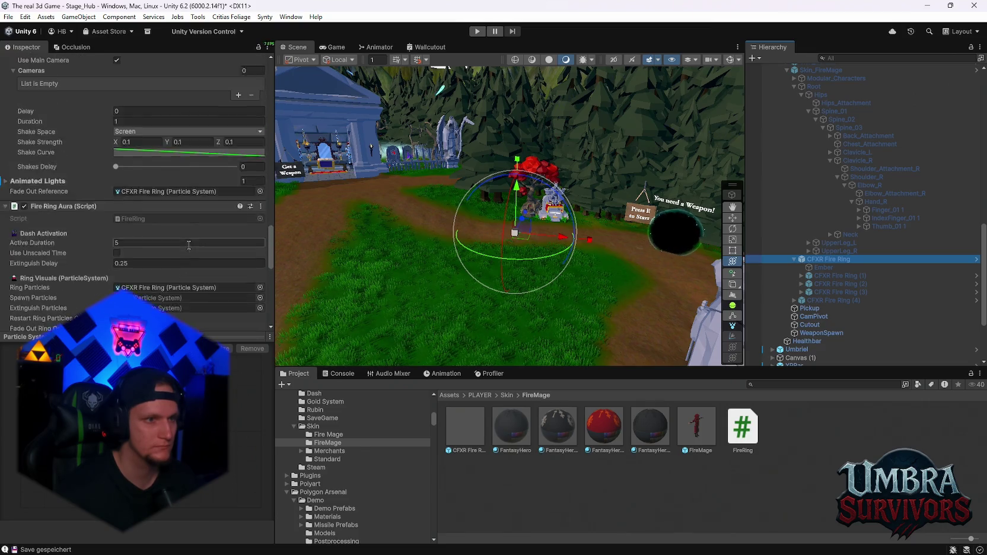
scroll(188, 243, down, 6)
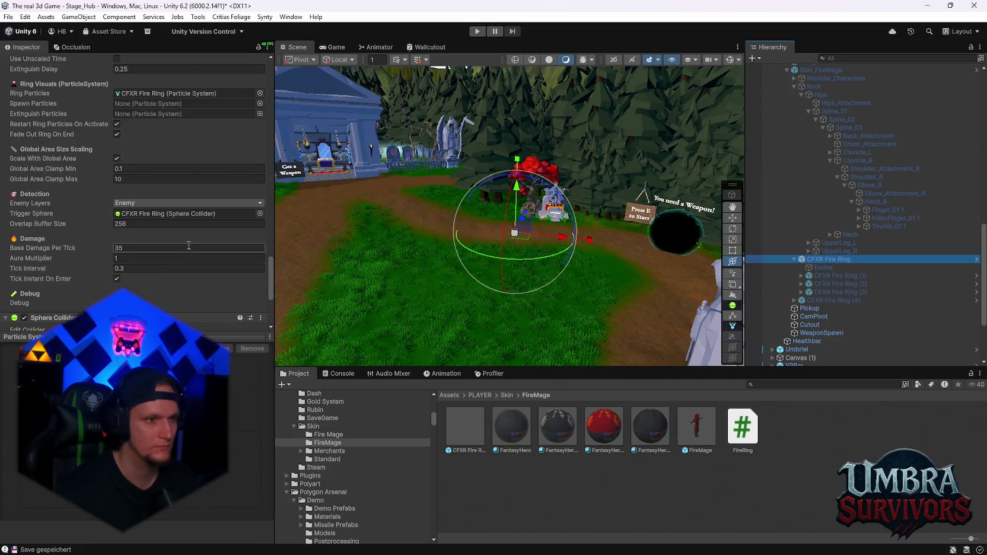
scroll(188, 243, down, 6)
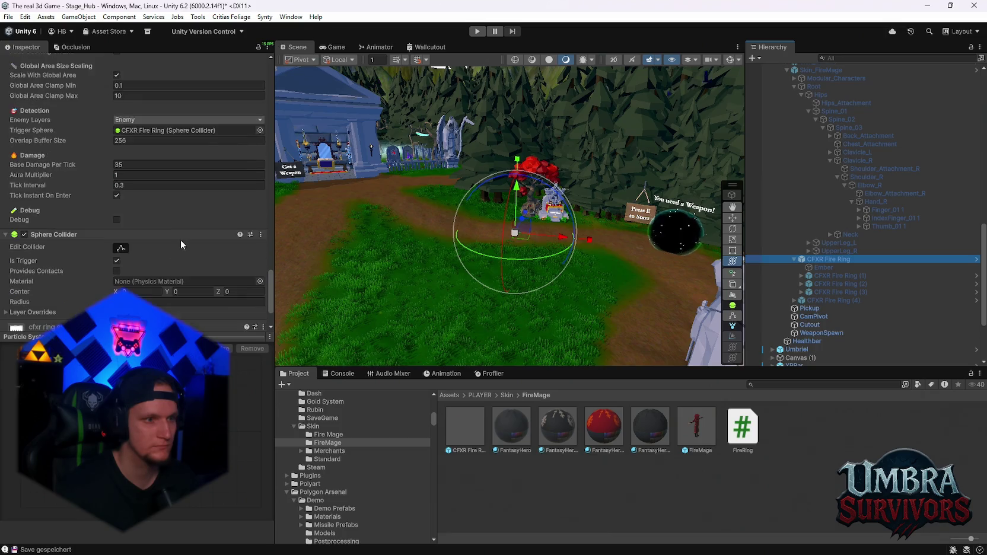
key(ctrl+p)
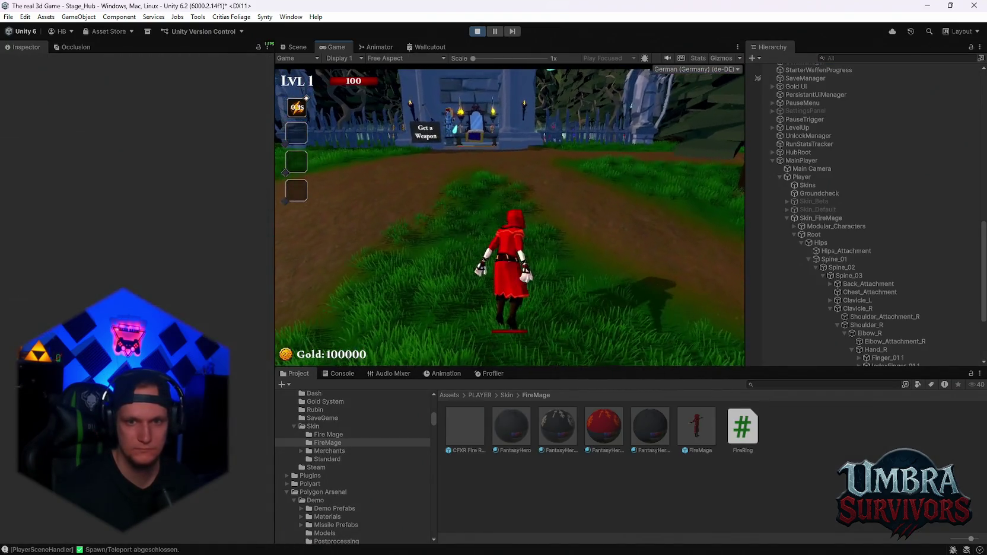
Step: Open and dismiss the pause menu, pause again, and select CFXR Fire Ring (4)
key(Escape)
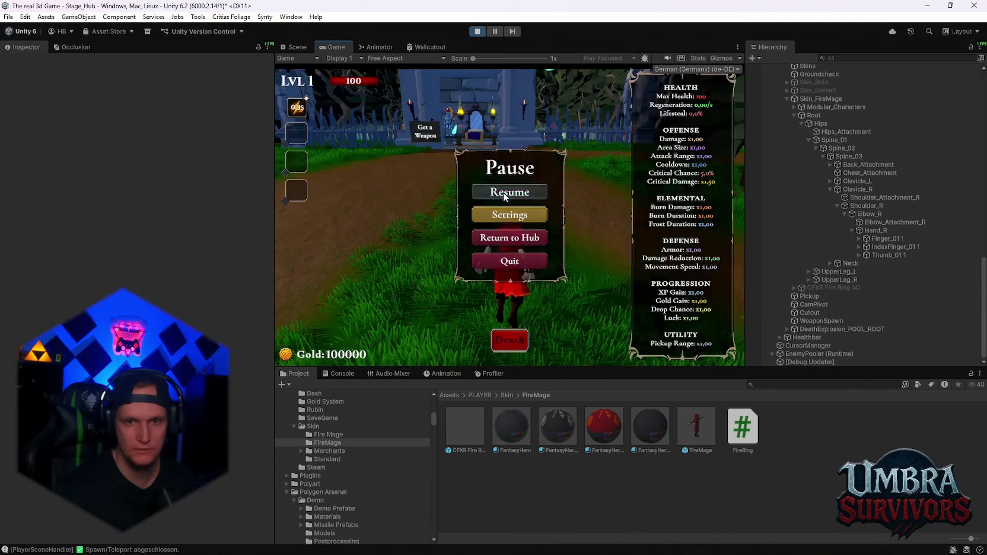
click(503, 192)
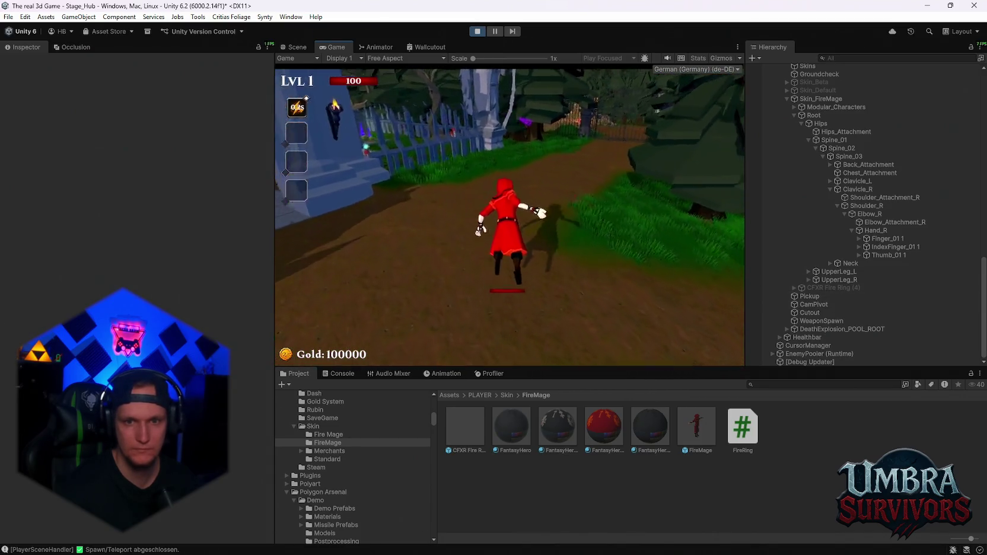
key(Escape)
click(830, 288)
Step: Assign CFXR Fire Ring (4) as the Ring Particles, then test-run the mage and pause
scroll(126, 274, down, 15)
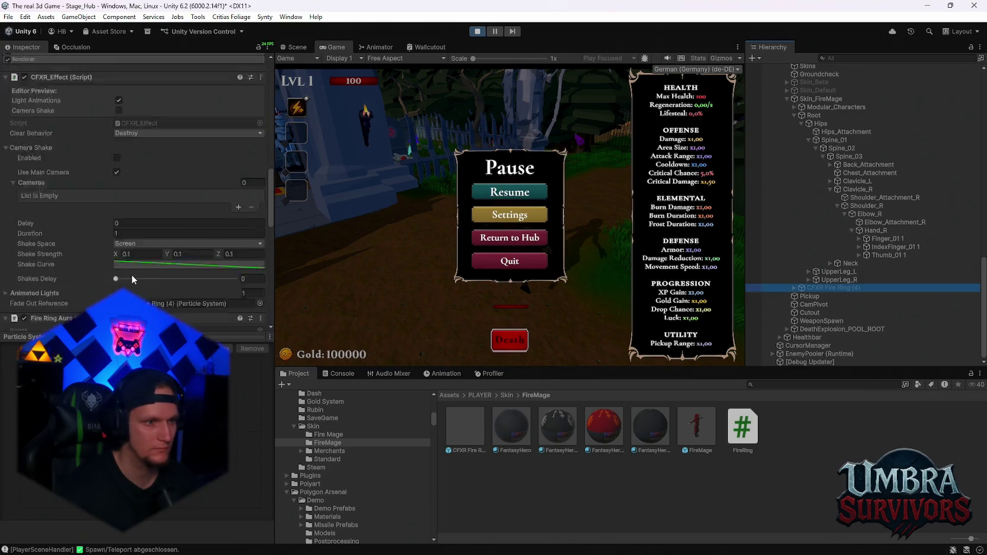
scroll(160, 243, up, 15)
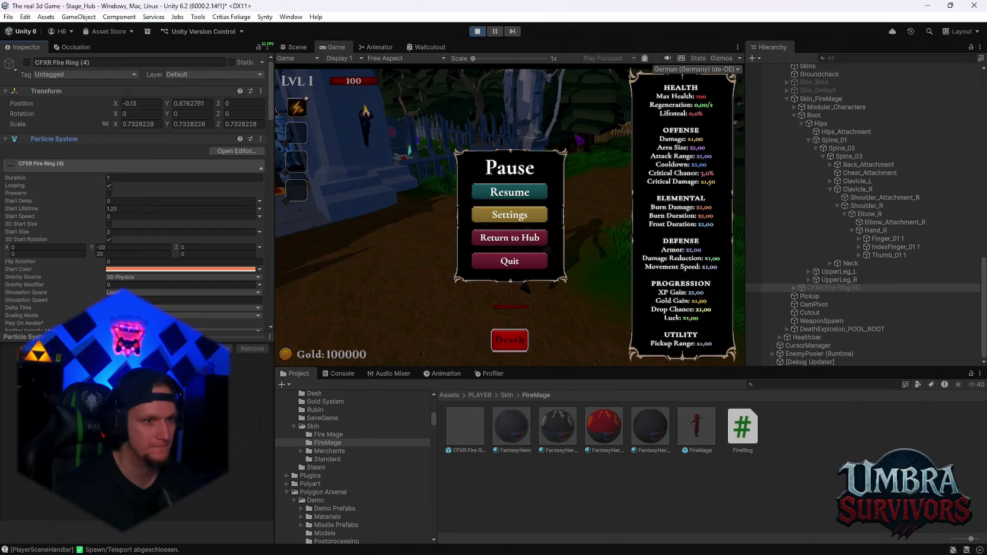
scroll(71, 154, down, 15)
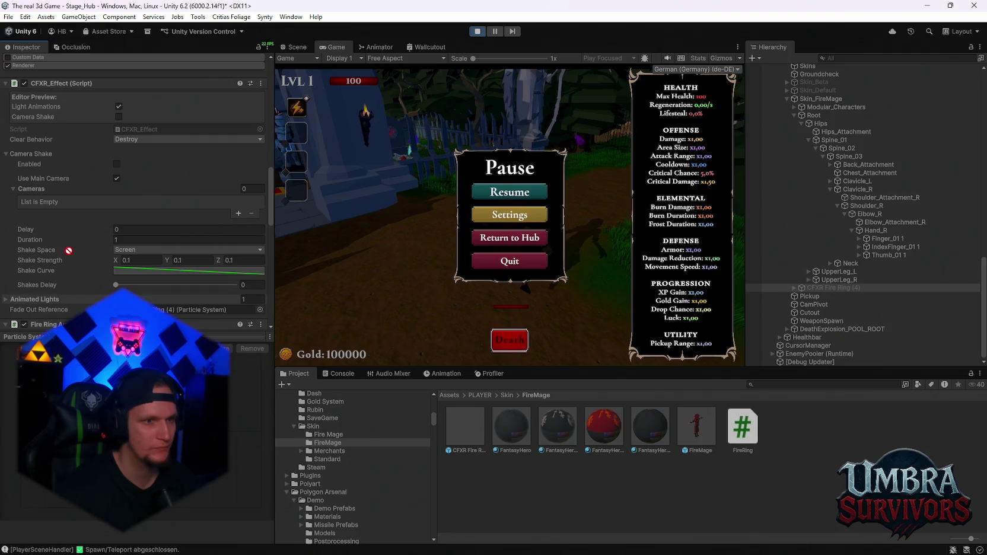
scroll(98, 220, down, 10)
drag(98, 220, 134, 96)
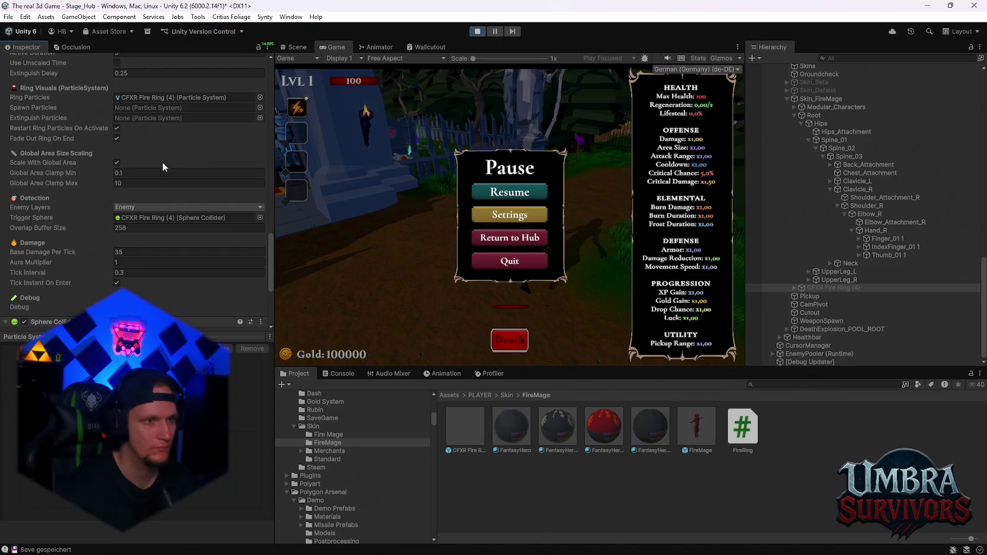
scroll(149, 178, down, 4)
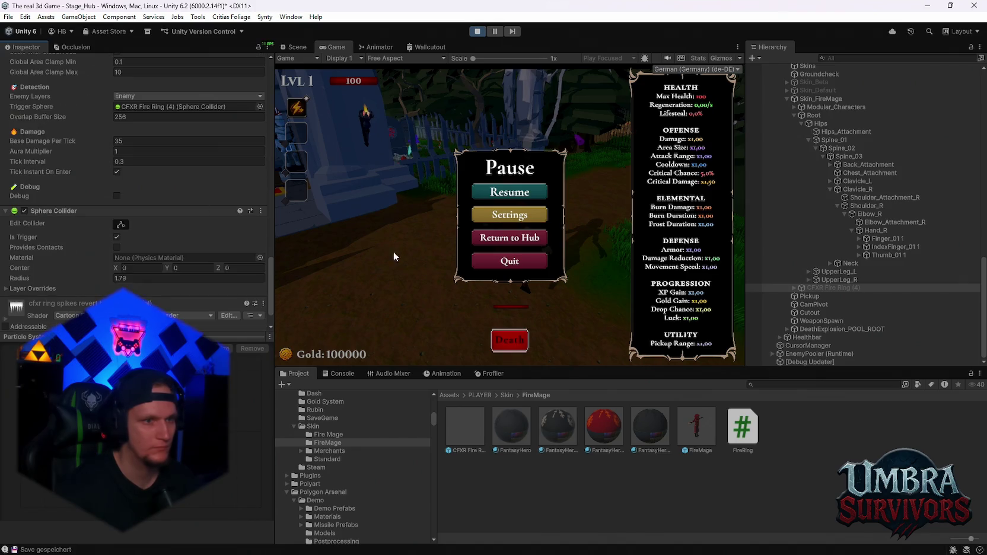
click(509, 191)
key(w)
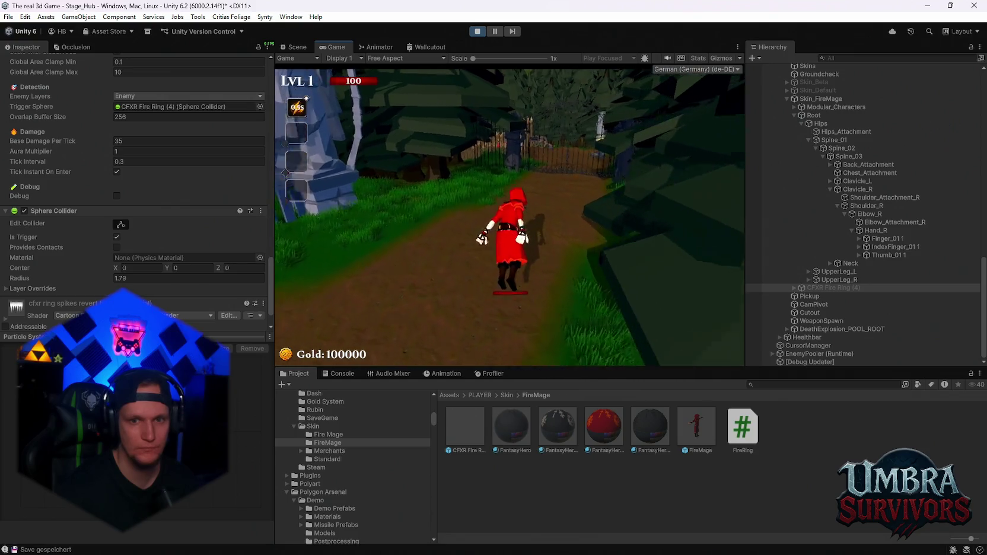
key(Escape)
Step: Set CFXR Fire Ring (4) as the Spawn and Extinguish Particles as well, and resume the game
scroll(122, 196, up, 3)
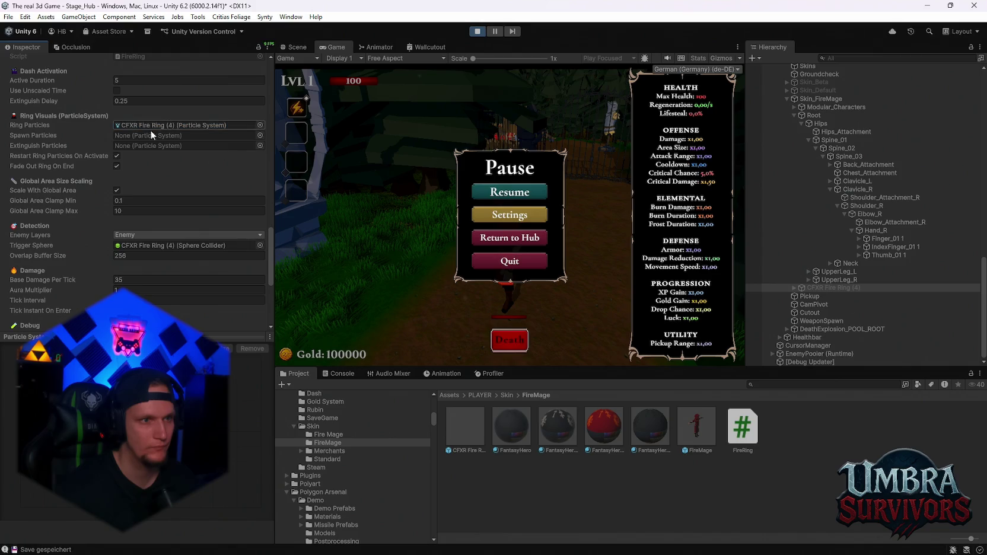
drag(275, 155, 190, 136)
drag(841, 286, 215, 148)
click(505, 192)
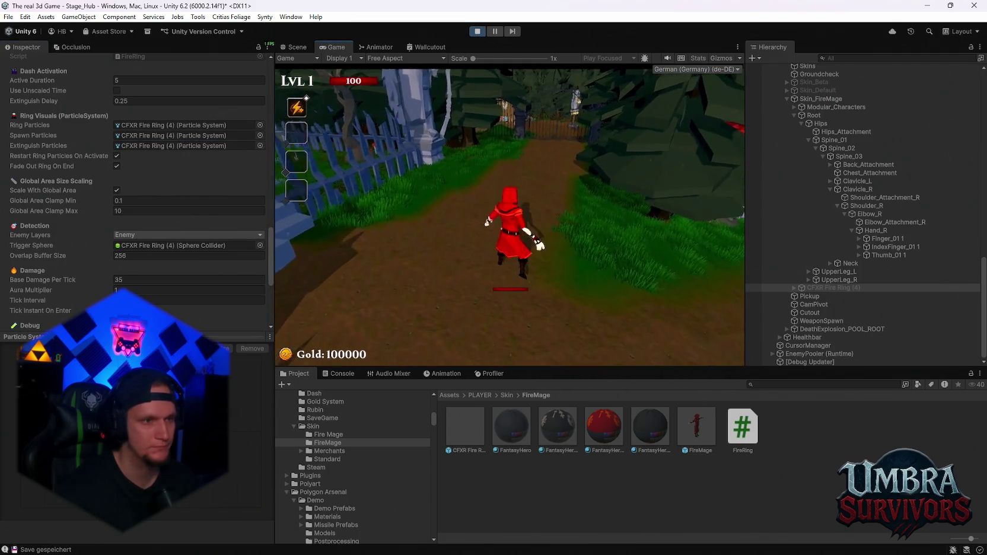
Step: Run the mage through the training yard and up the forest path into the weapon shop
key(Escape)
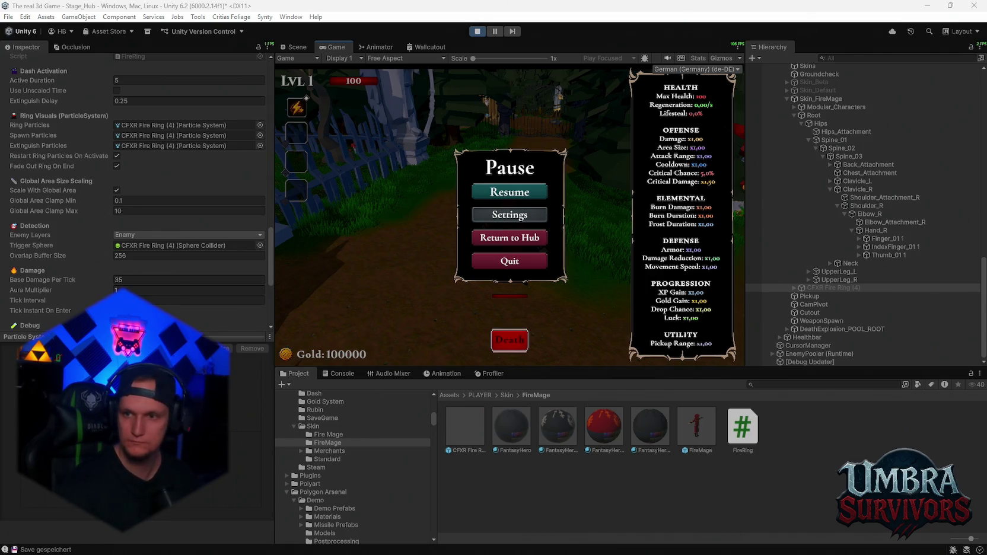
key(Escape)
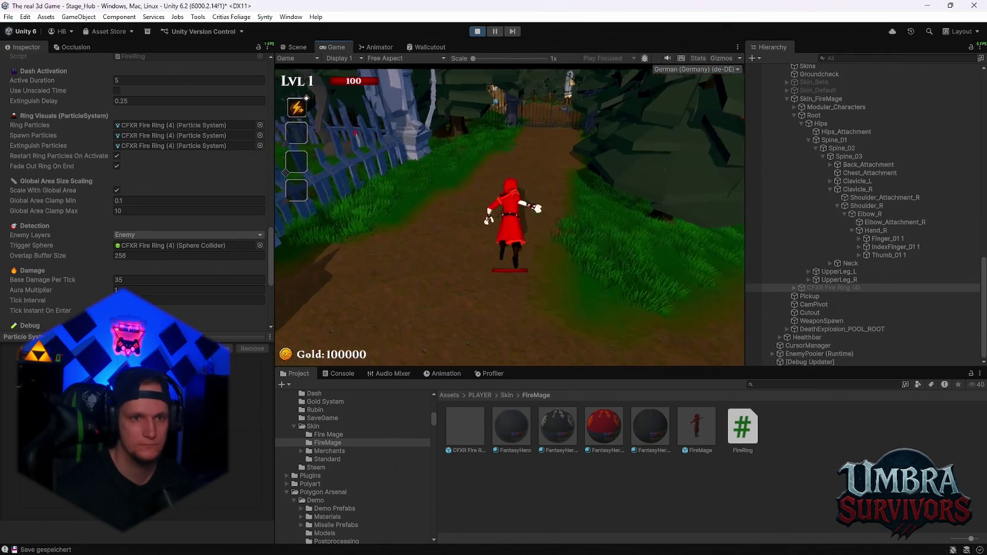
key(w)
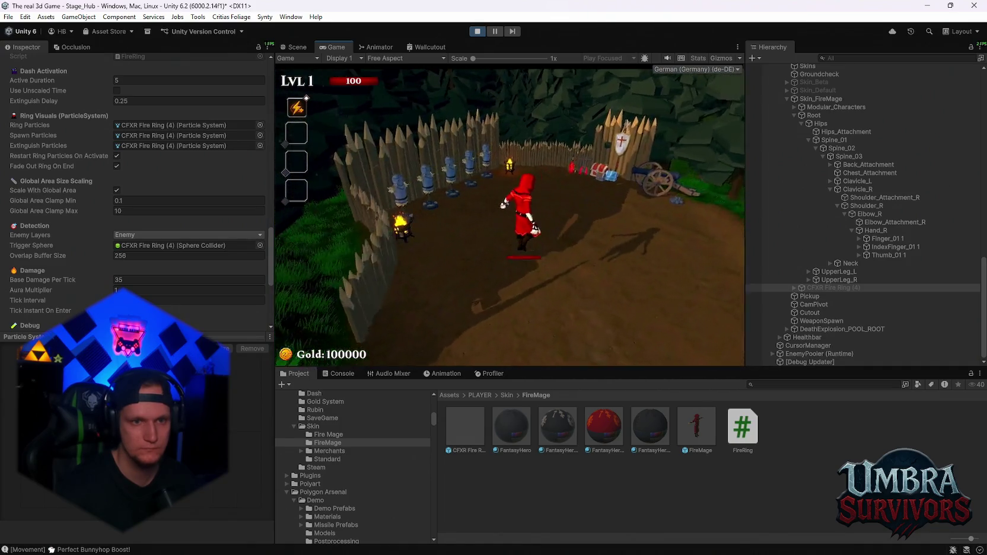
key(space)
key(a)
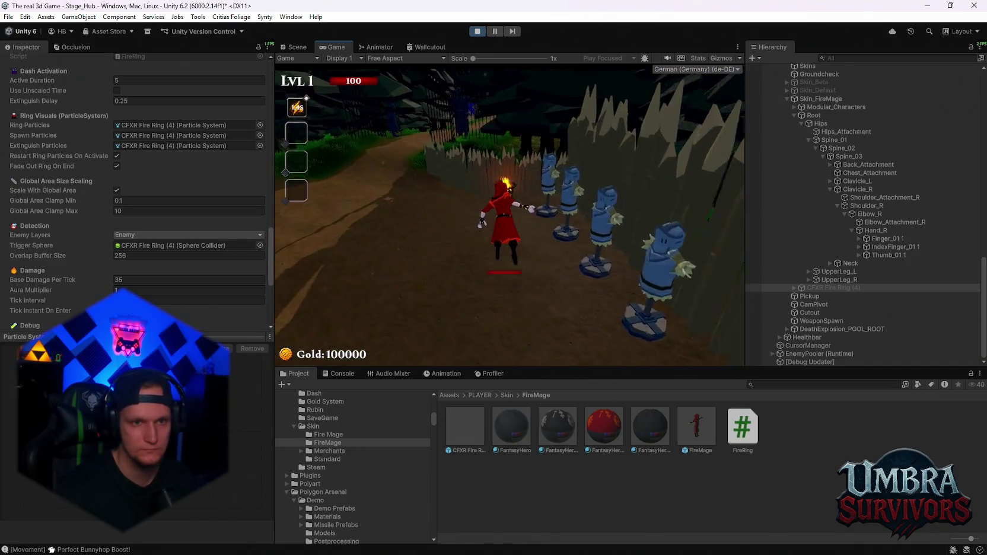
key(d)
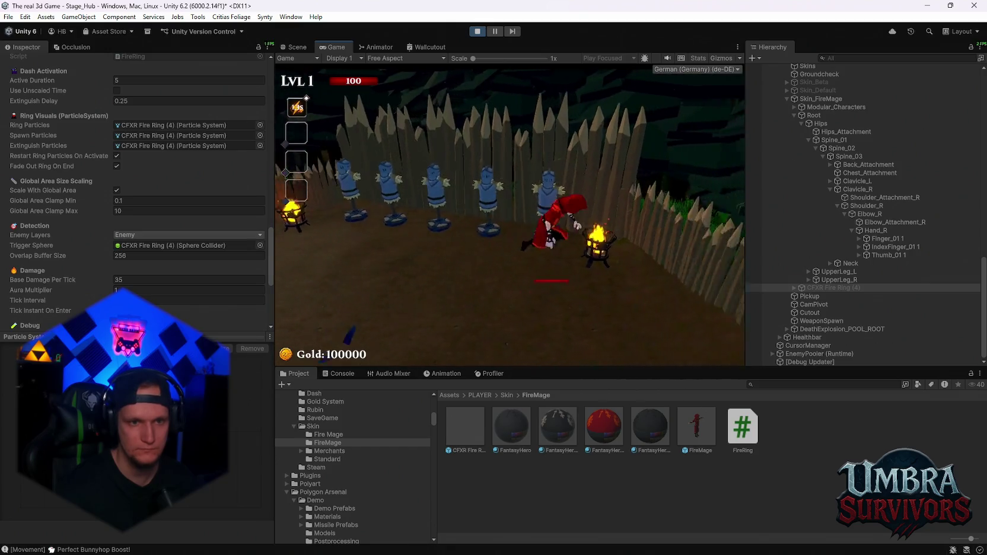
key(w)
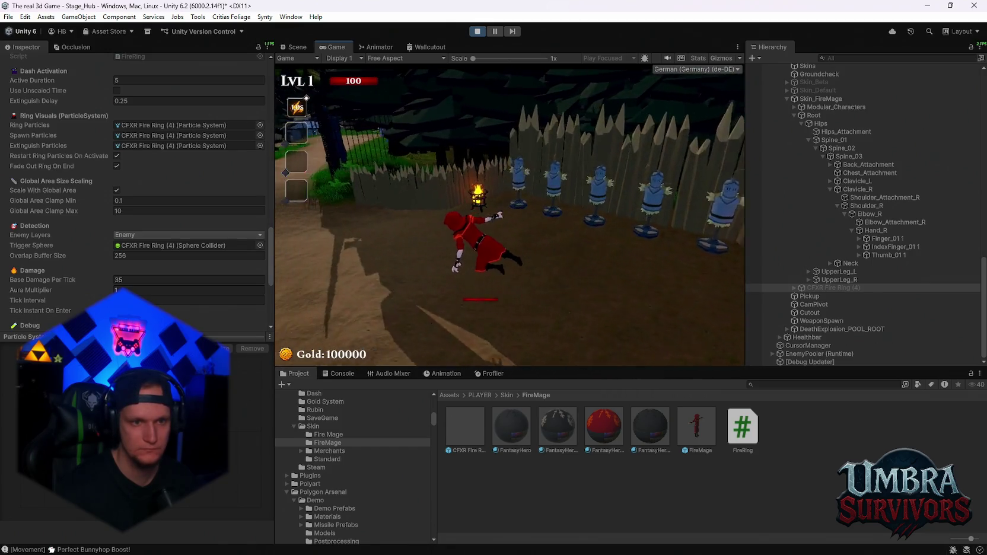
key(w)
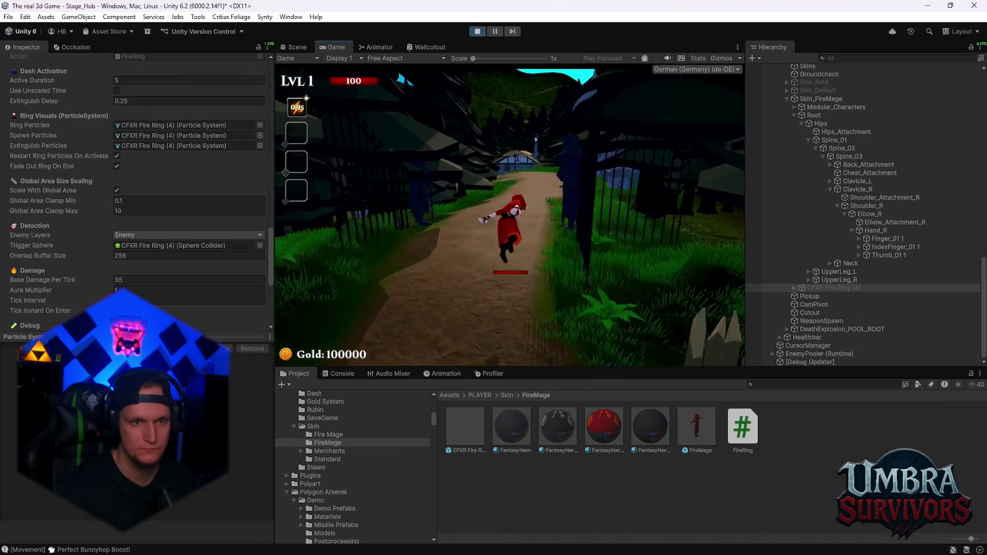
key(w)
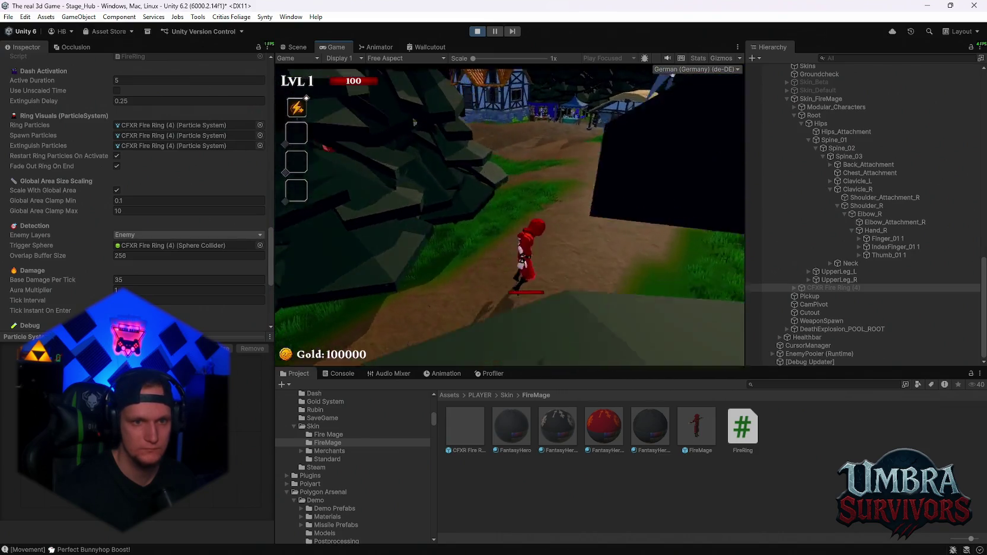
key(w)
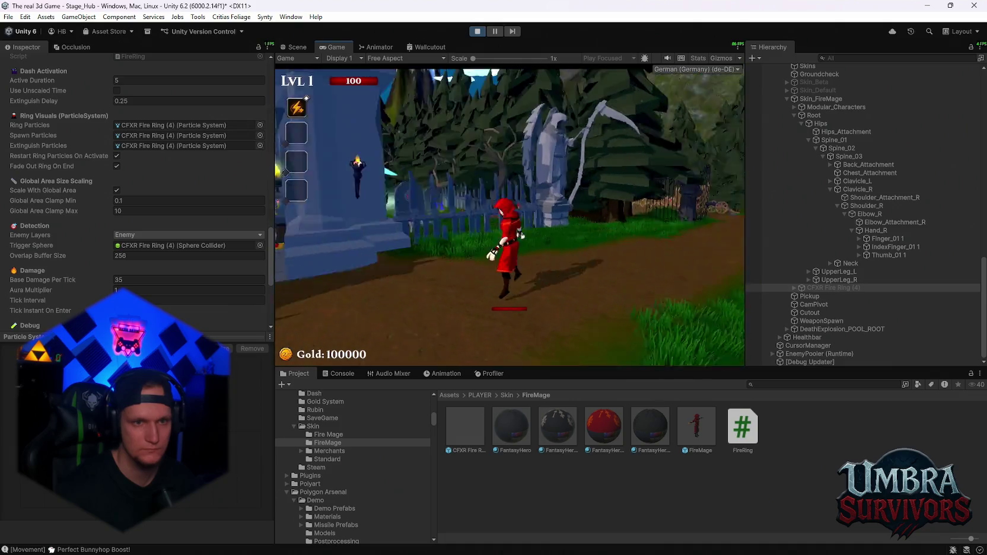
key(w)
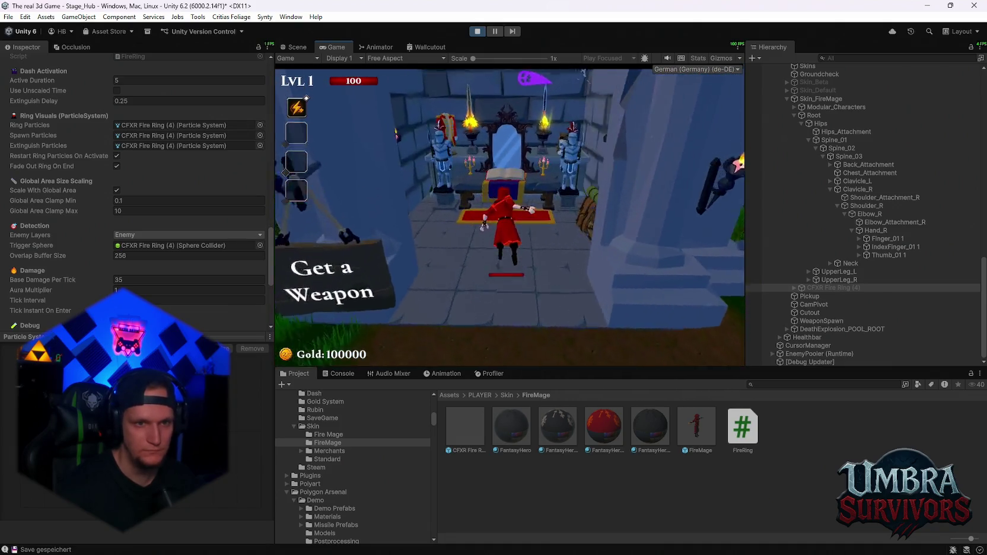
Step: Equip the Mjolnier hammer, run past the start portal back through the village, and pause
click(423, 167)
click(681, 104)
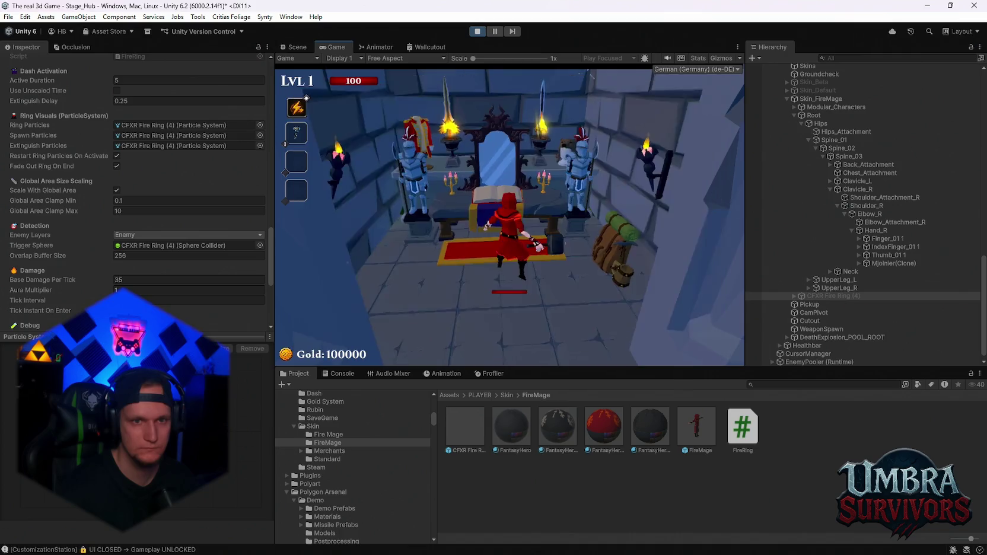
key(w)
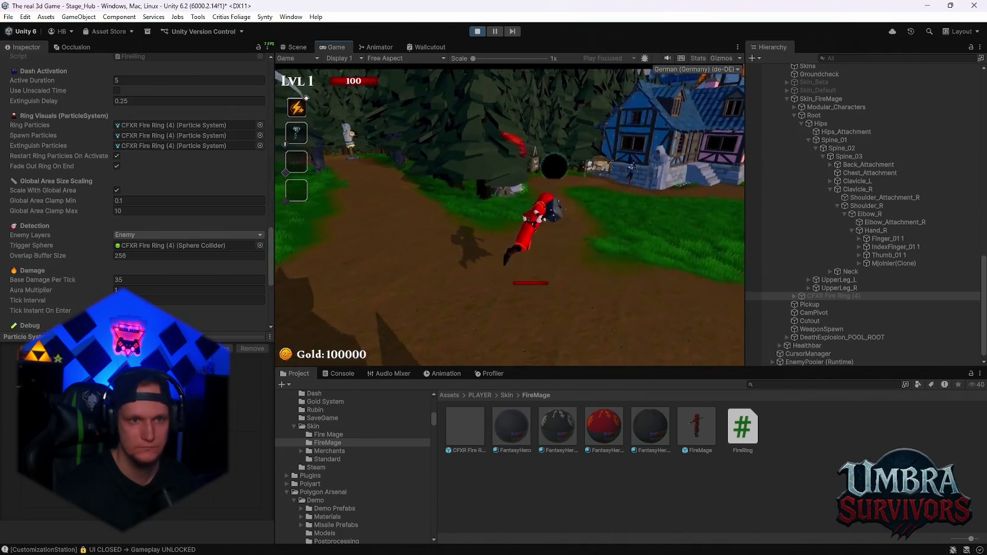
key(w)
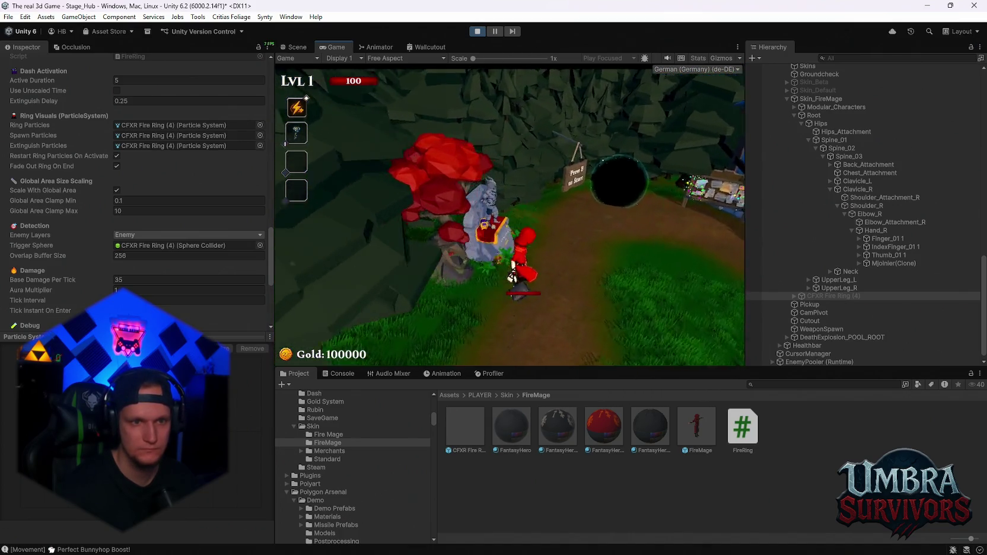
key(space)
key(w)
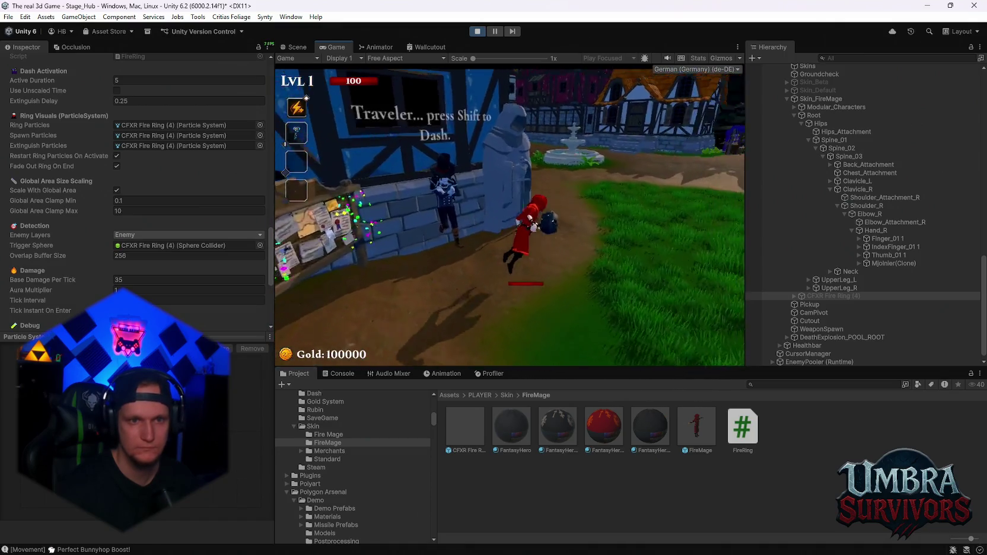
key(w)
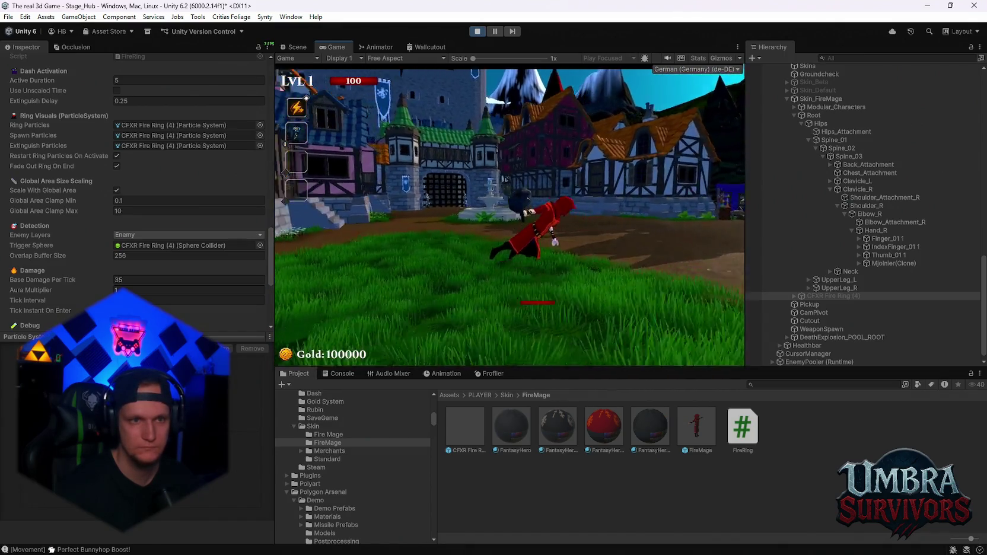
key(w)
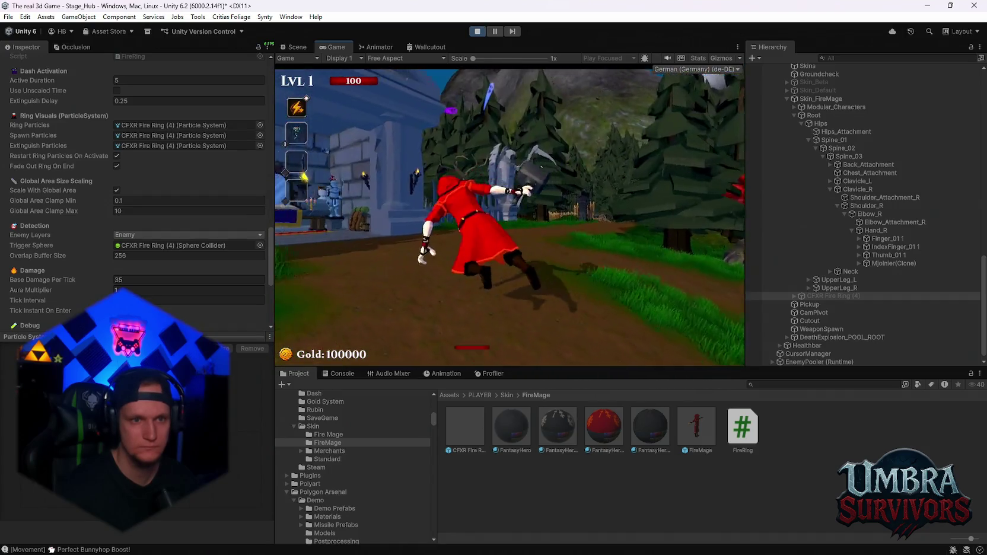
key(Escape)
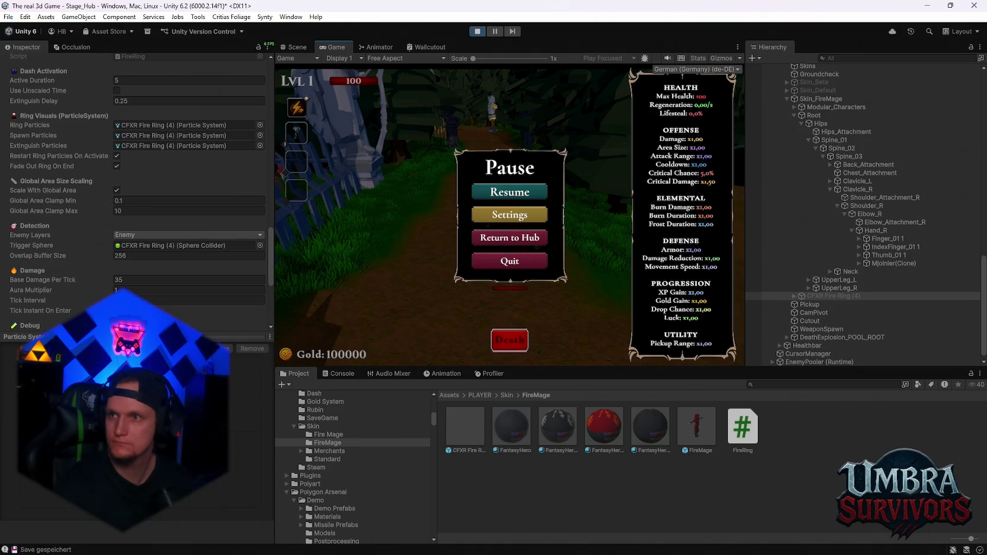
Step: Stop play mode and scroll the Hierarchy back up toward MainPlayer/Player
click(484, 34)
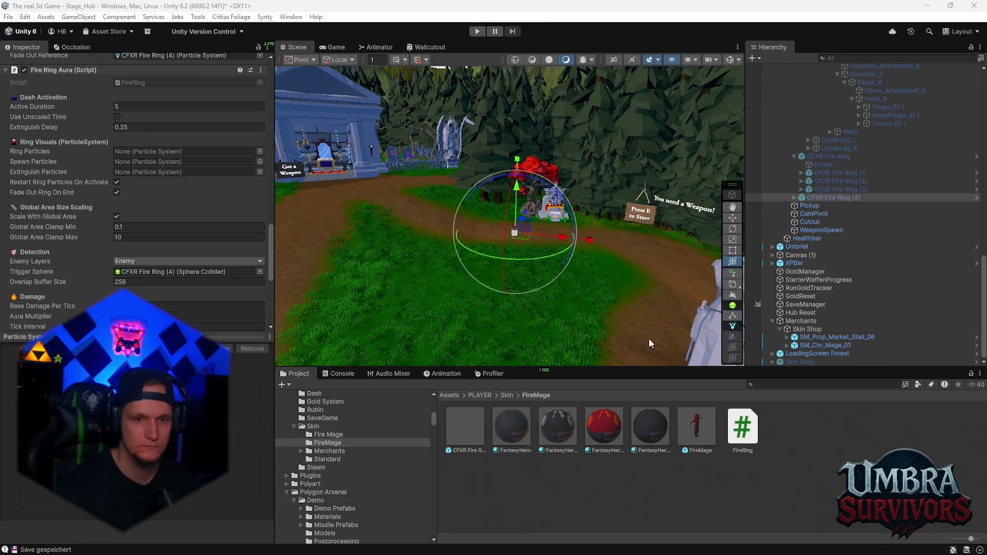
scroll(830, 226, up, 8)
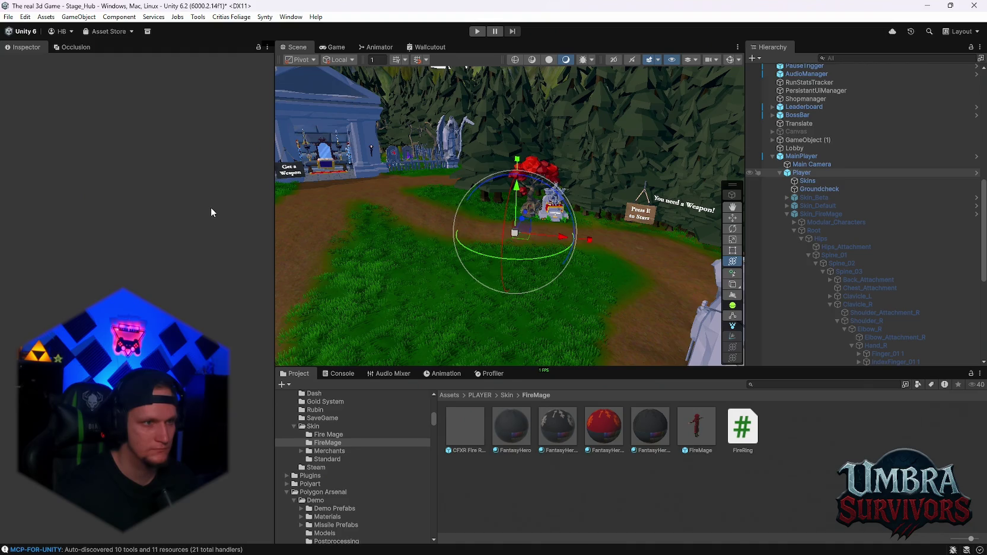
Step: Drag CFXR Fire Ring (4) into the Player's Dash Behaviour Fire Ring Aura slot and start play mode
click(817, 173)
scroll(169, 302, down, 20)
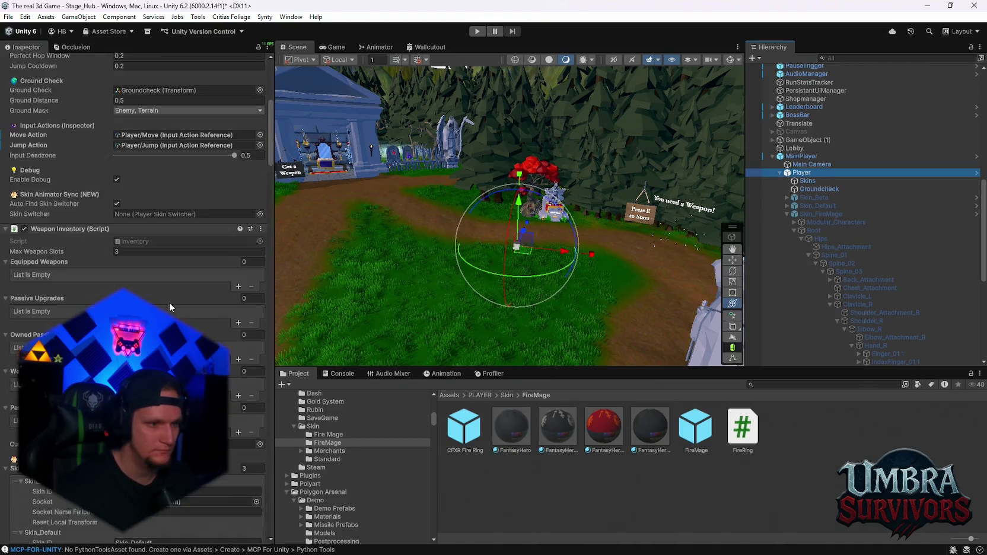
scroll(170, 300, down, 20)
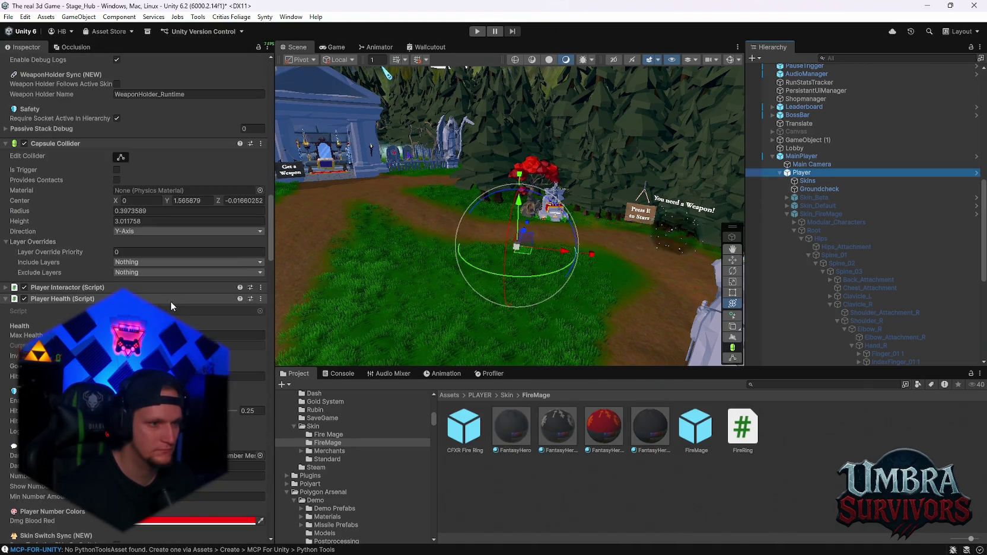
scroll(174, 301, down, 20)
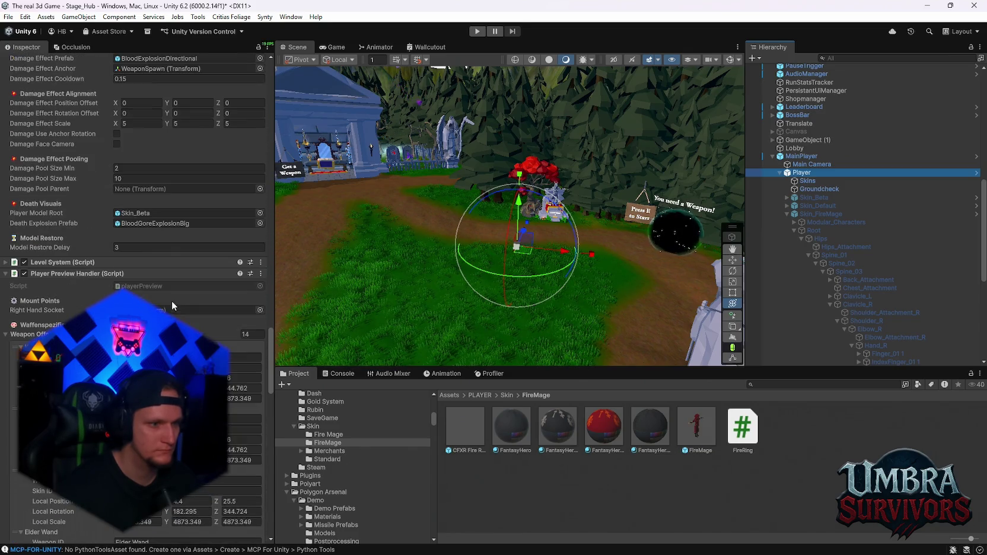
scroll(177, 306, down, 20)
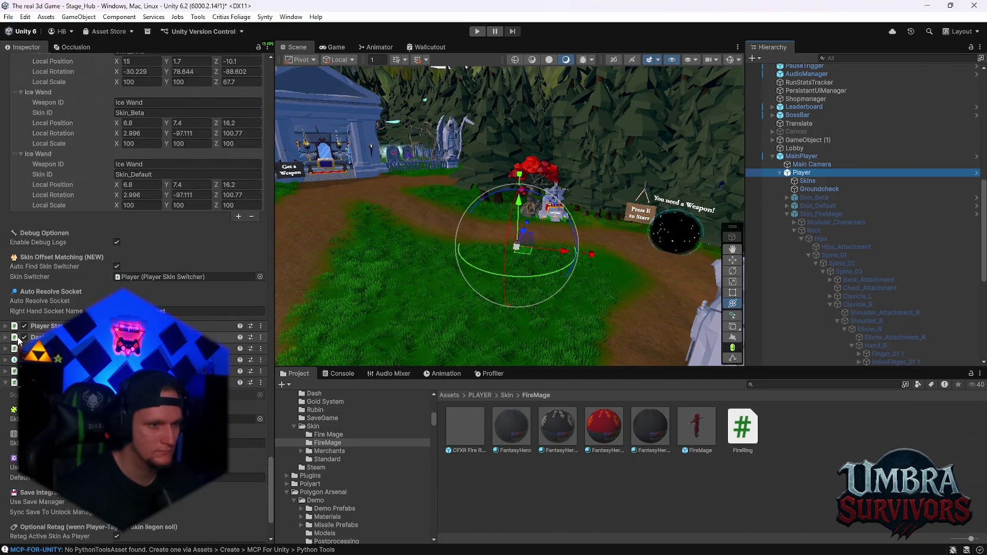
click(11, 338)
scroll(10, 340, down, 5)
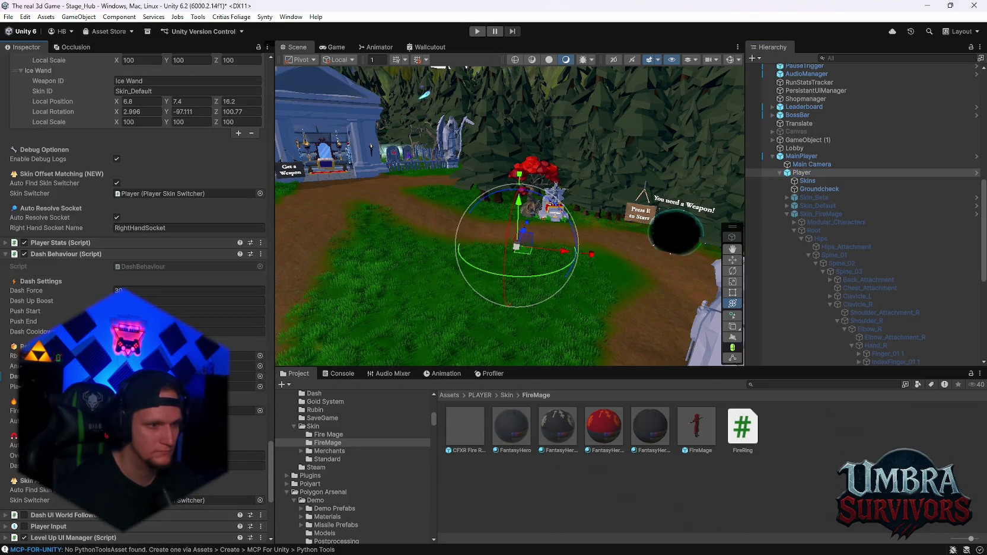
scroll(838, 322, down, 5)
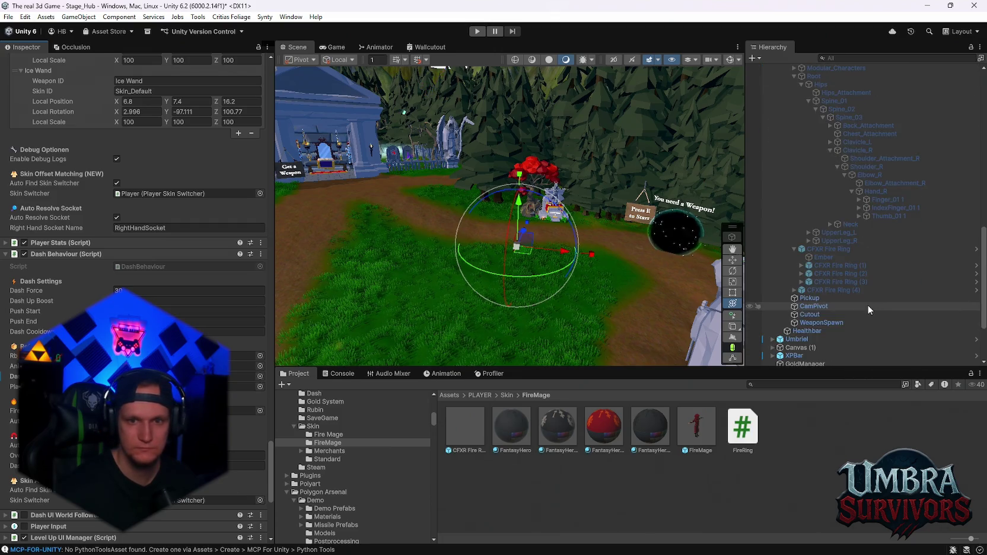
mouse_move(835, 292)
mouse_down()
mouse_move(474, 355)
mouse_move(240, 410)
mouse_up()
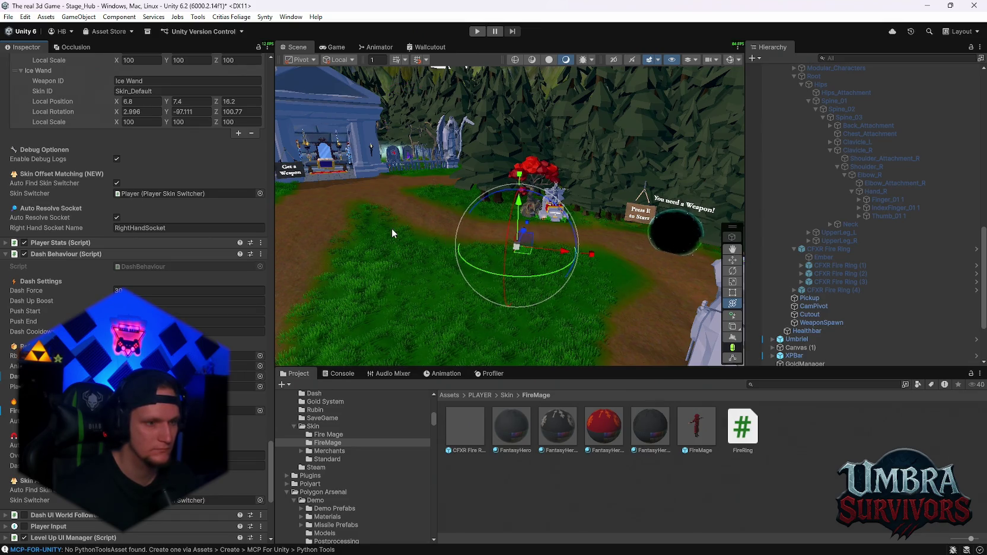
click(475, 33)
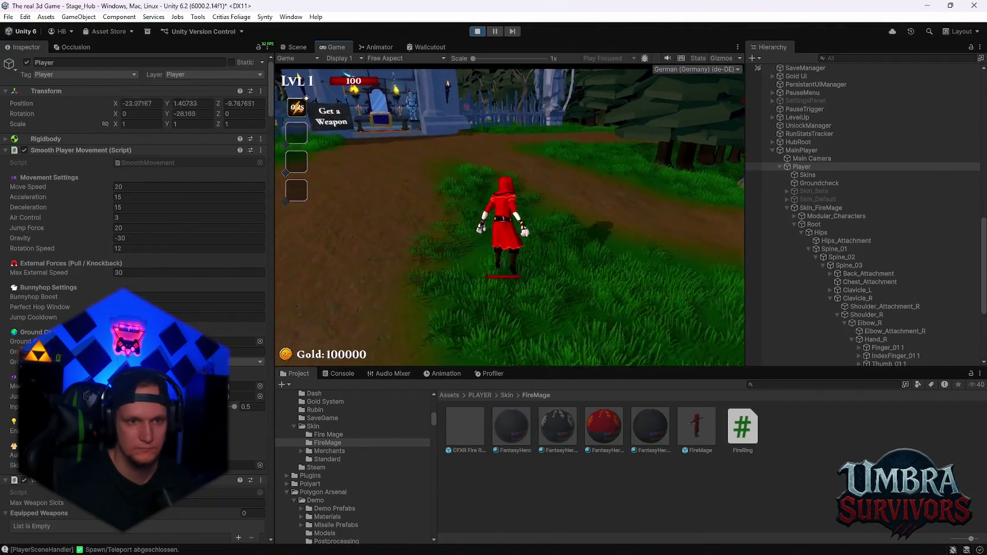
Step: Run the mage into the dummy arena and dash so the fire ring hits for 35 and 70, then pause
key(w)
key(Escape)
scroll(868, 279, down, 5)
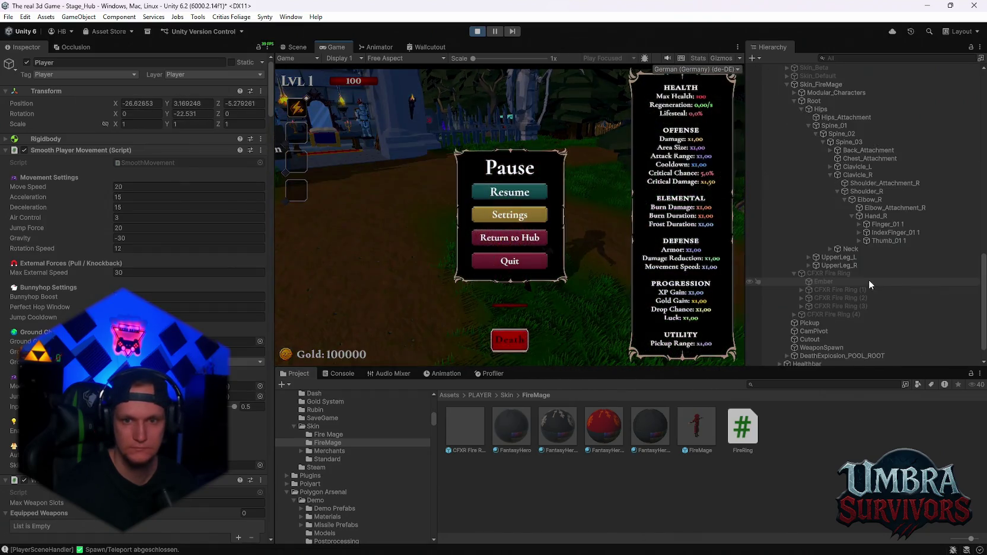
click(521, 194)
key(w)
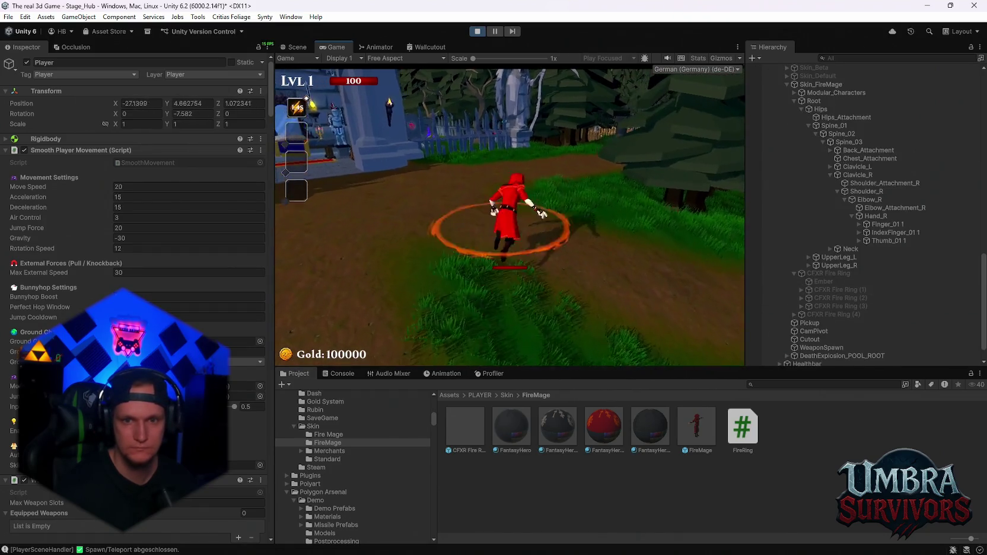
key(w)
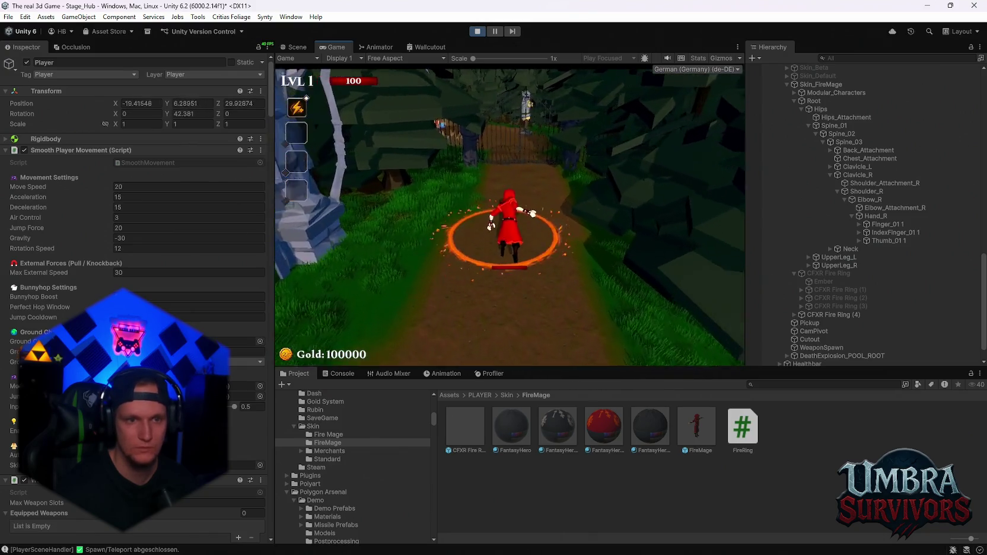
key(w)
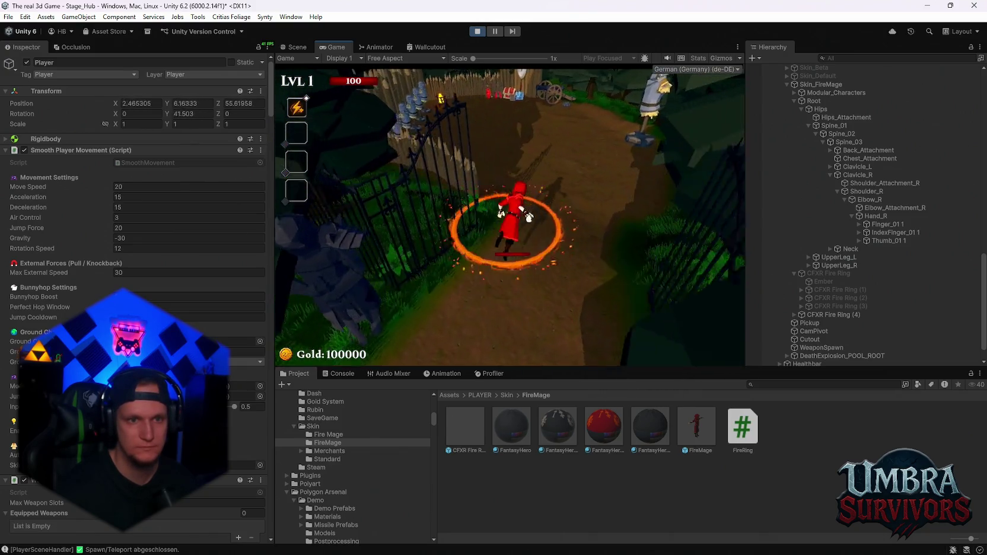
key(w)
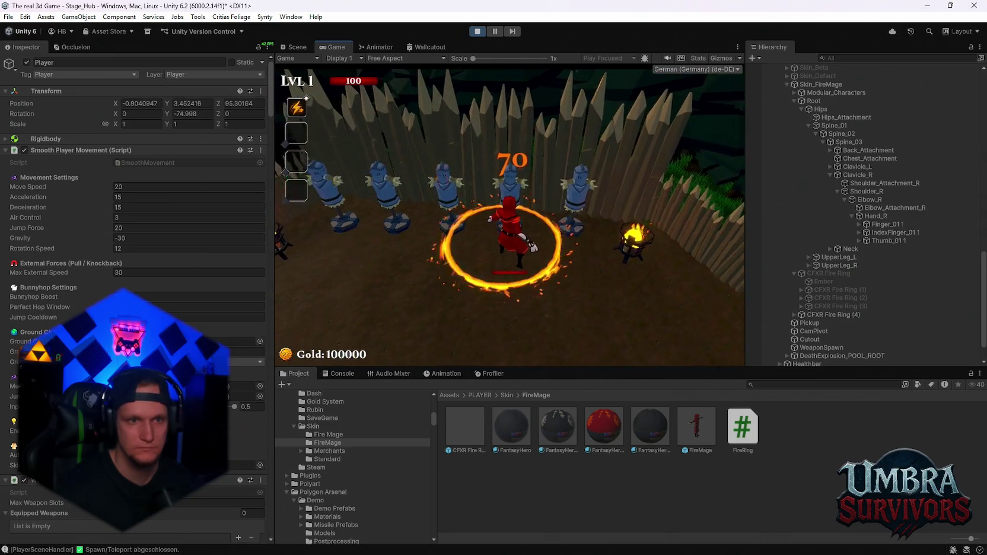
key(w)
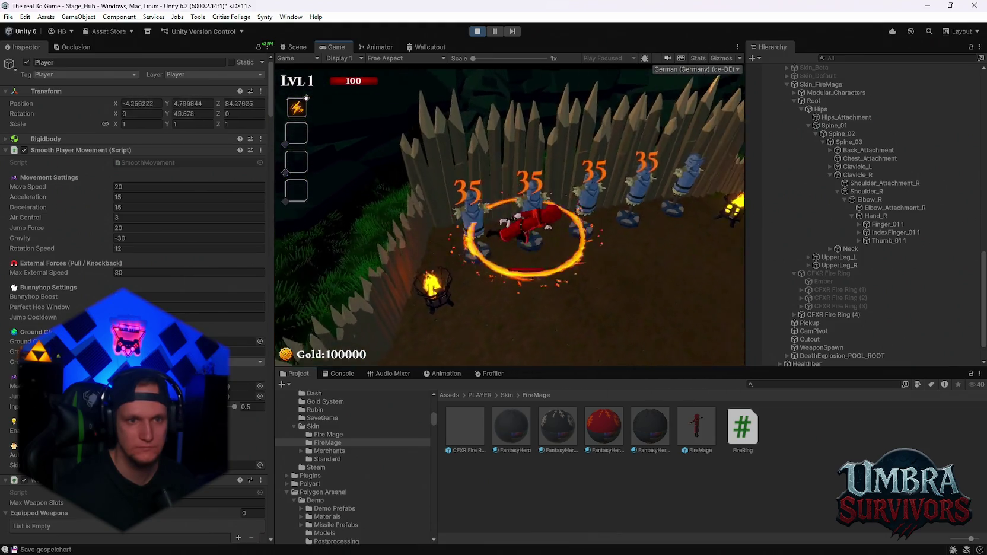
key(space)
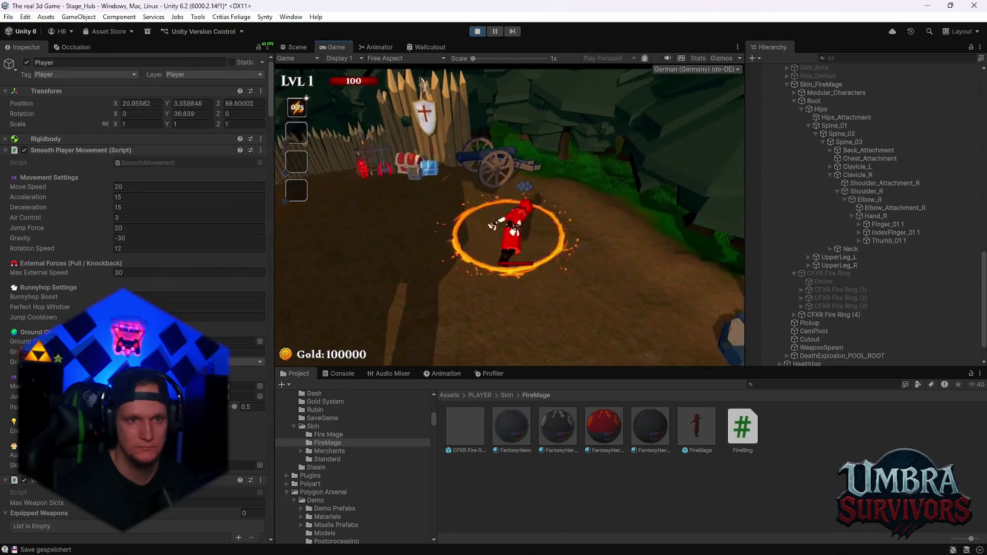
key(w)
key(w)
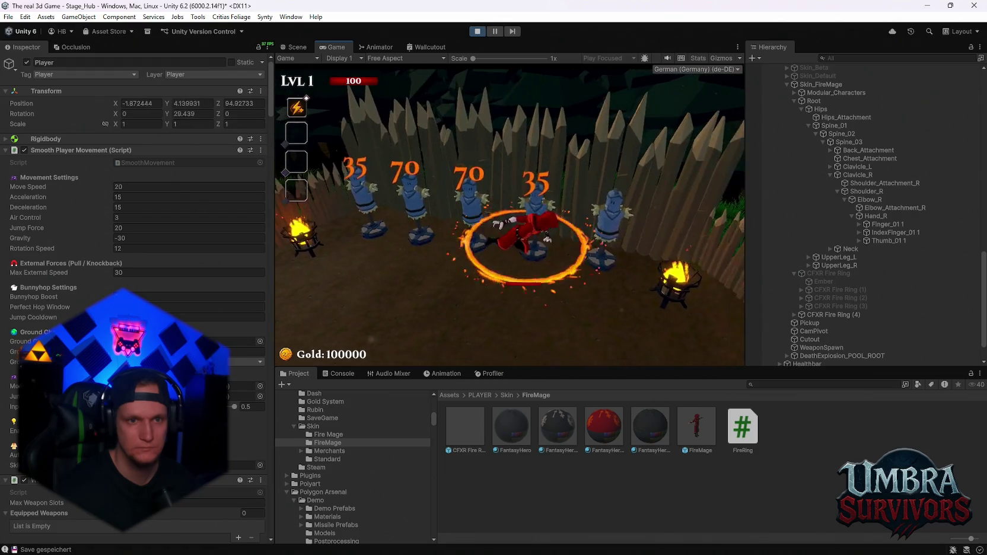
key(Escape)
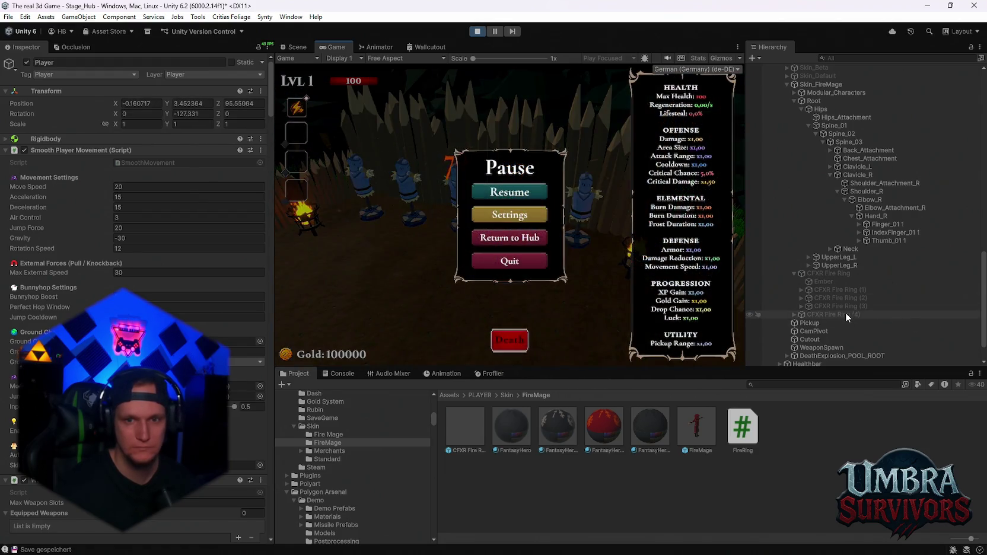
Step: Inspect CFXR Fire Ring (4)'s aura settings and its child objects in the Hierarchy
click(846, 315)
scroll(127, 249, down, 10)
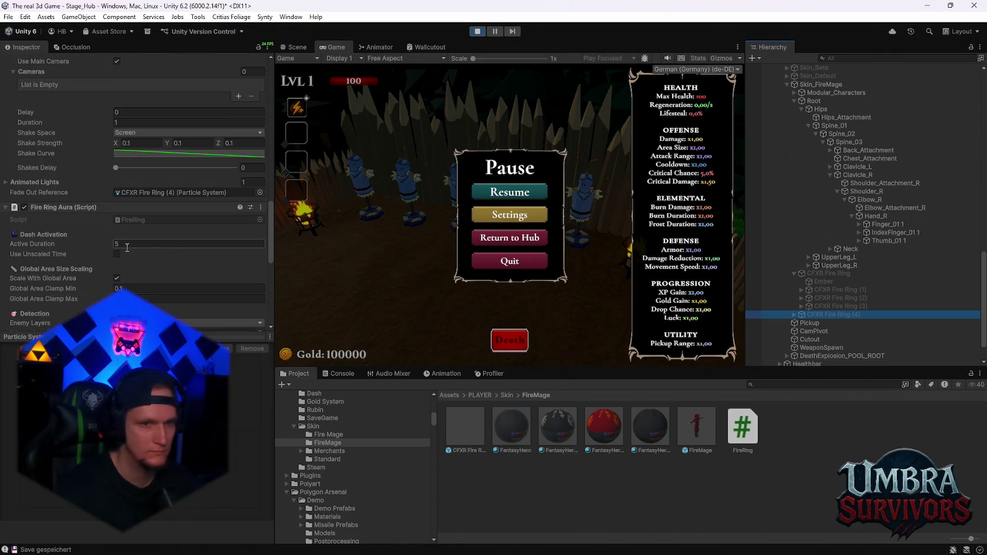
scroll(127, 248, up, 2)
click(794, 314)
click(792, 315)
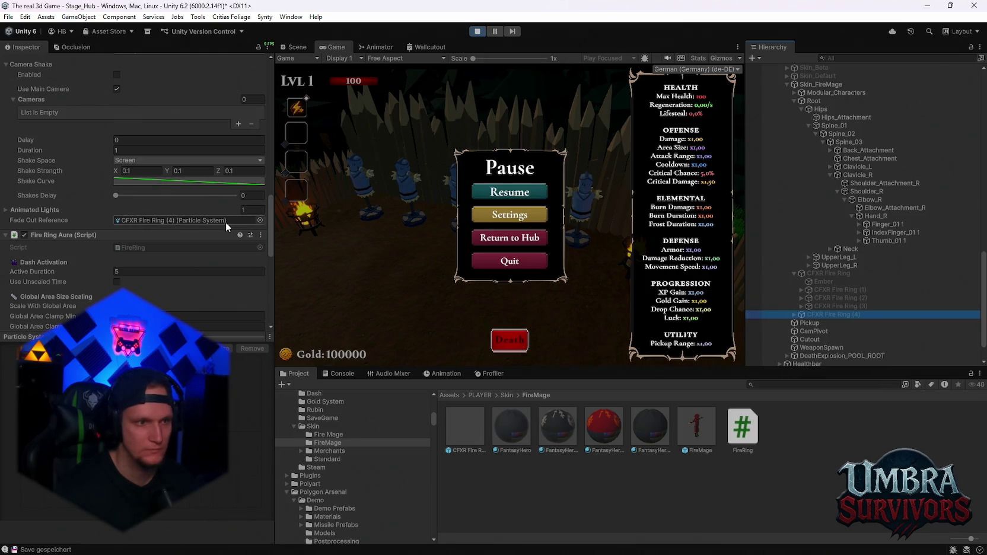
scroll(226, 222, down, 2)
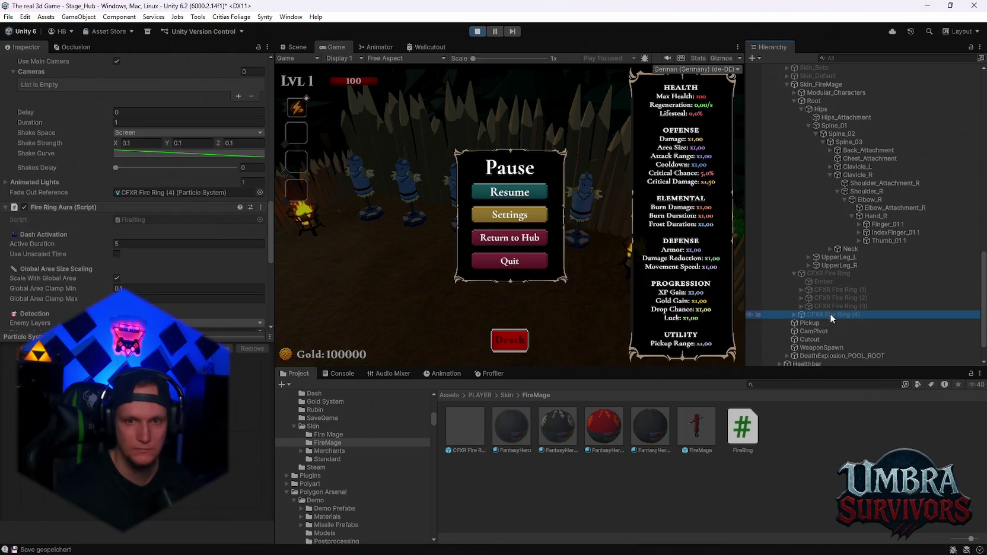
scroll(803, 286, up, 5)
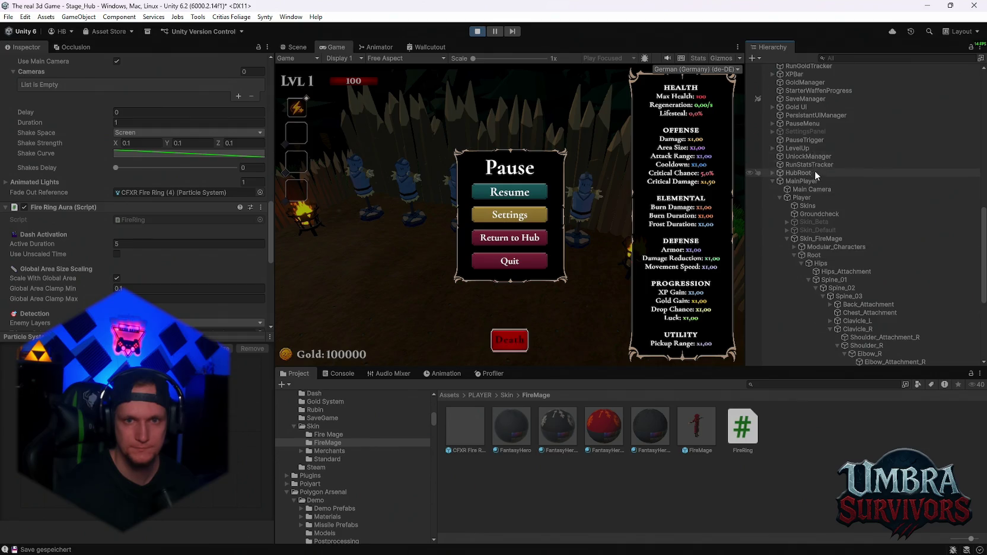
scroll(815, 170, up, 3)
Step: Assign the main CFXR Fire Ring to the Player's Dash Behaviour Fire Ring Aura, then resume and dash
click(797, 273)
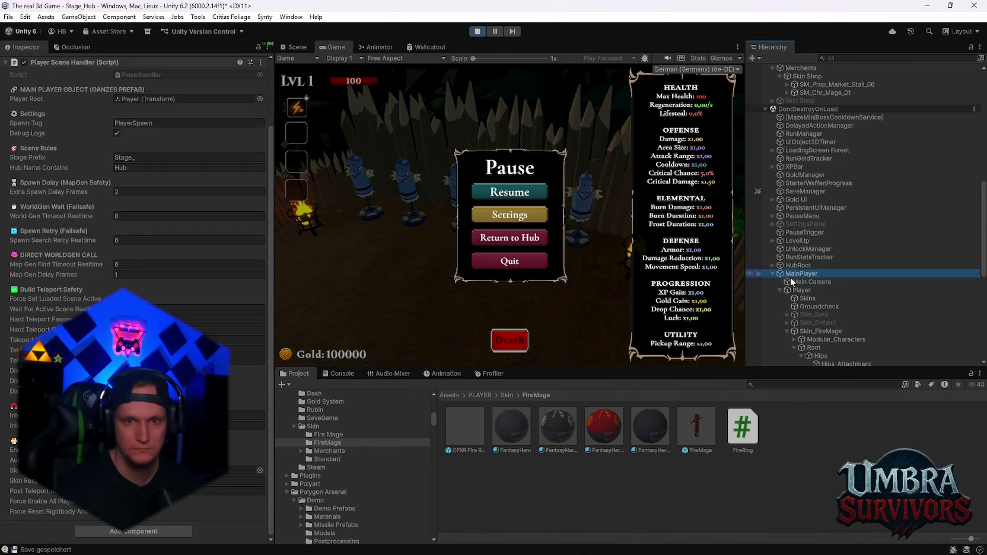
scroll(157, 289, up, 3)
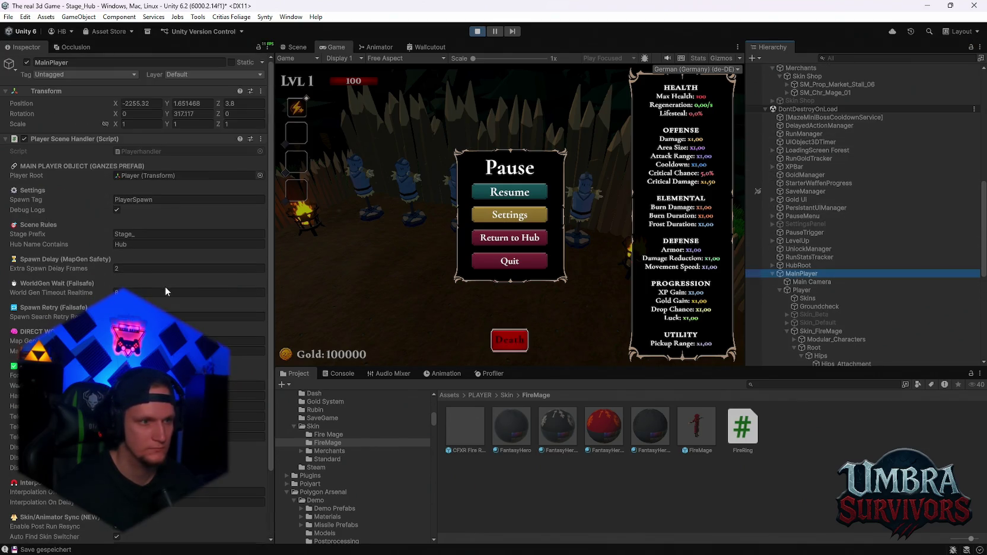
click(807, 290)
scroll(173, 317, down, 10)
scroll(173, 318, down, 12)
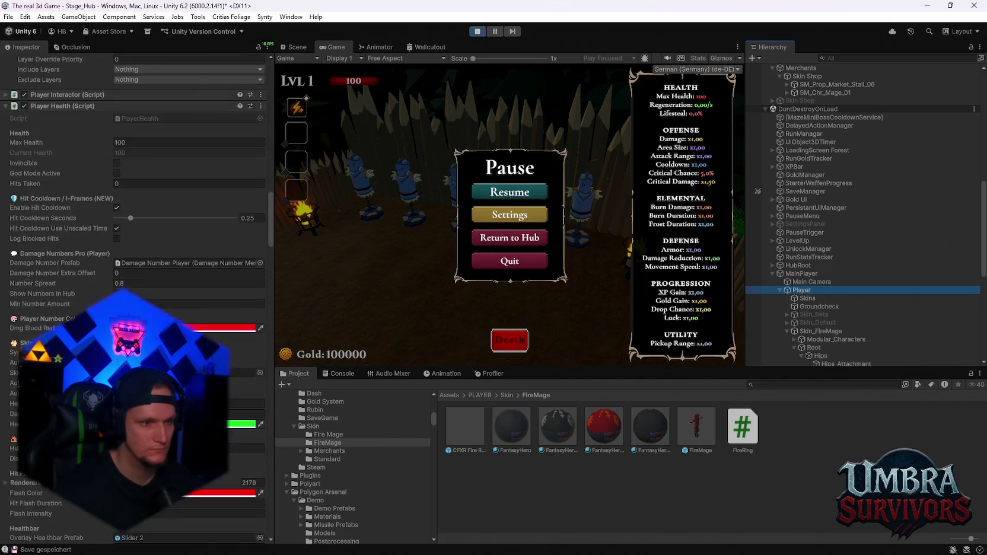
click(6, 106)
click(7, 129)
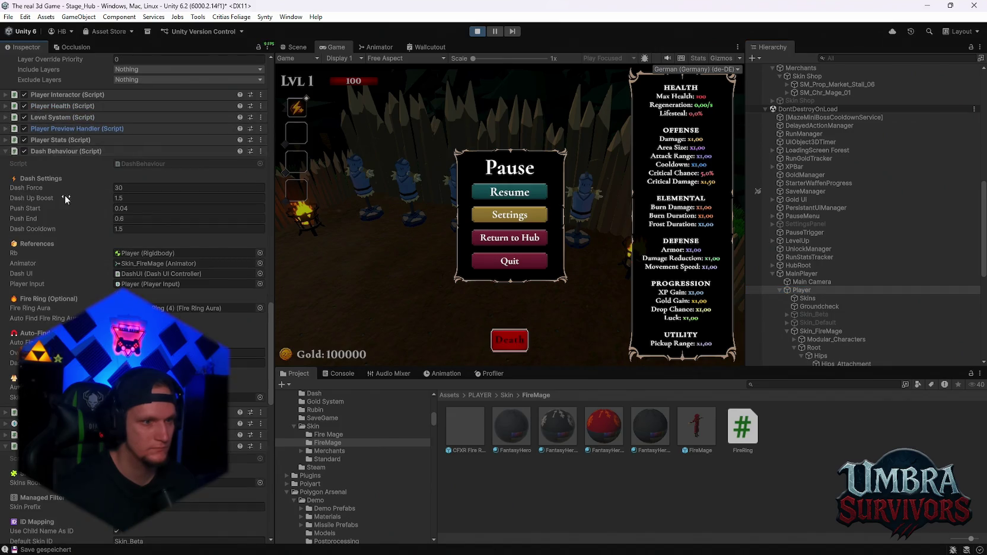
scroll(115, 230, down, 3)
scroll(888, 314, down, 10)
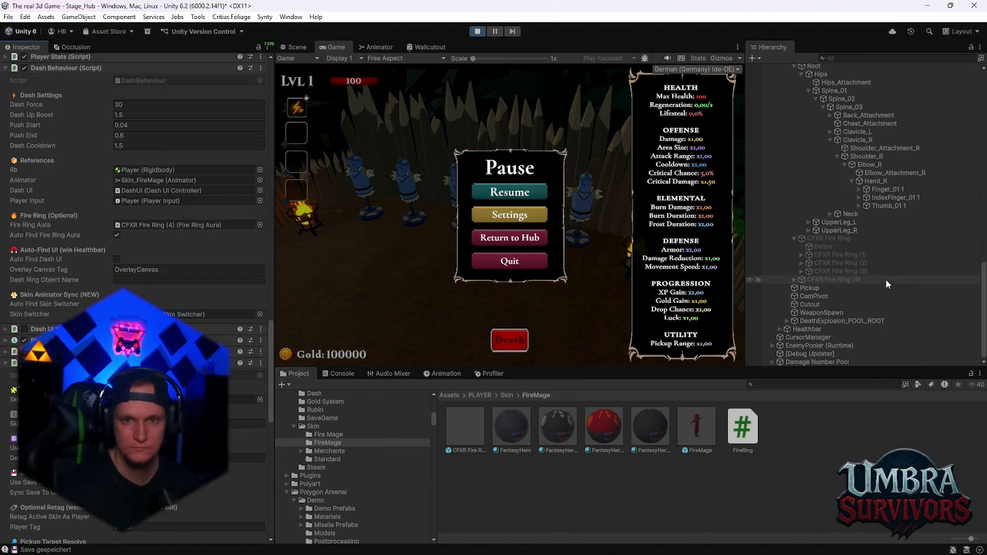
drag(829, 238, 242, 226)
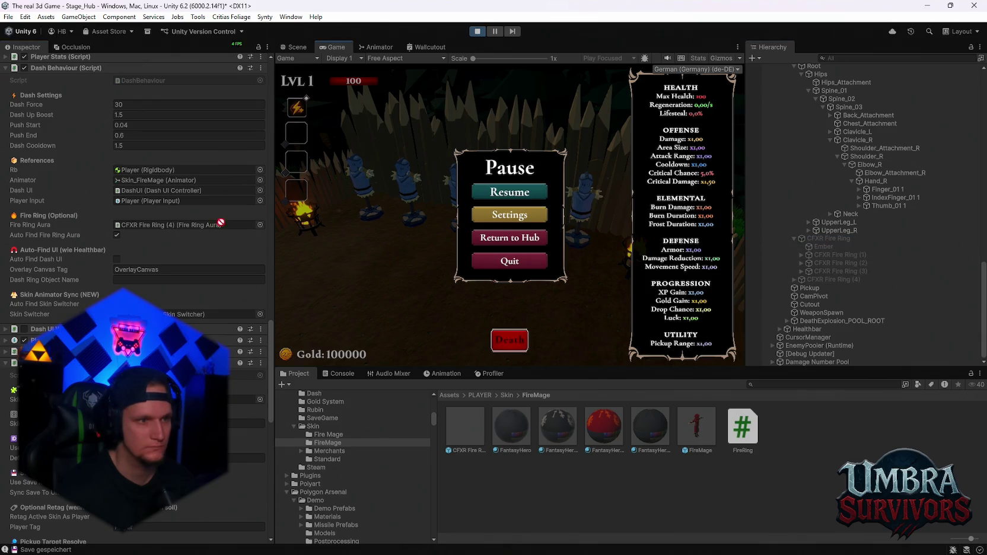
click(474, 192)
key(space)
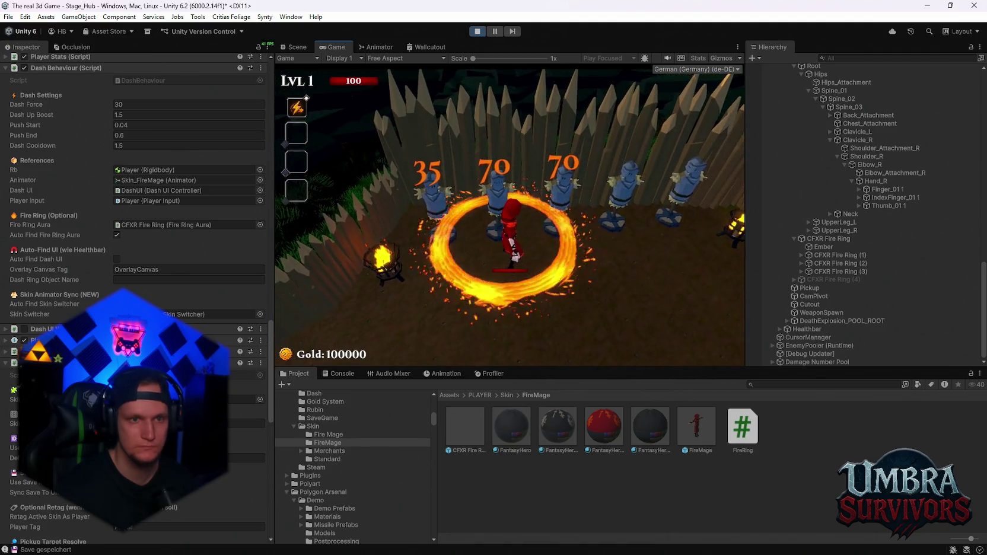
Step: Run and dash between the training dummies and the forest path to trigger the fire ring
key(a)
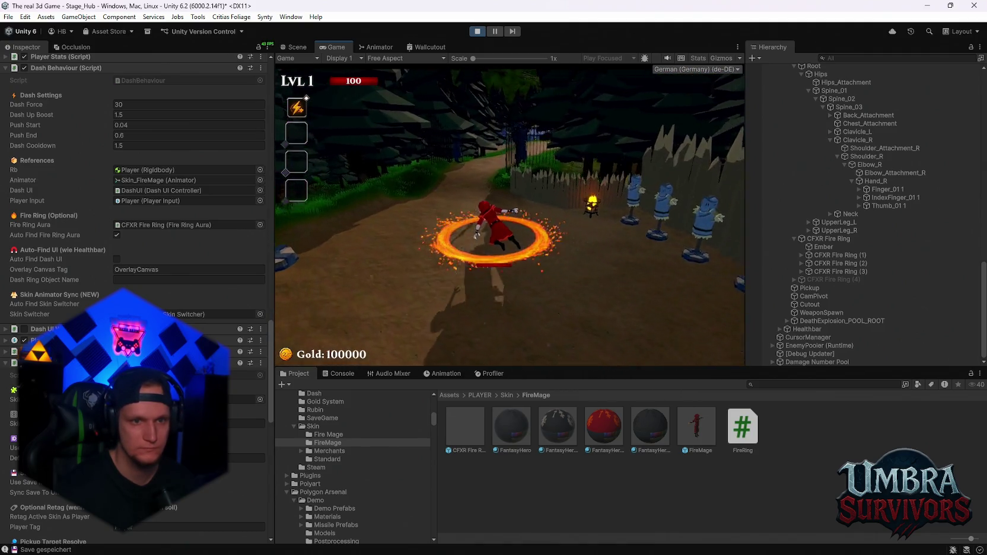
key(d)
key(space)
key(d)
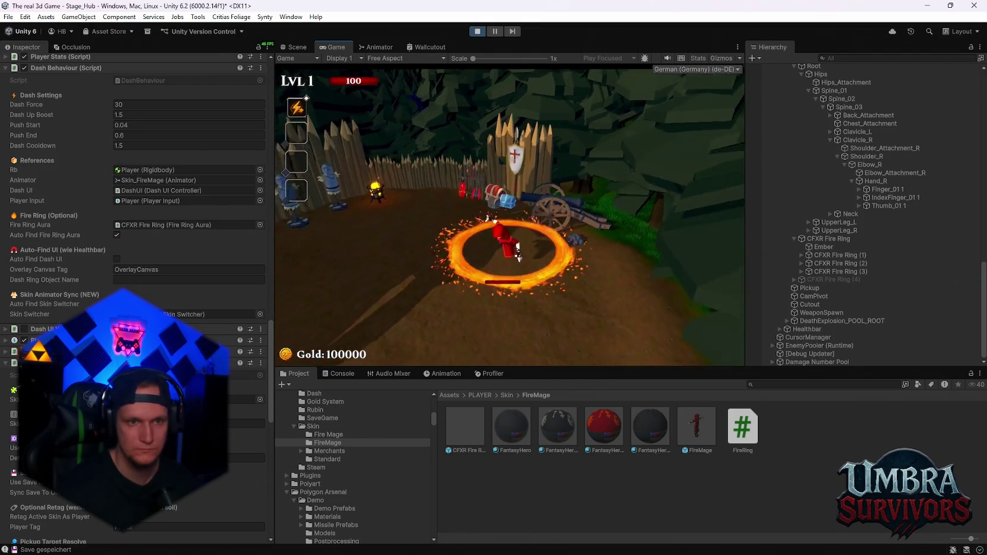
key(d)
key(space)
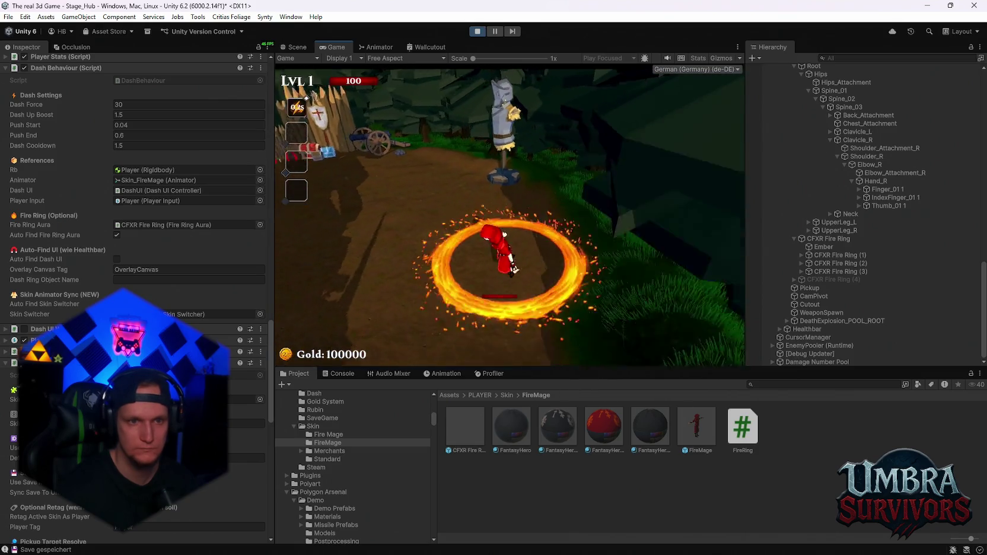
key(w)
key(space)
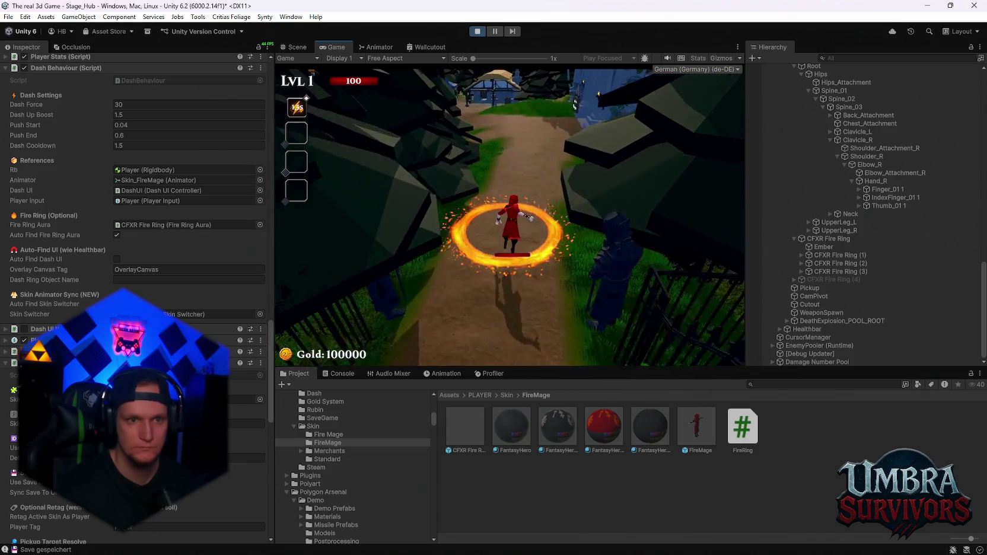
key(s)
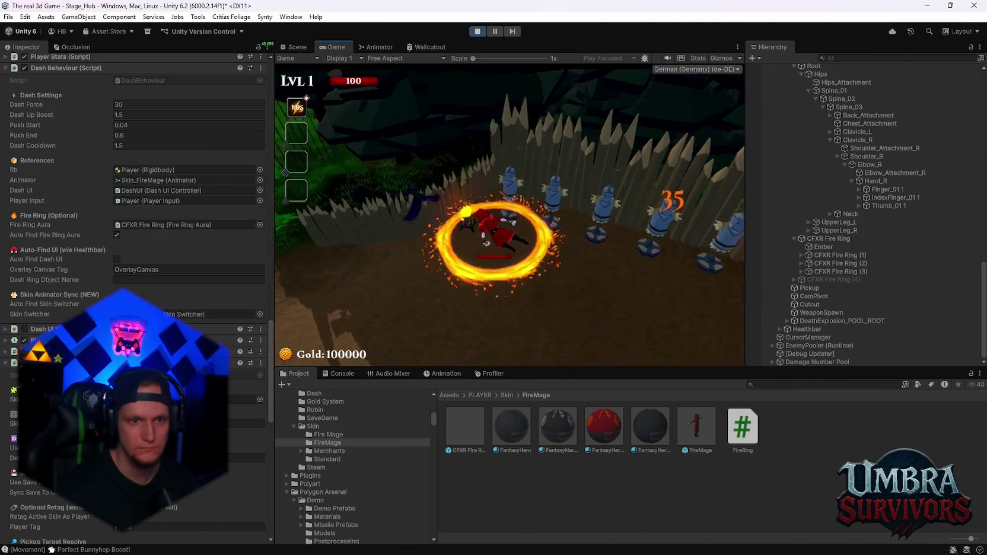
Step: Dash among the dummies until the ring's hits reach 105 and 140, then pause
key(a)
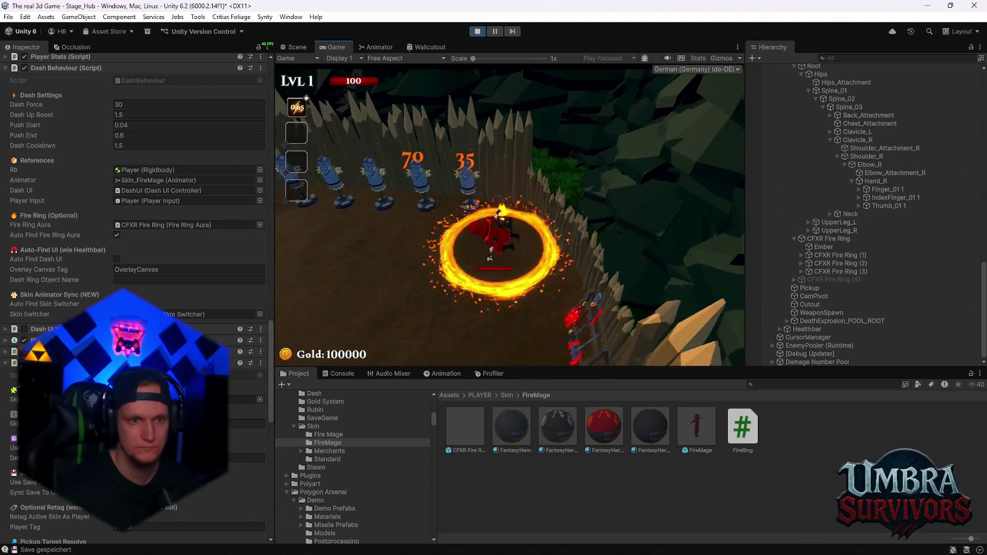
key(shift)
key(d)
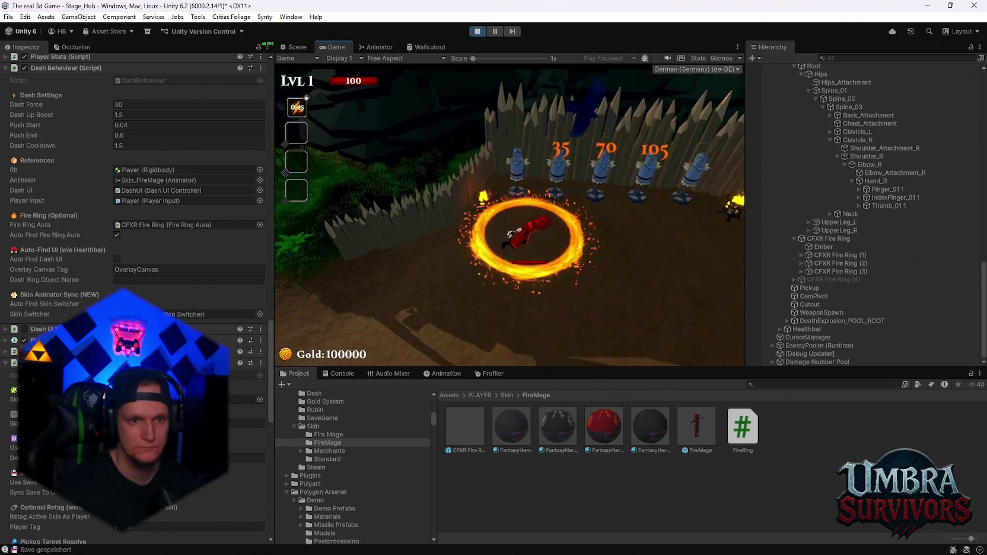
key(s)
key(a)
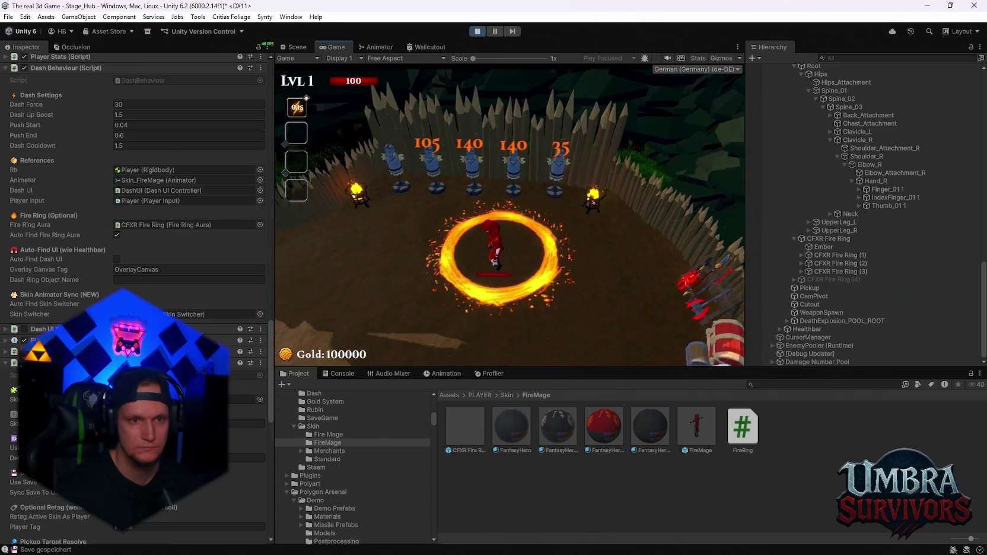
key(w)
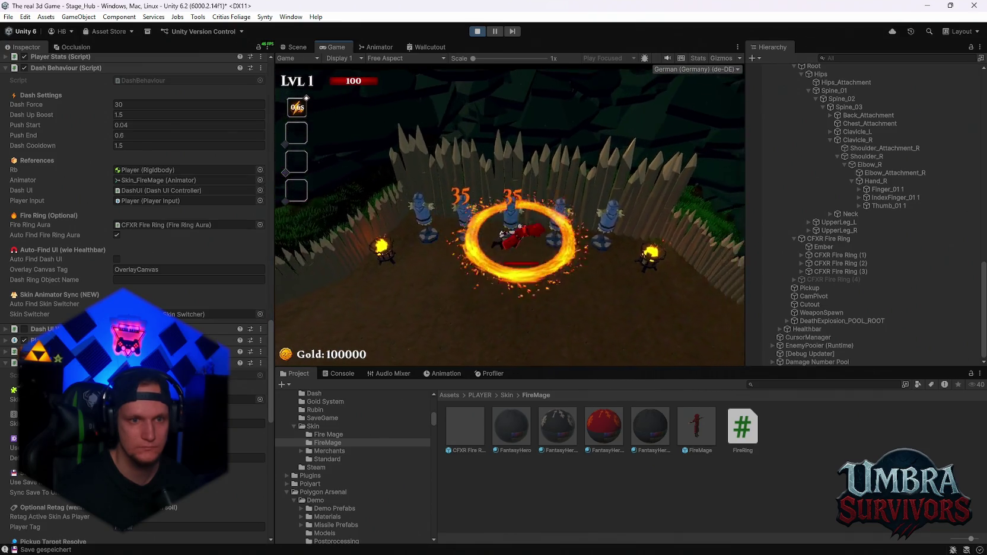
key(space)
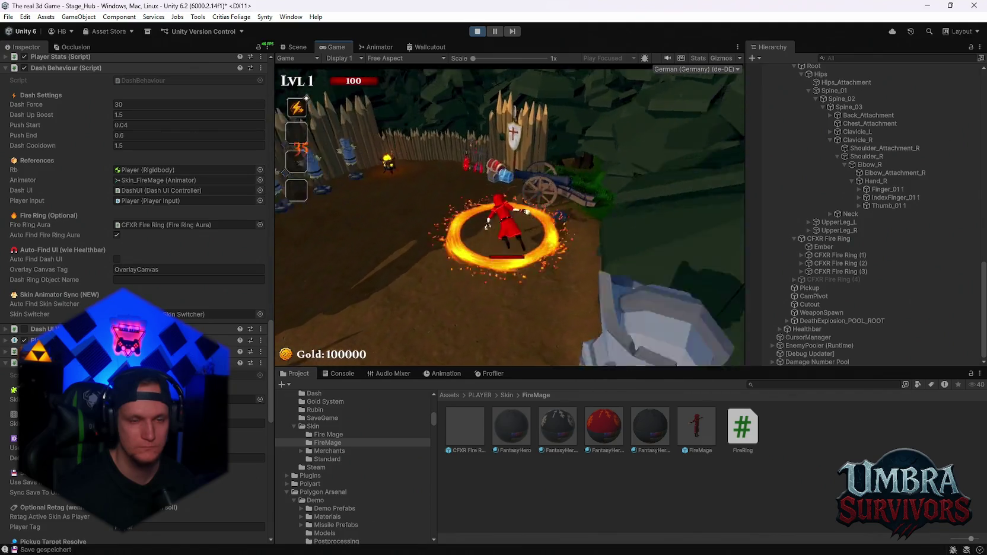
key(Escape)
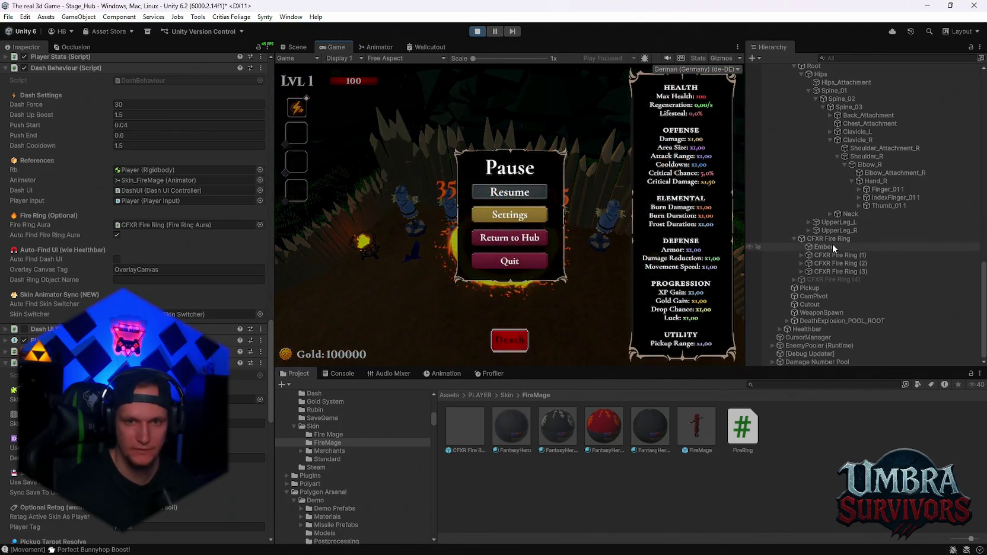
Step: Select CFXR Fire Ring, tick Tick Instant On Enter in Fire Ring Aura, and resume
click(832, 239)
scroll(152, 271, up, 3)
click(127, 212)
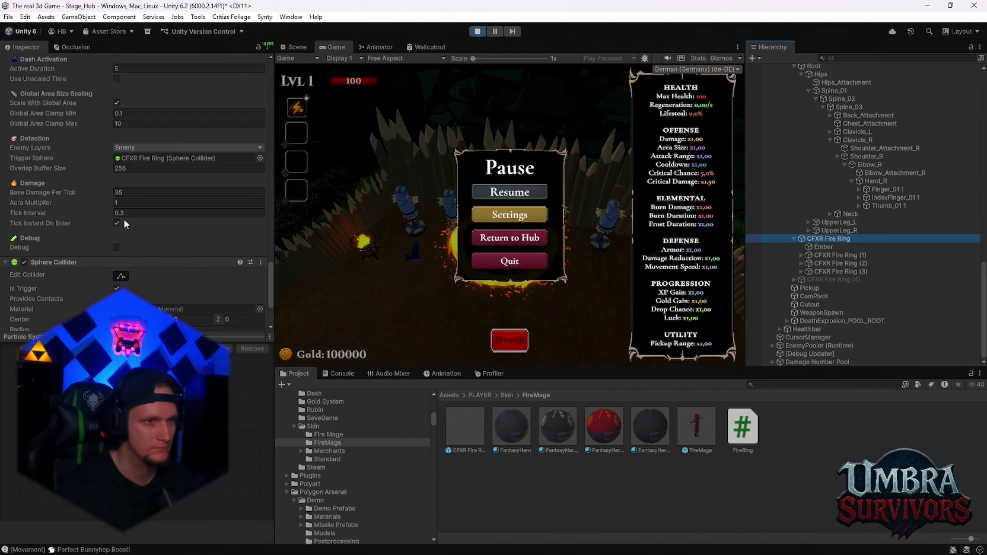
click(512, 191)
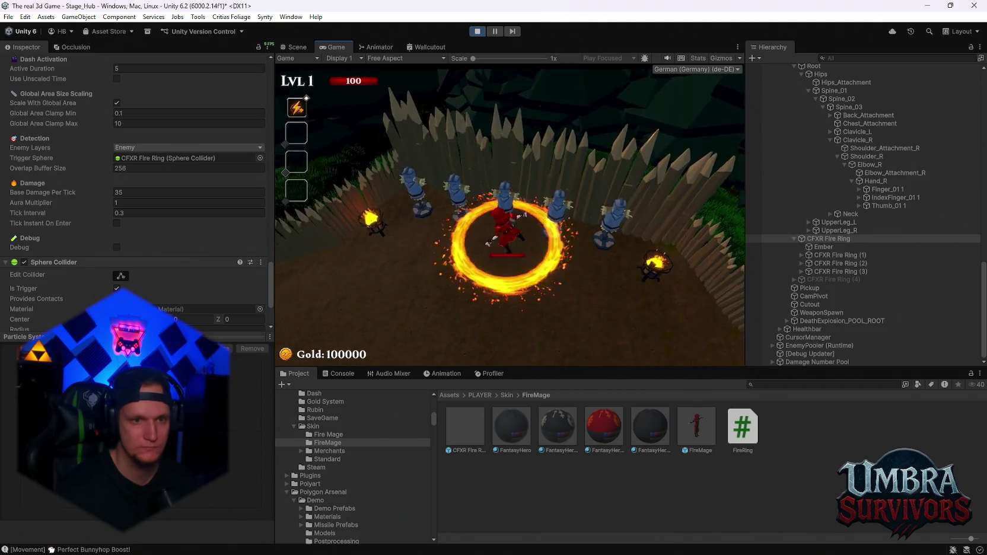
Step: Re-enable Tick Instant On Enter and test the instant ring damage by walking toward the fence
key(Escape)
click(117, 223)
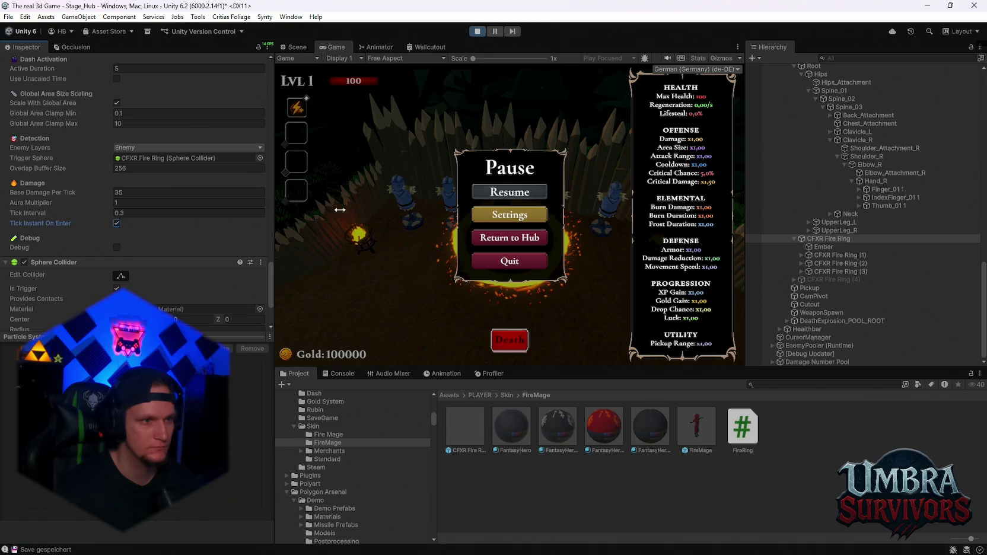
click(512, 192)
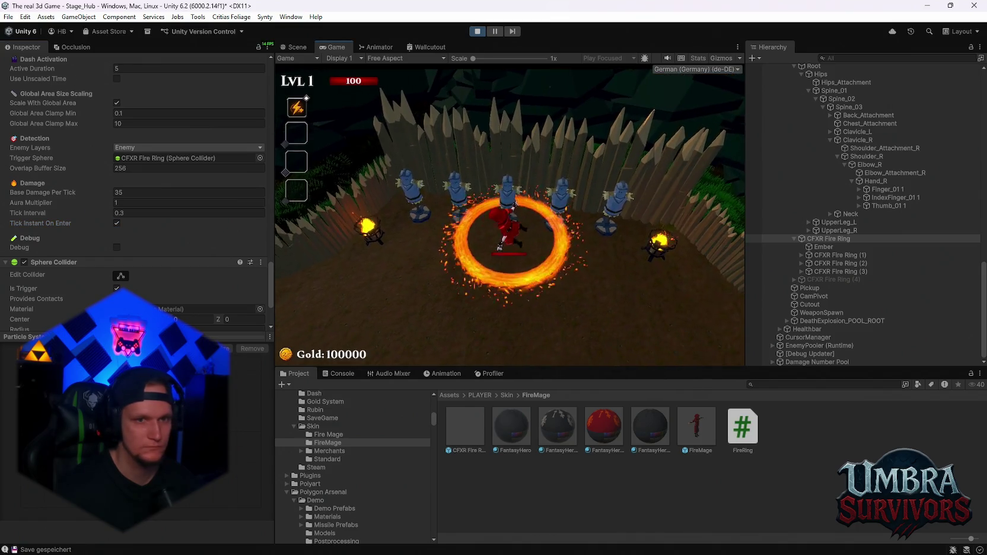
key(w)
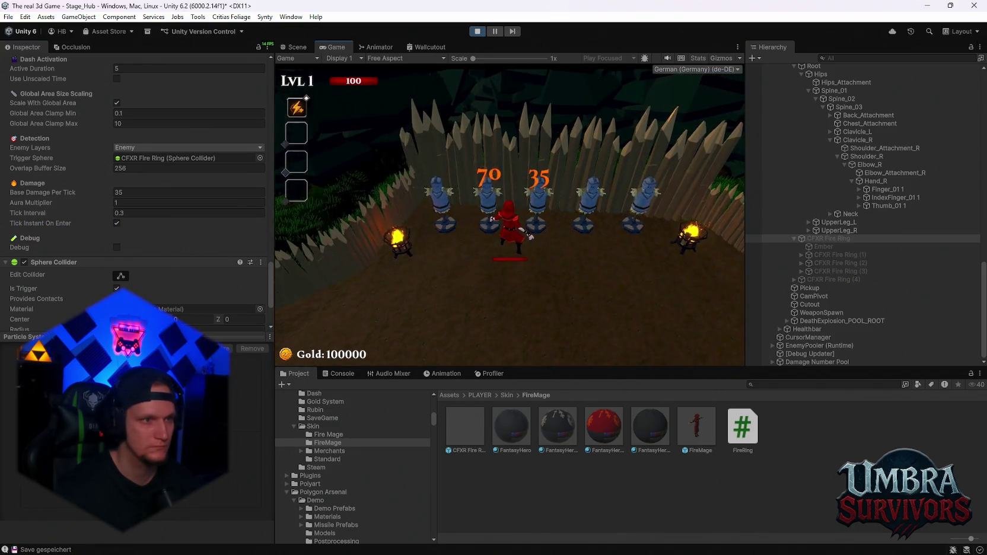
key(Escape)
scroll(105, 175, up, 2)
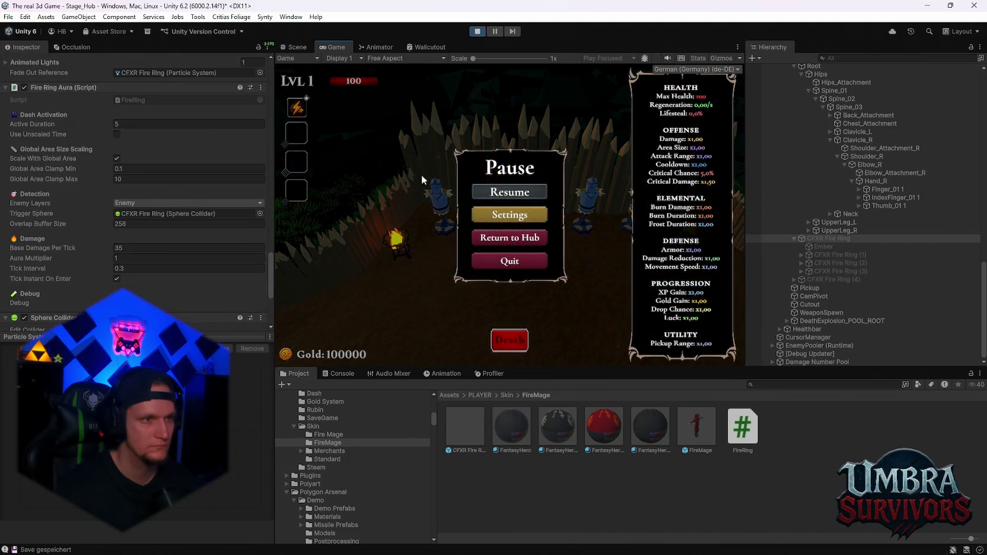
click(521, 192)
Step: Reroll the upgrade cards eleven times and pick Spectral Fire
key(s)
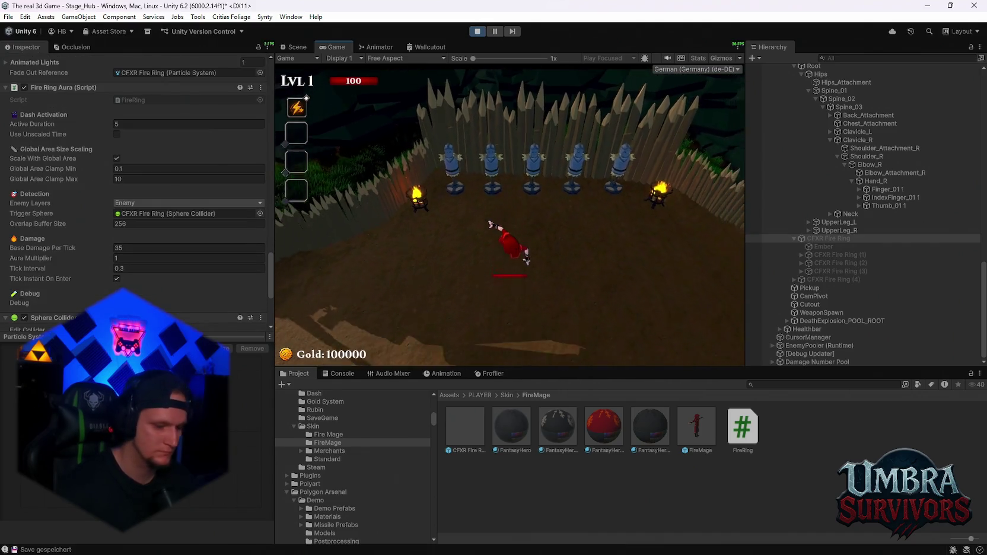
click(517, 349)
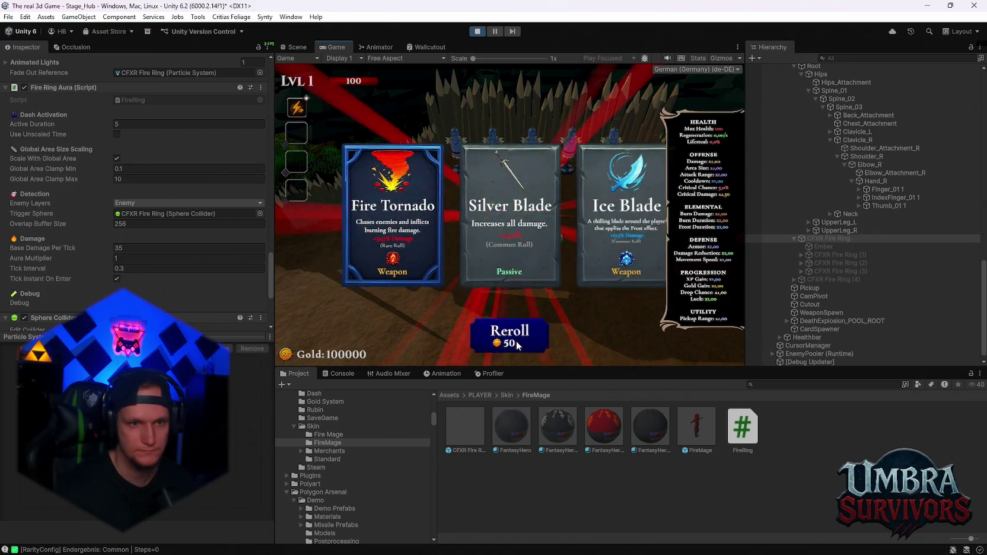
click(517, 347)
click(517, 347)
click(517, 347)
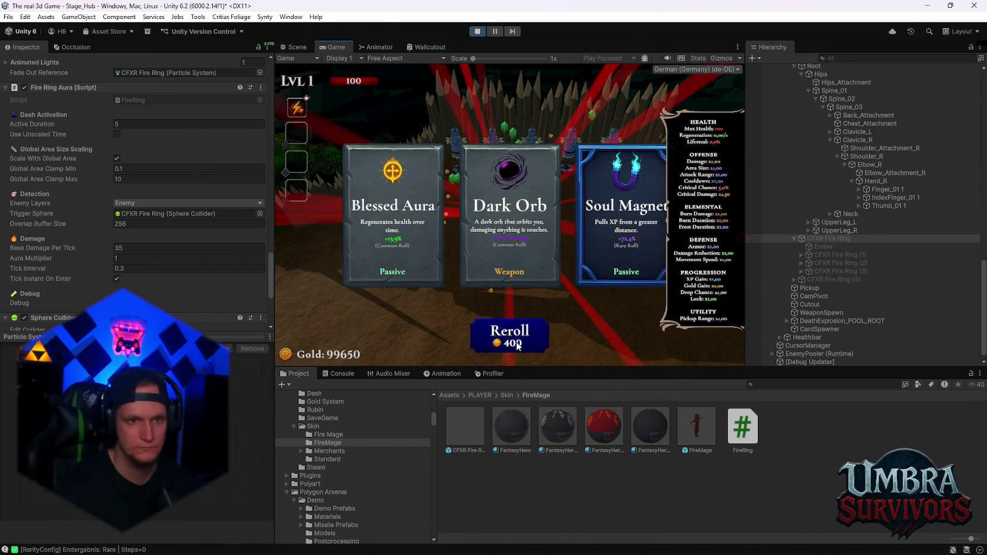
click(517, 347)
click(517, 347)
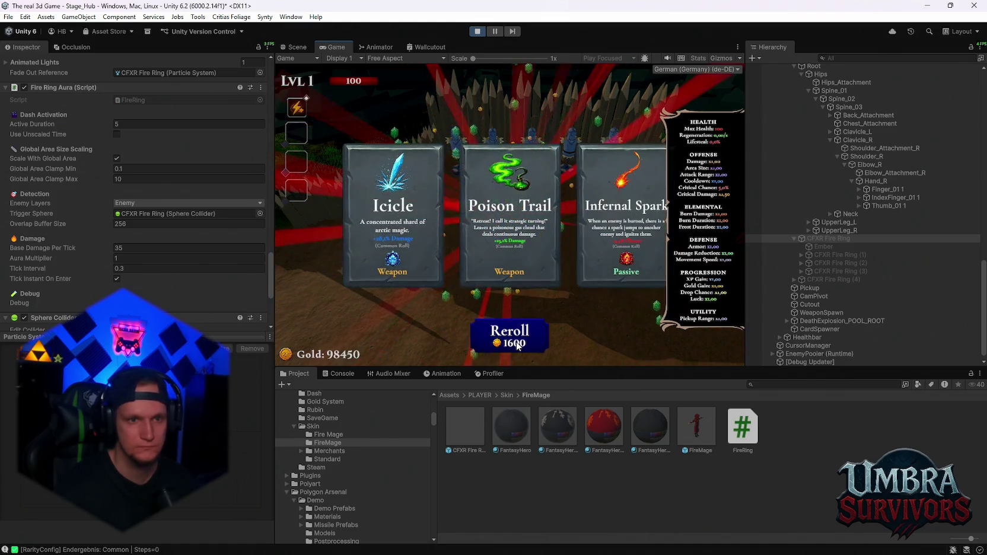
click(517, 347)
click(517, 347)
click(517, 347)
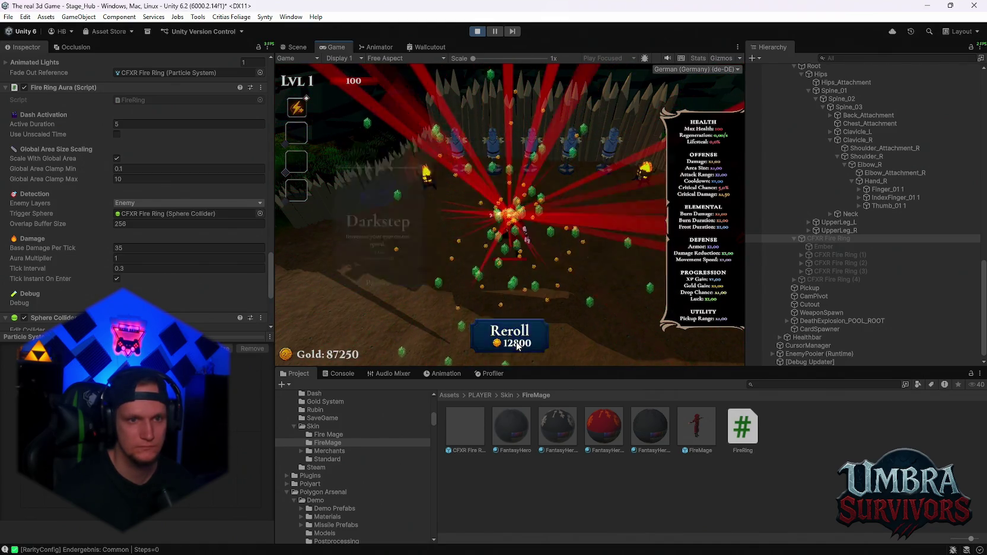
click(517, 346)
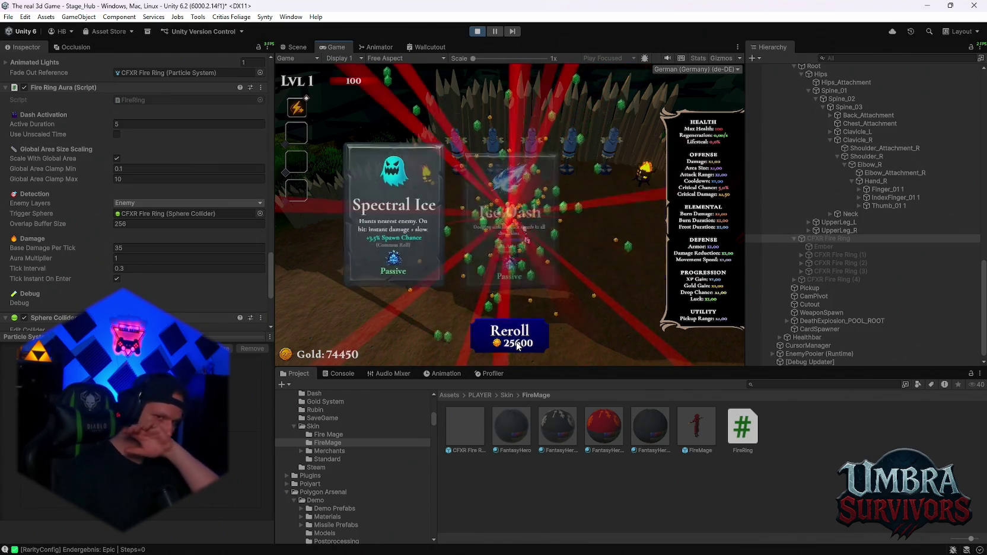
click(517, 346)
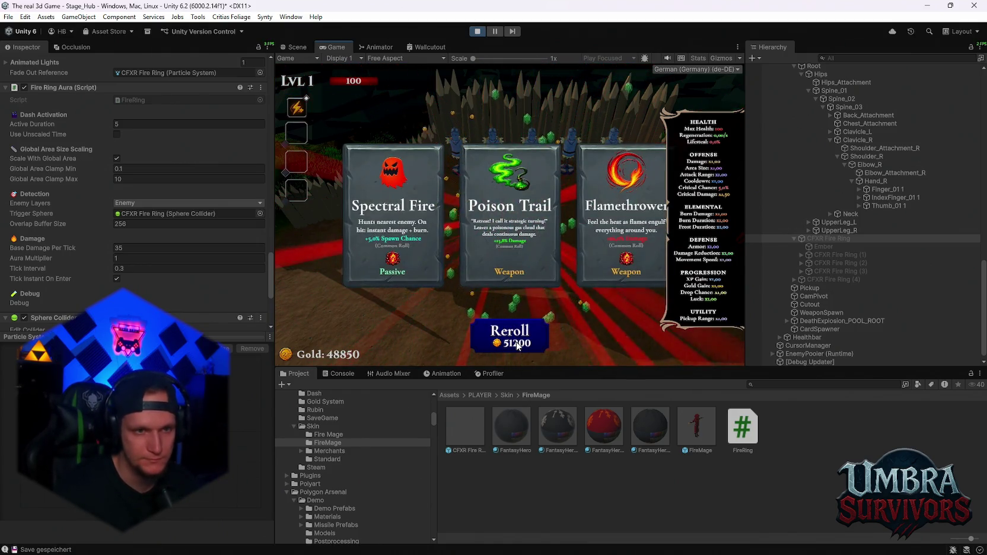
click(390, 246)
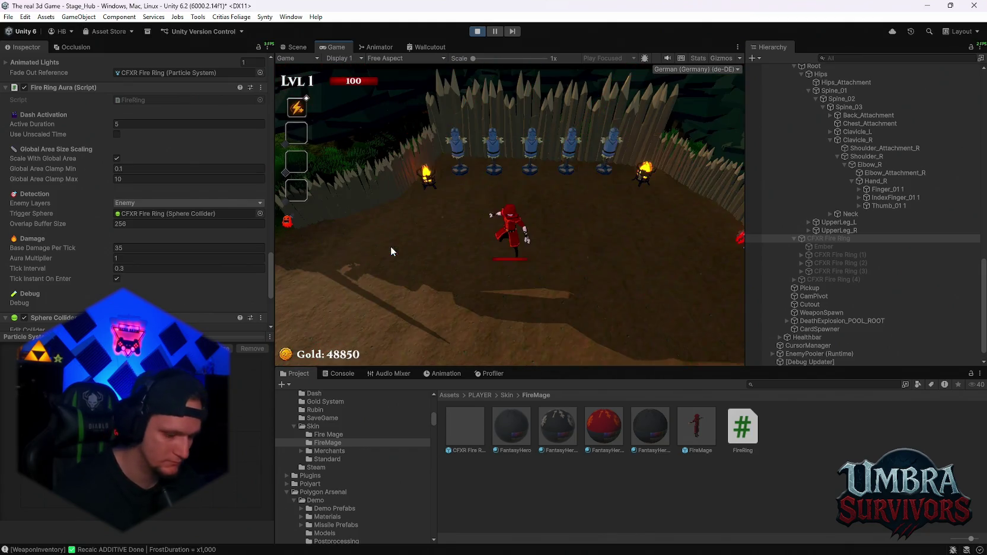
Step: Reroll and pick the Nova upgrade, then reroll again and pick Calzifer
click(531, 335)
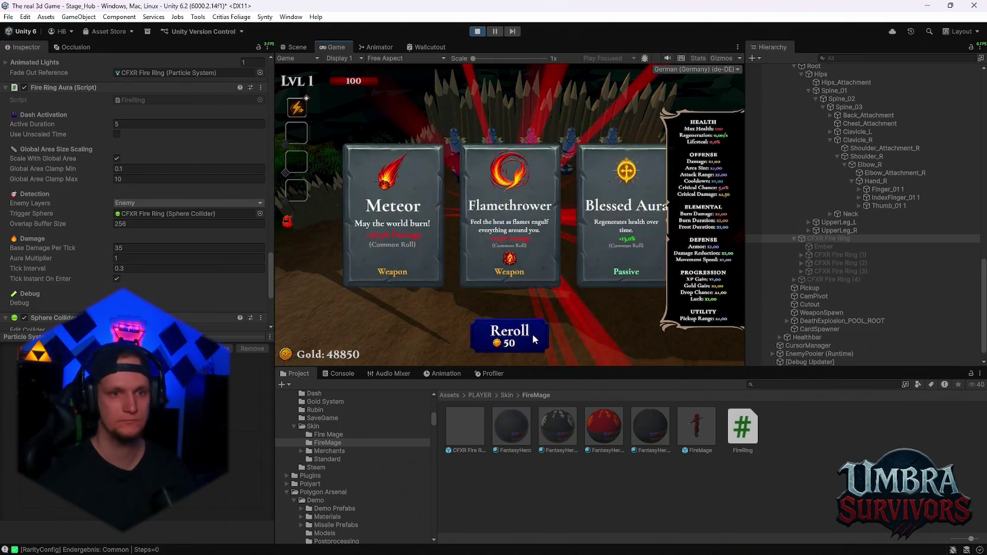
click(532, 334)
click(532, 334)
click(532, 334)
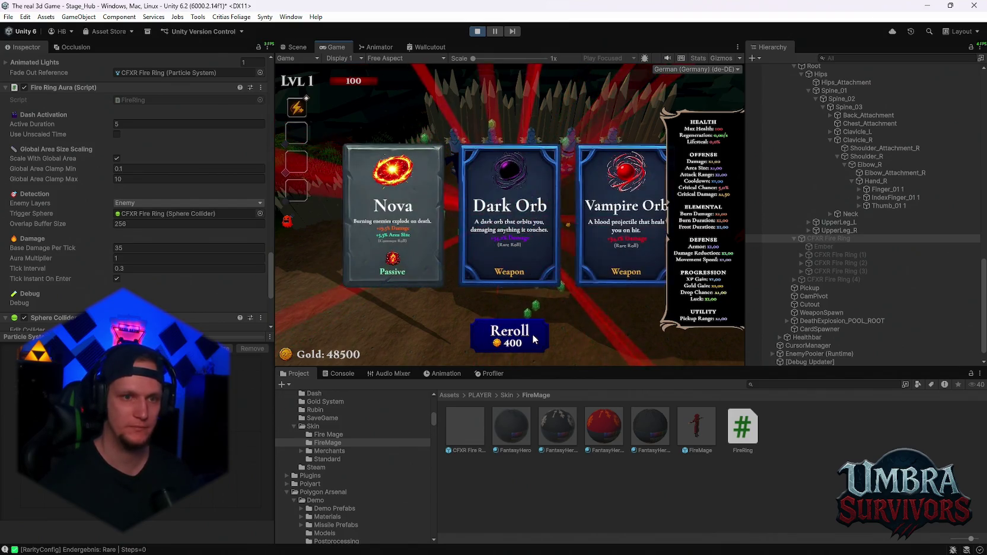
click(410, 247)
click(513, 341)
click(611, 211)
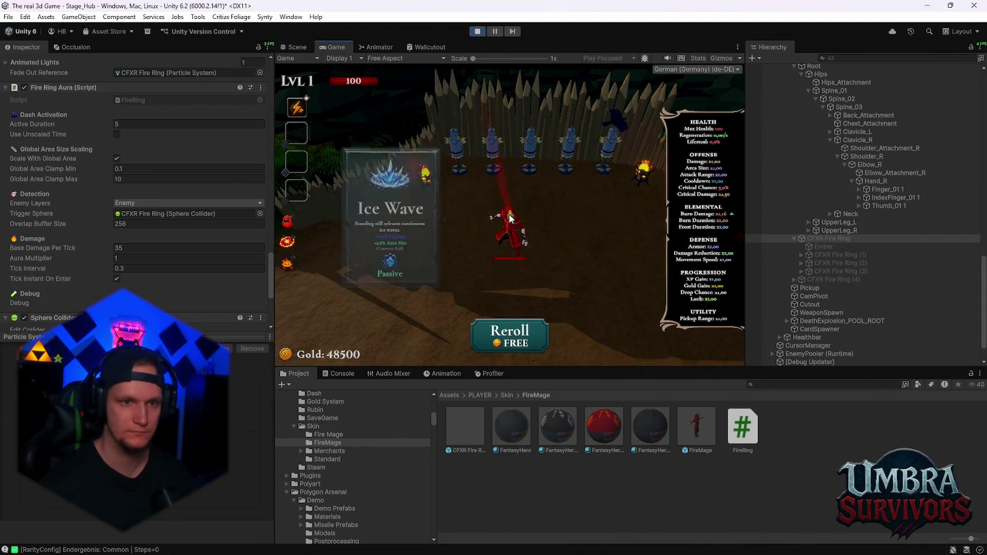
Step: Reroll for and pick Soul Magnet, then reroll twice and pick Void Pulse
click(507, 343)
click(507, 343)
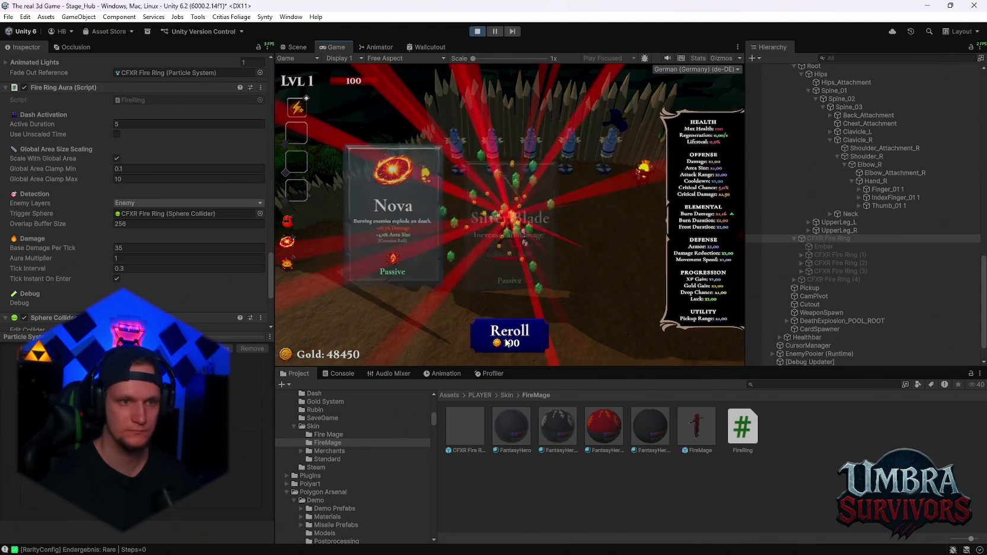
click(507, 343)
click(507, 343)
click(507, 343)
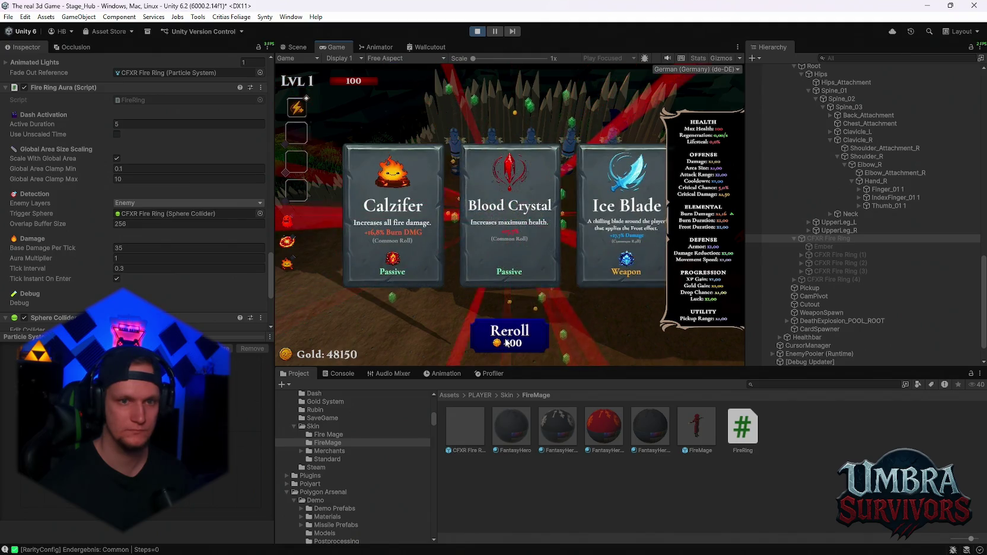
click(507, 342)
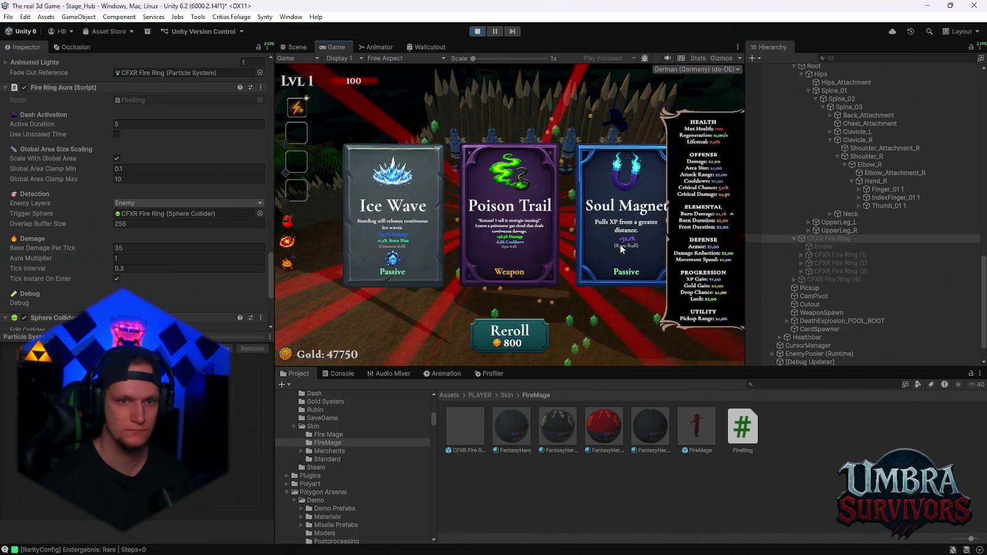
click(611, 238)
click(507, 323)
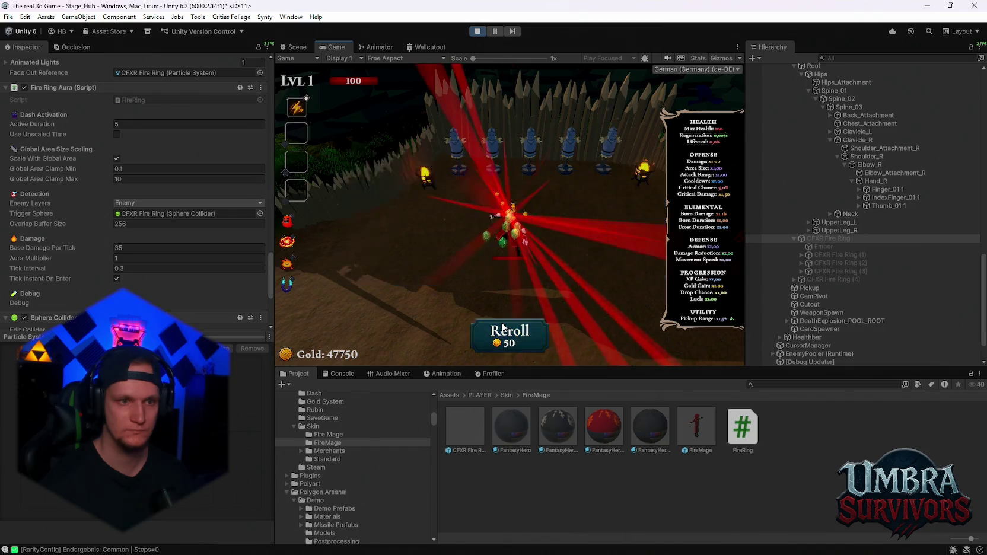
click(503, 327)
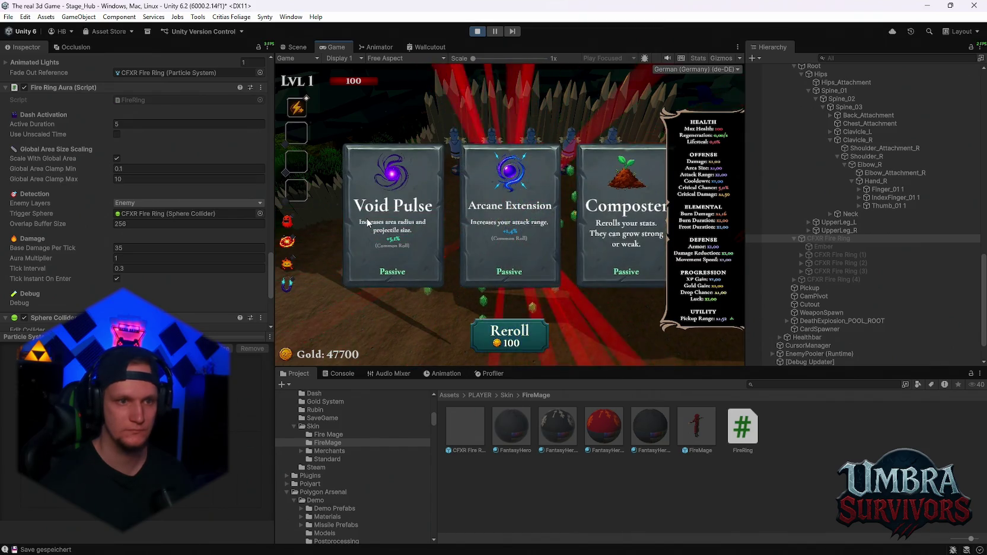
click(368, 223)
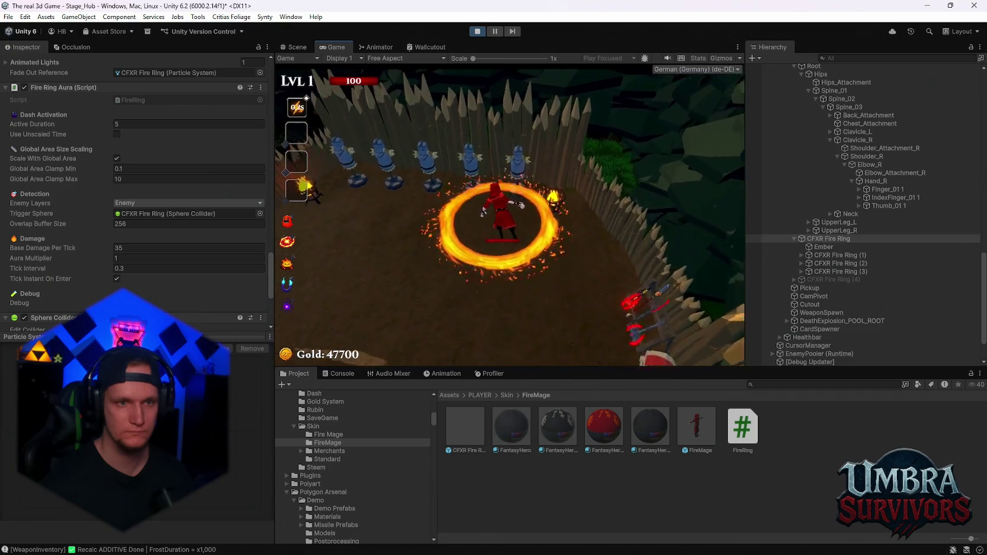
Step: Walk the mage into the dummies and select the Puls der Leere(Clone) passive object
key(w)
key(a)
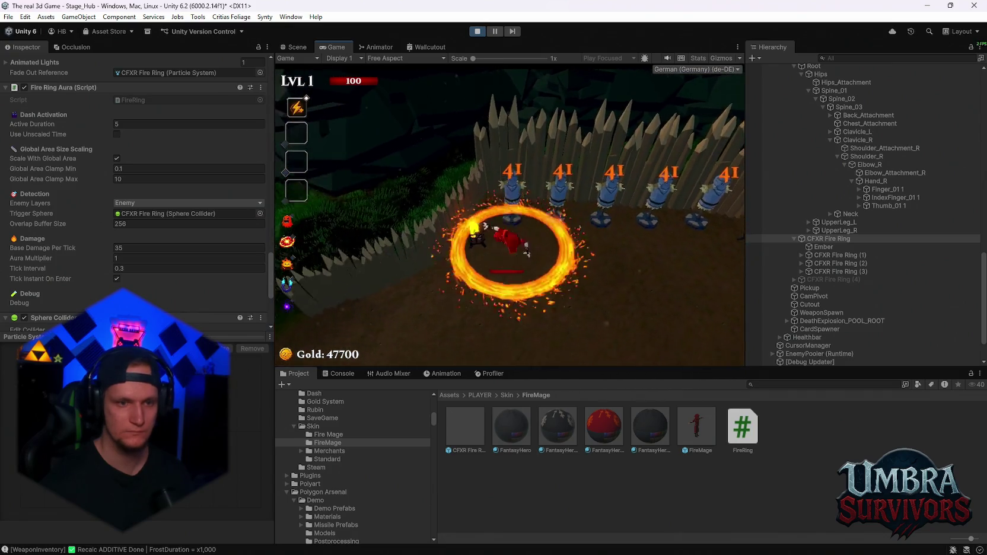
key(d)
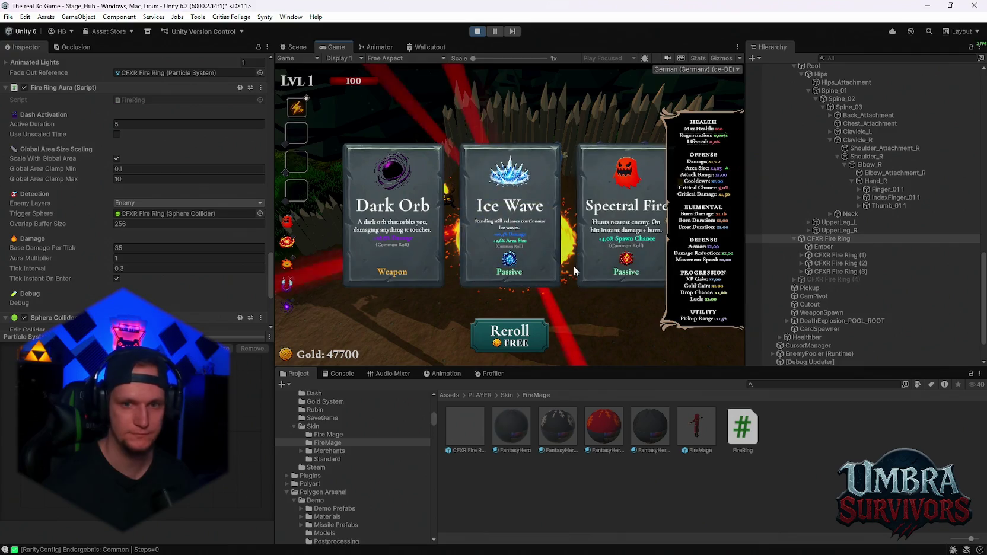
scroll(918, 309, down, 3)
click(818, 361)
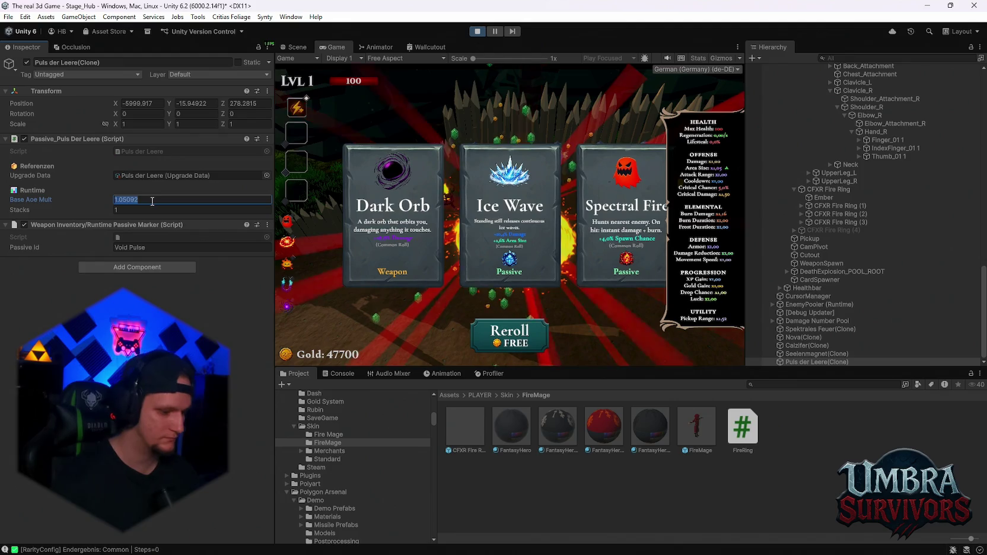
Step: Reroll the upgrade cards six times and pick Darkstep
click(487, 332)
click(487, 332)
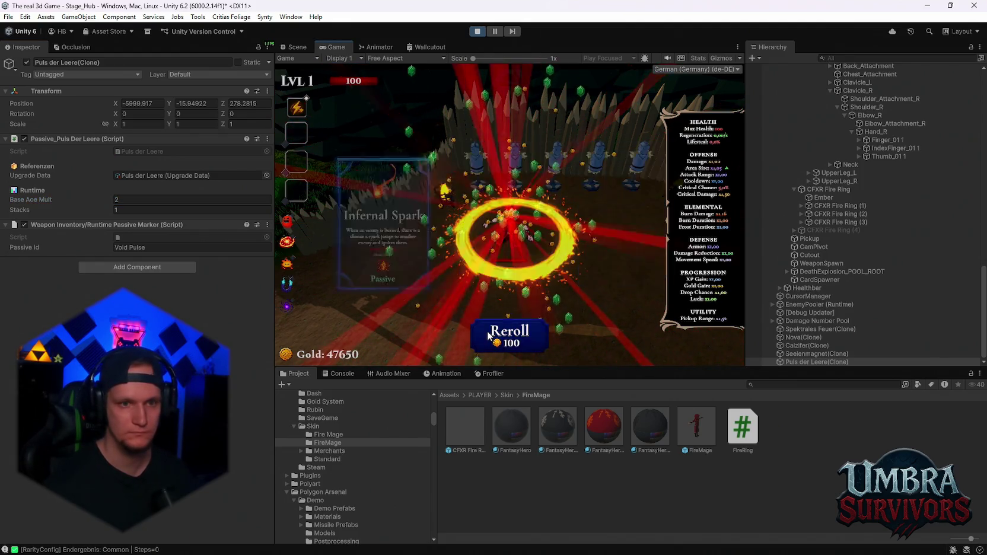
click(487, 332)
click(488, 331)
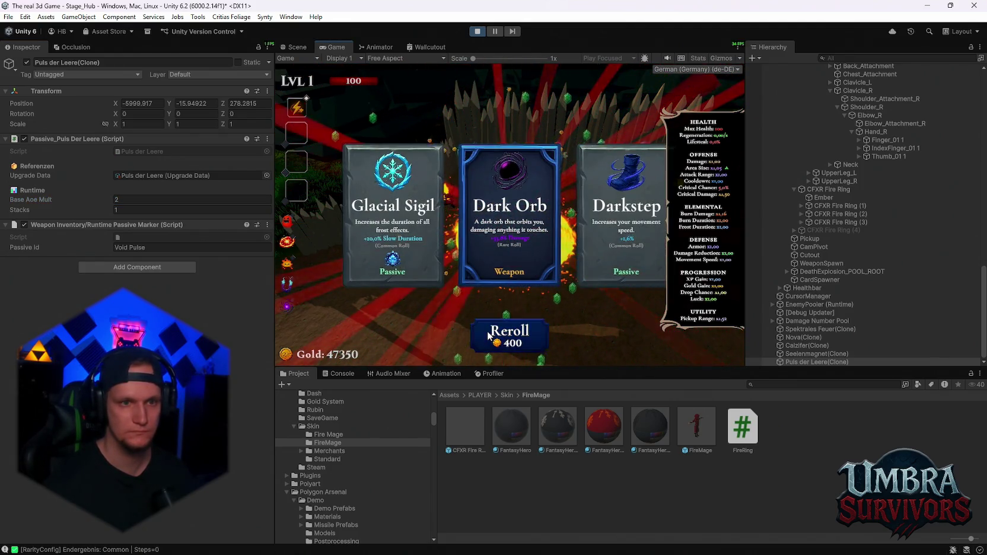
click(487, 331)
click(487, 331)
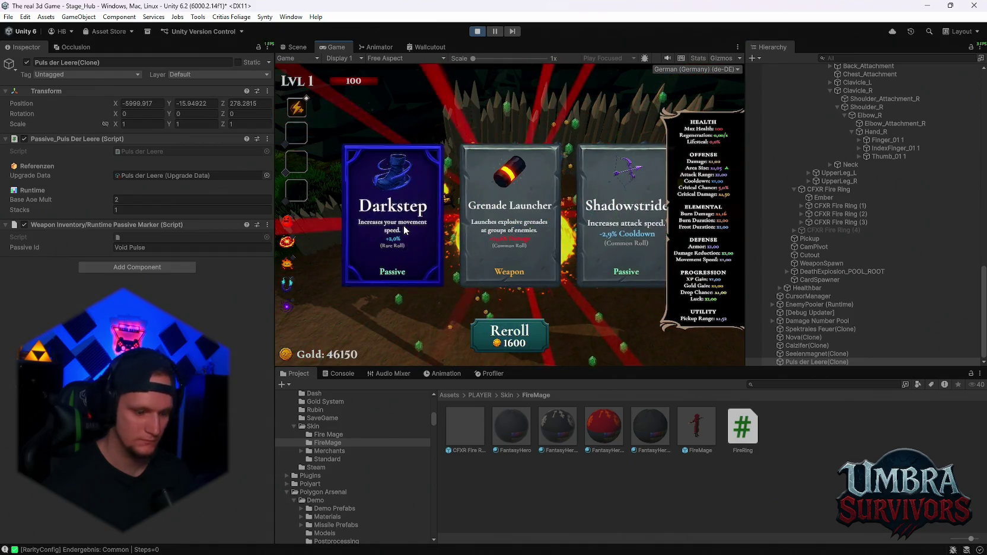
click(403, 225)
Step: Reroll the upgrade cards five times and pick Shadowstride
click(510, 327)
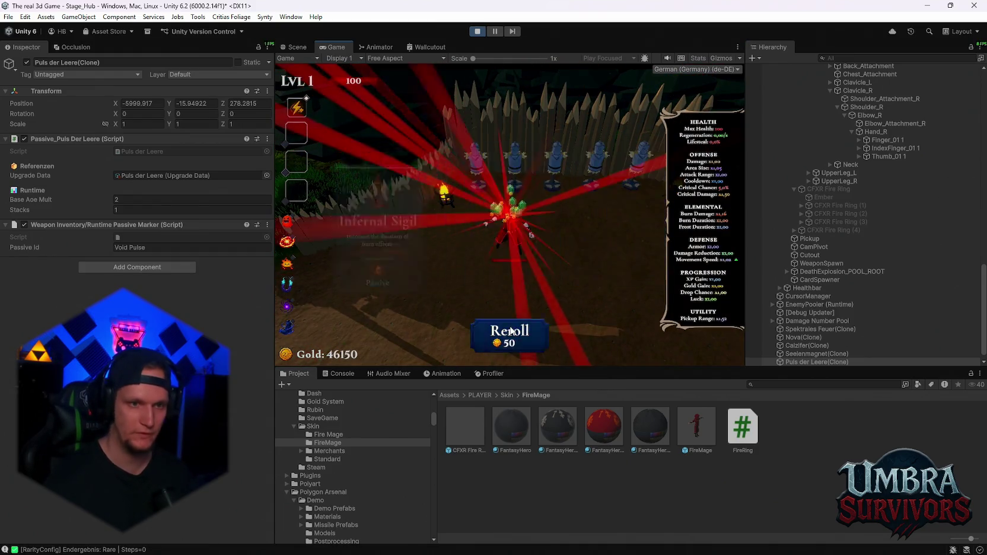
click(510, 327)
click(510, 326)
click(511, 329)
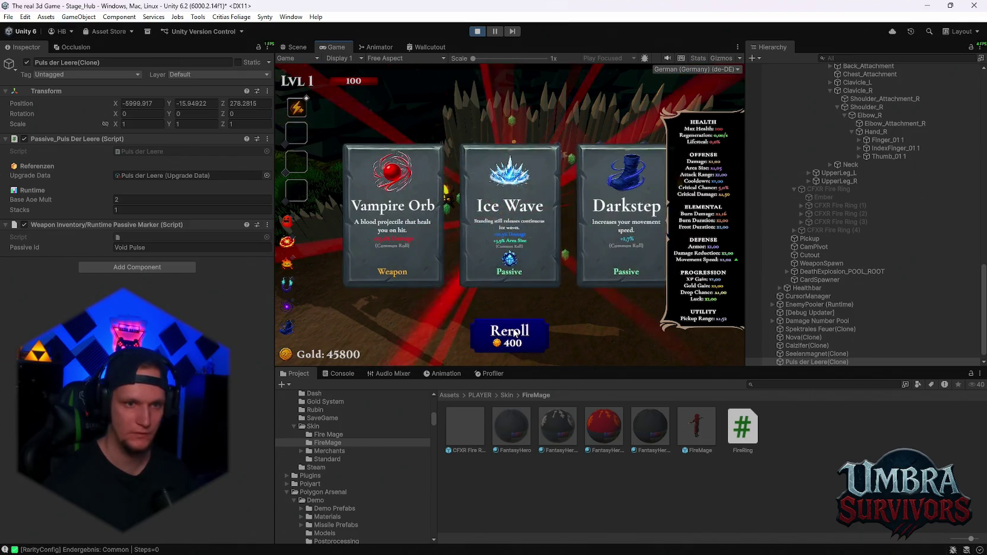
click(513, 332)
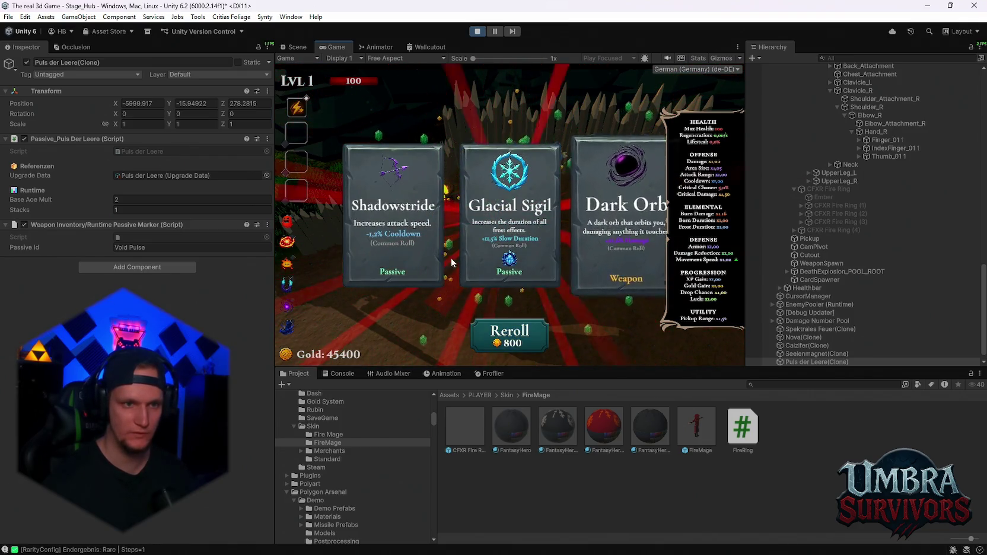
click(419, 241)
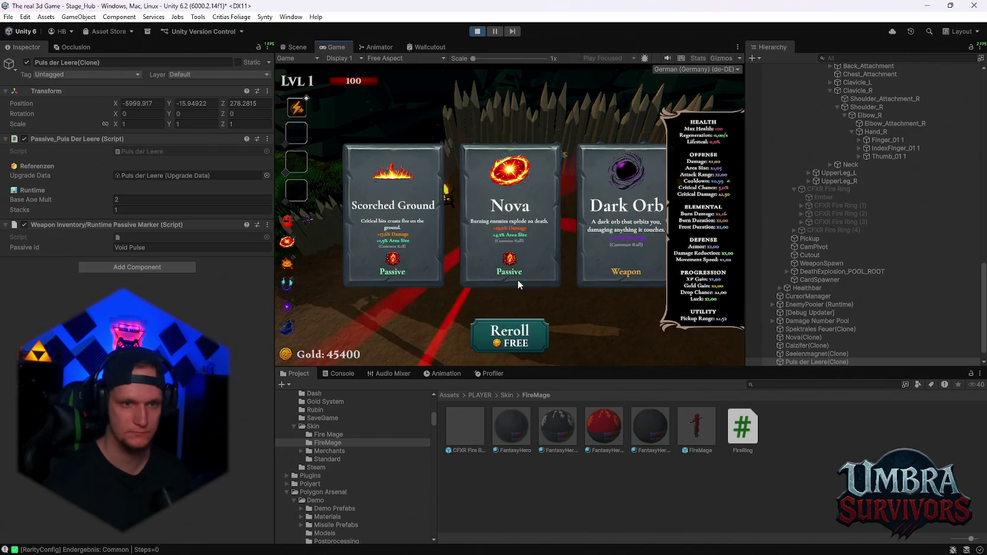
Step: Reroll the upgrade cards five times and pick Spectral Fire
click(511, 344)
click(512, 343)
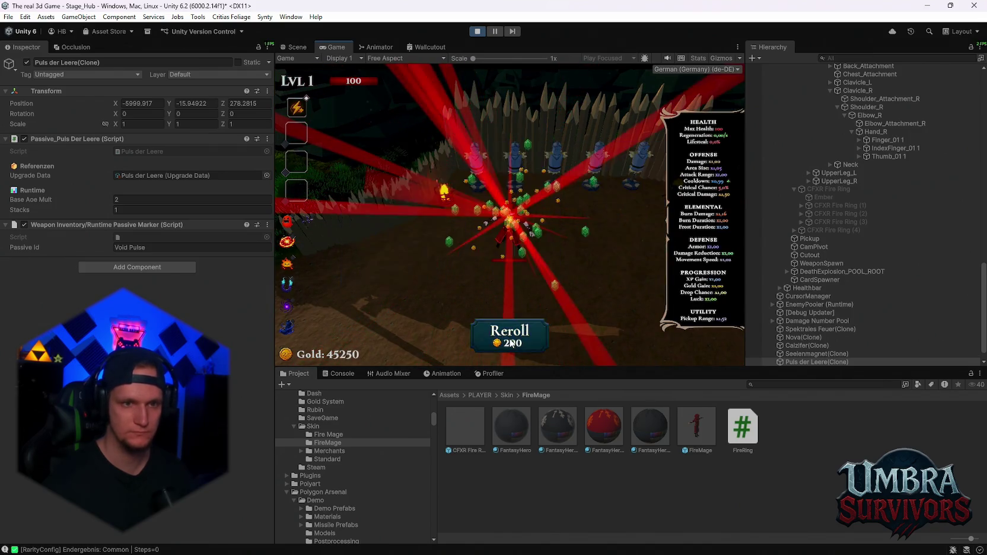
click(511, 343)
click(511, 343)
click(511, 343)
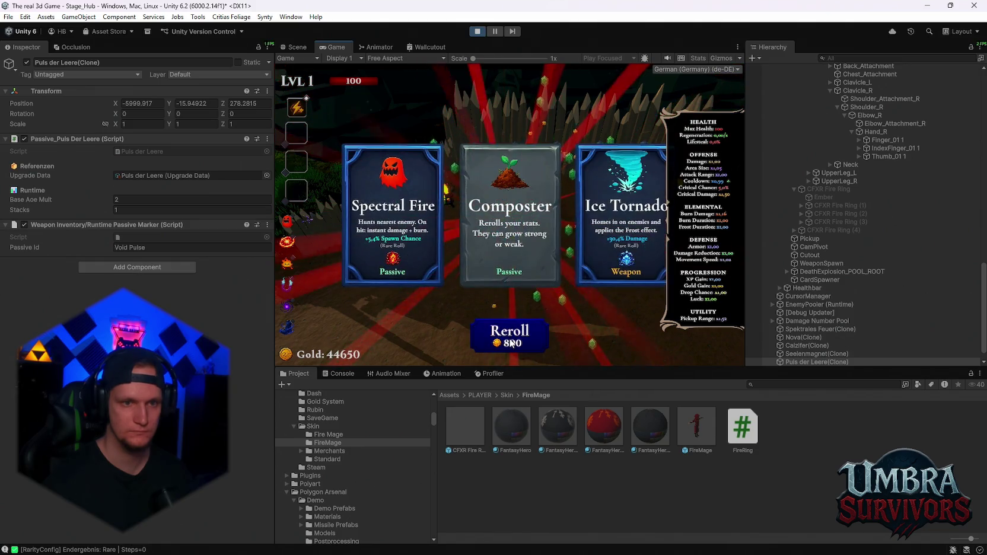
click(413, 260)
Step: Reroll four times, pick Void Pulse for a second stack, walk into the dummies, and pause
click(524, 333)
click(524, 333)
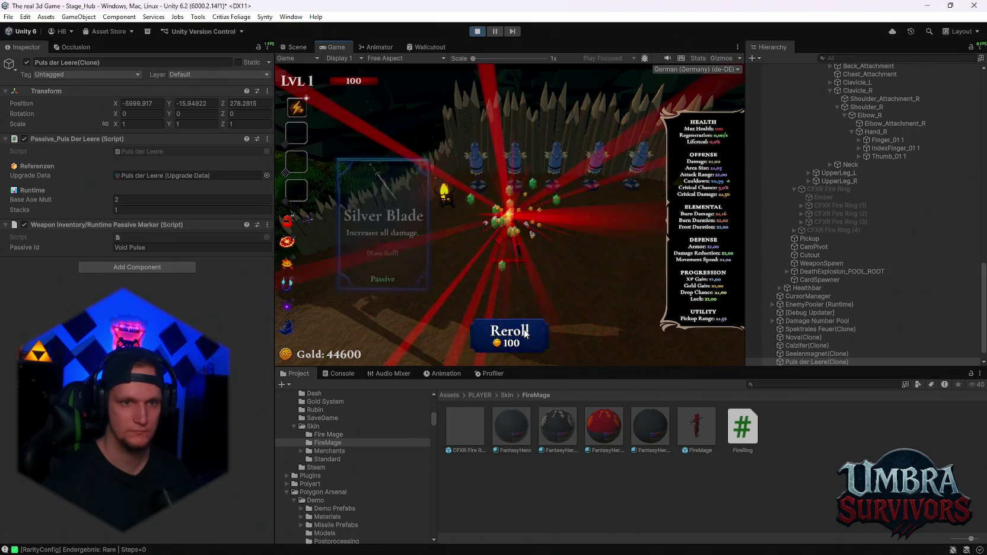
click(525, 333)
click(524, 334)
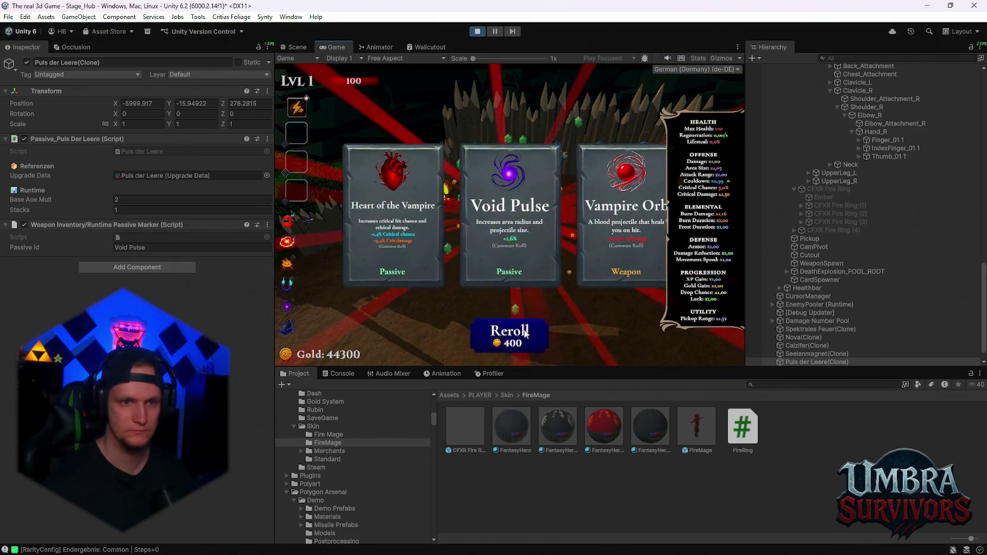
click(509, 237)
key(w)
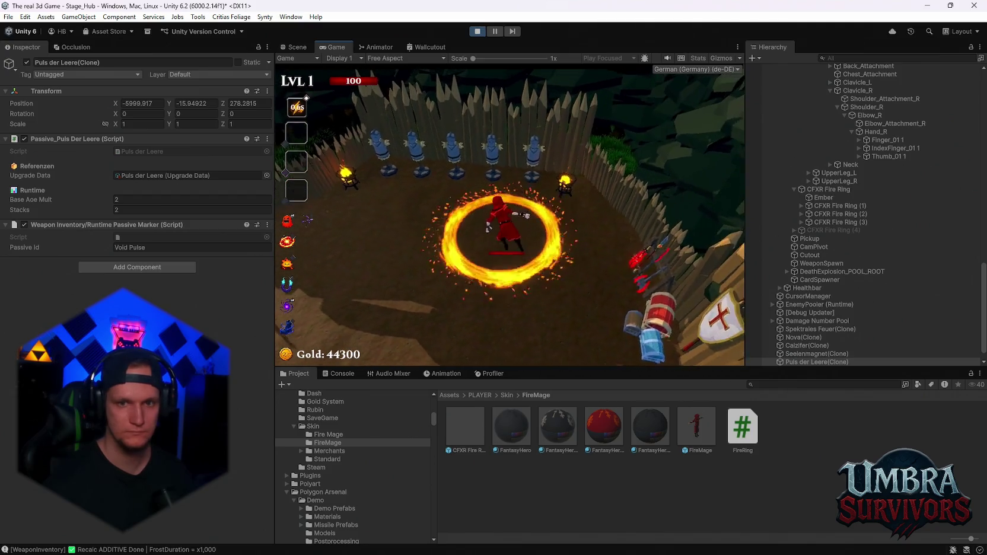
key(Escape)
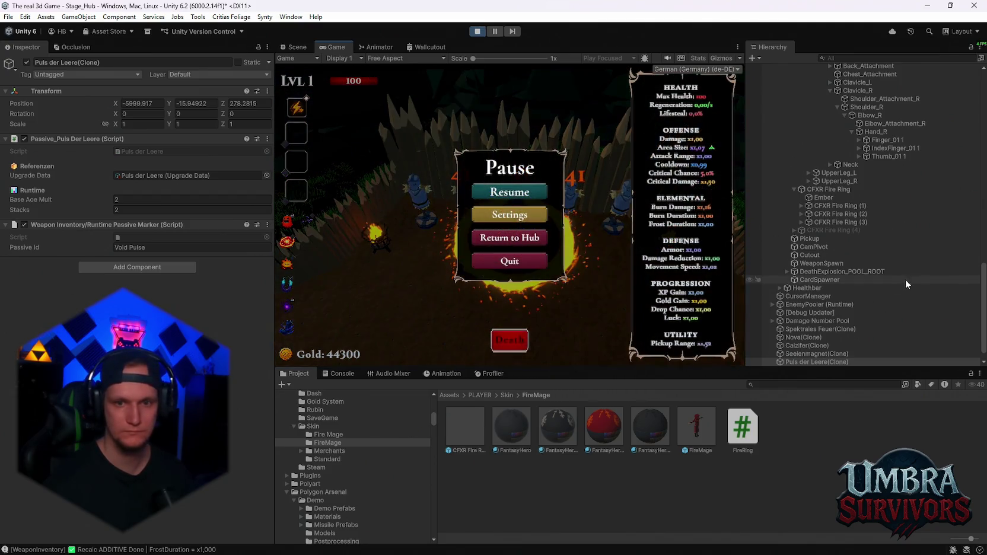
Step: Inspect Puls der Leere(Clone), then select the disabled CFXR Fire Ring (4) and review its Fire Ring Aura
click(790, 345)
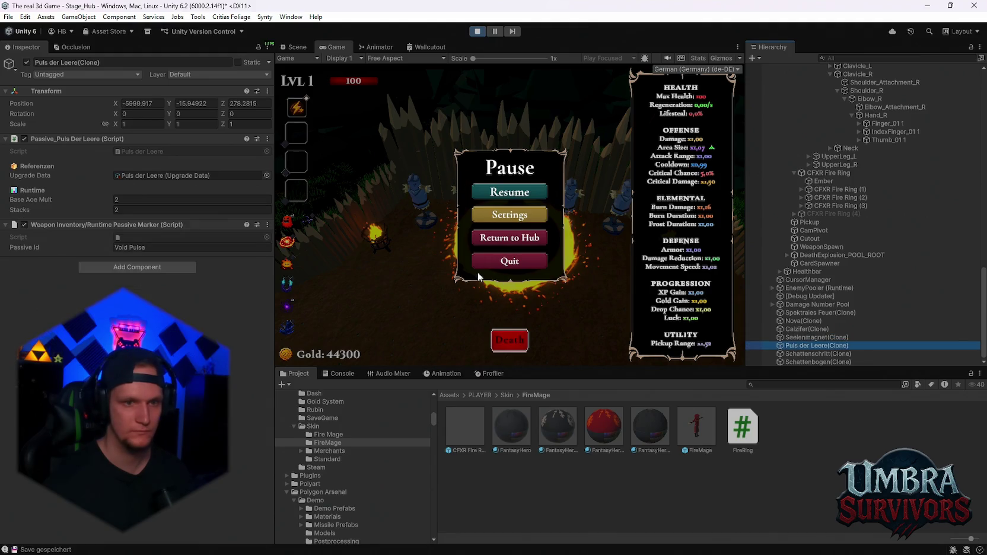
key(Escape)
key(Escape)
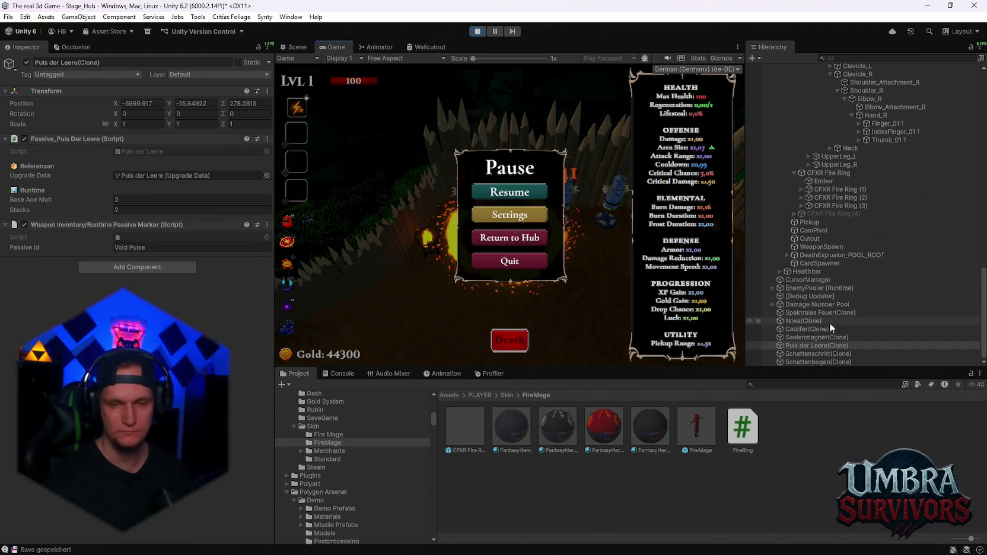
scroll(830, 322, up, 5)
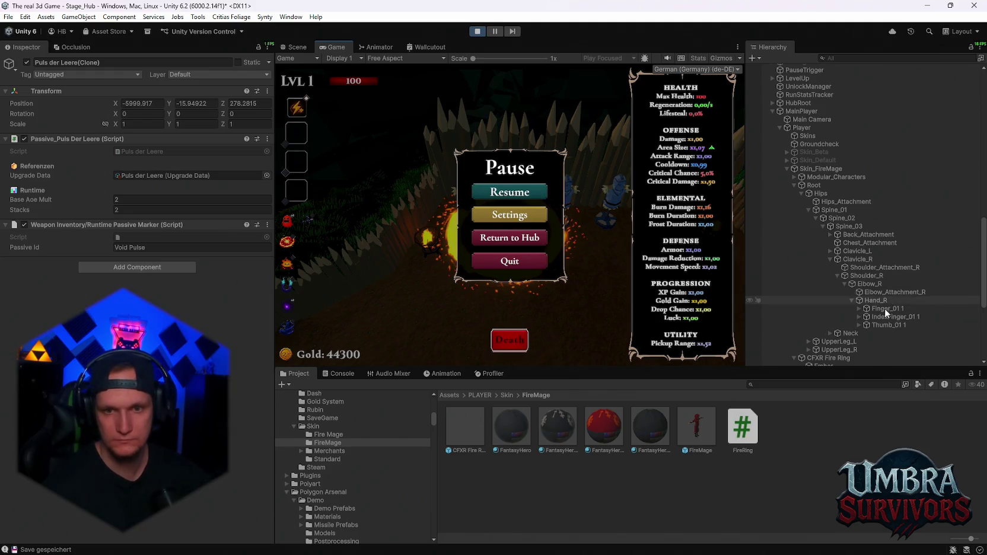
scroll(876, 320, down, 3)
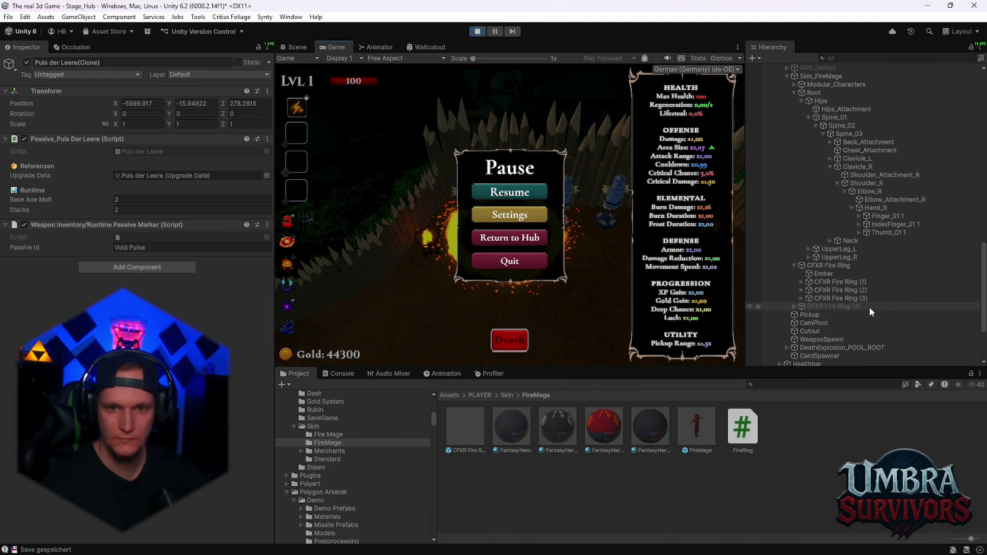
click(831, 304)
scroll(172, 193, down, 10)
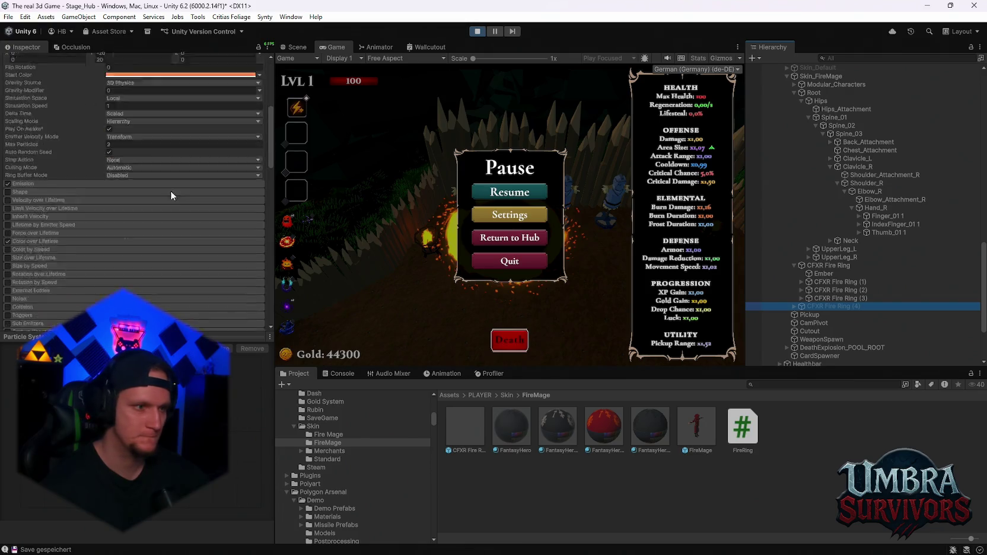
scroll(193, 203, down, 2)
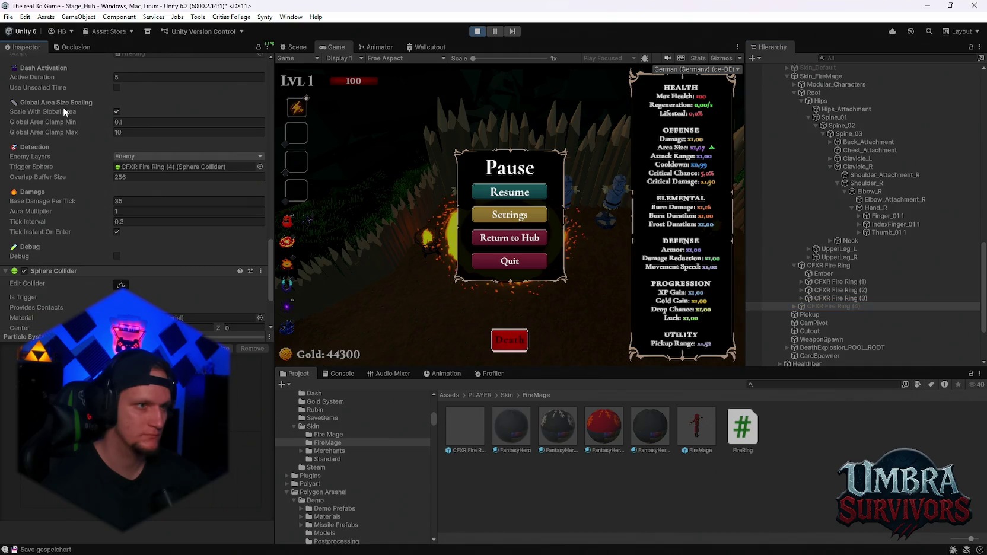
scroll(123, 141, down, 2)
scroll(102, 158, up, 2)
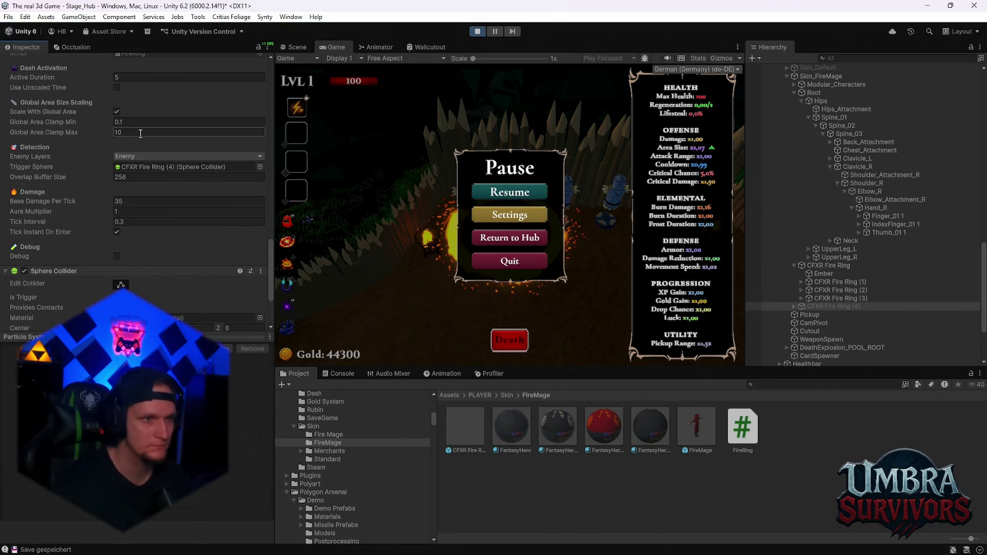
Step: Resume the run, walk the mage left and back toward the dummies, then pause
key(Escape)
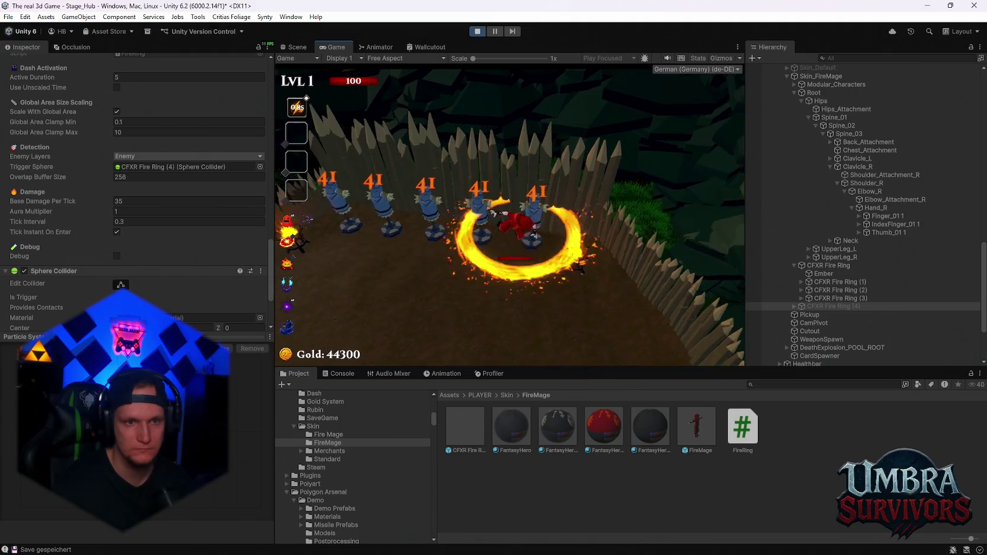
key(a)
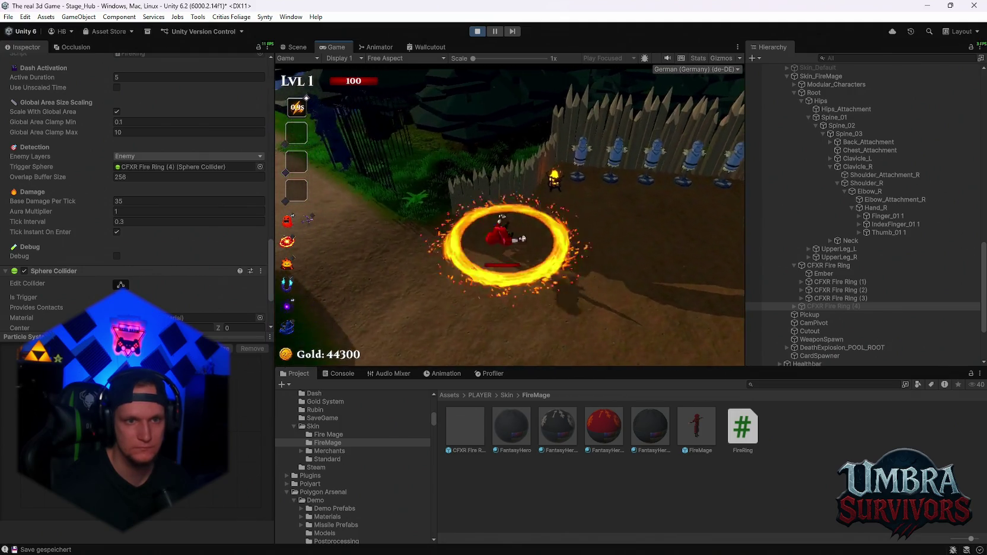
key(d)
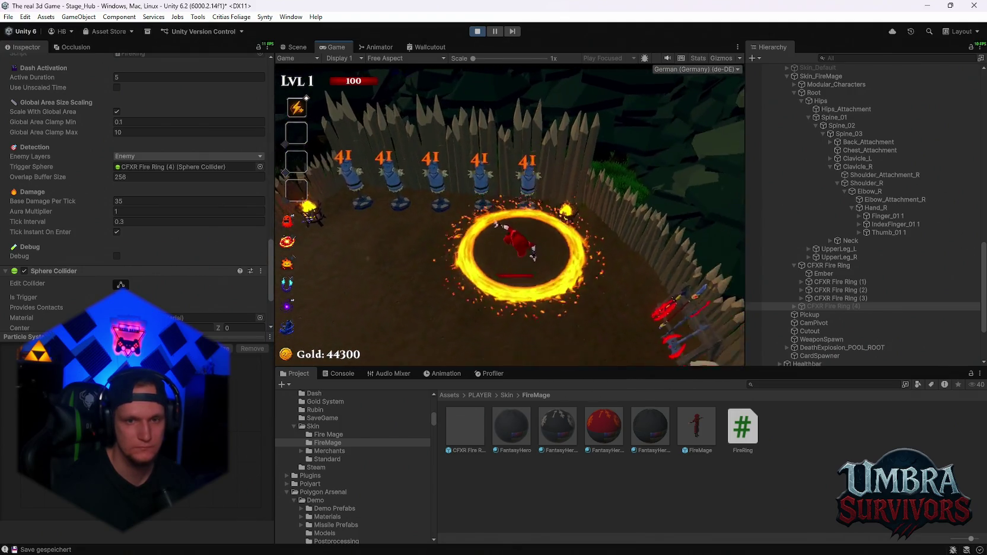
key(Escape)
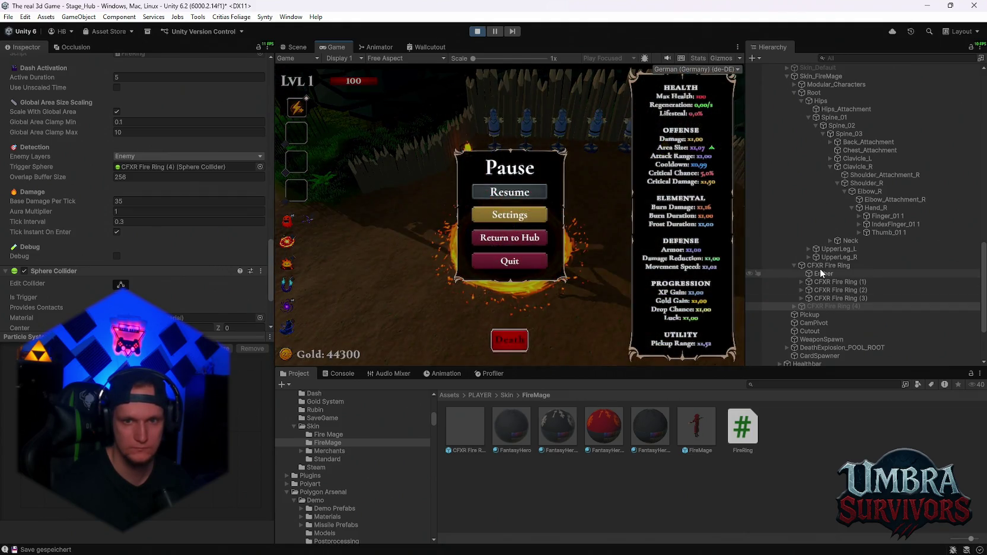
Step: Review CFXR Fire Ring's Fire Ring Aura, 1.79-radius Sphere Collider and Particle System settings
click(824, 265)
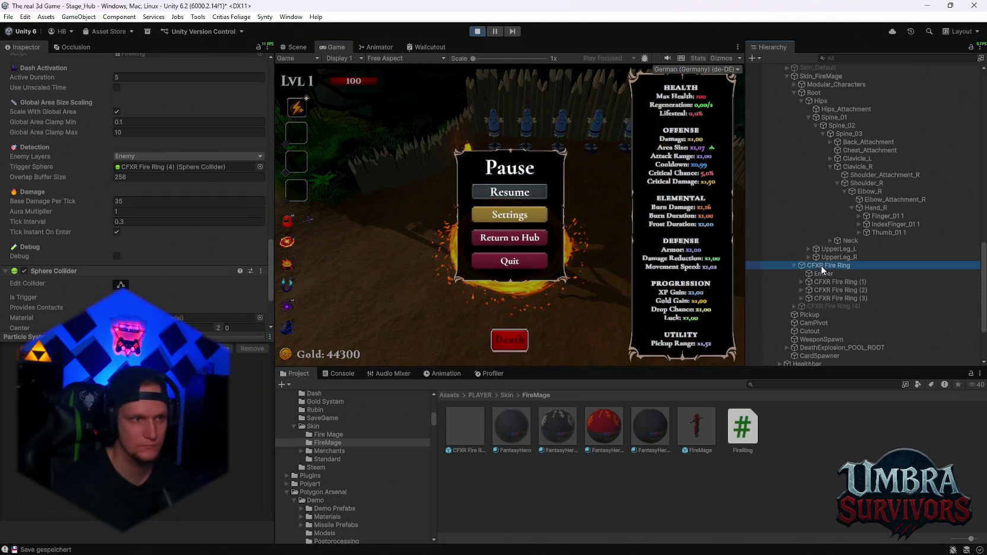
scroll(135, 214, down, 2)
scroll(149, 216, down, 8)
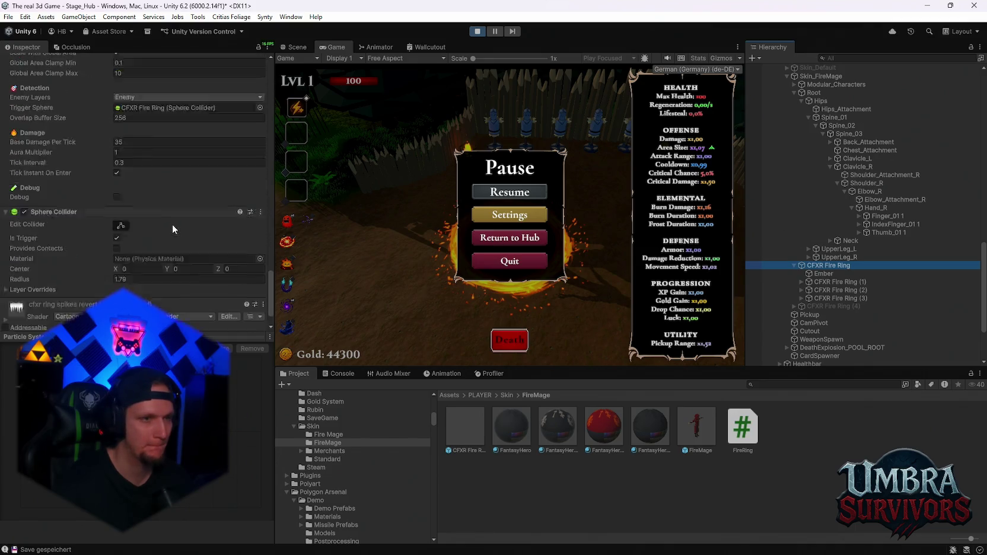
scroll(174, 224, up, 1)
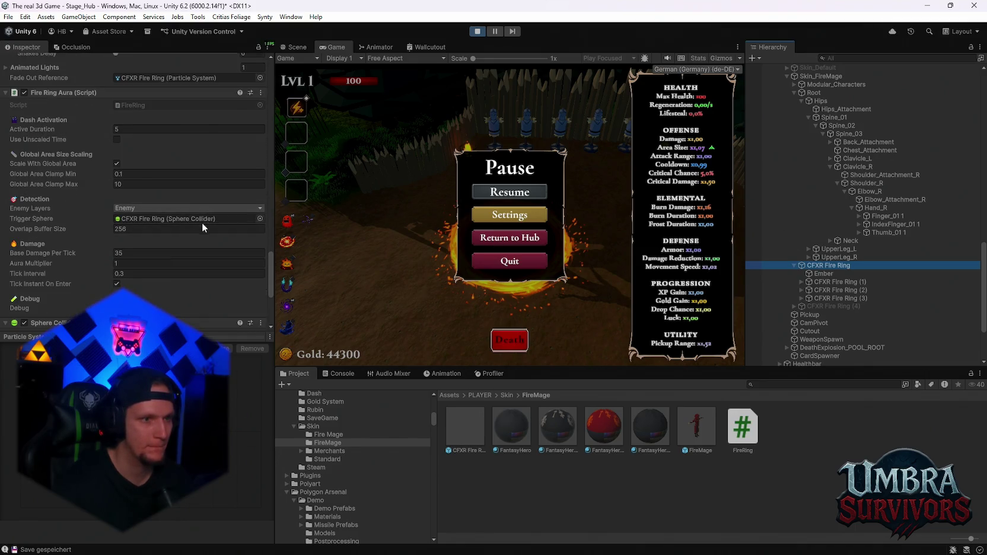
scroll(203, 223, down, 5)
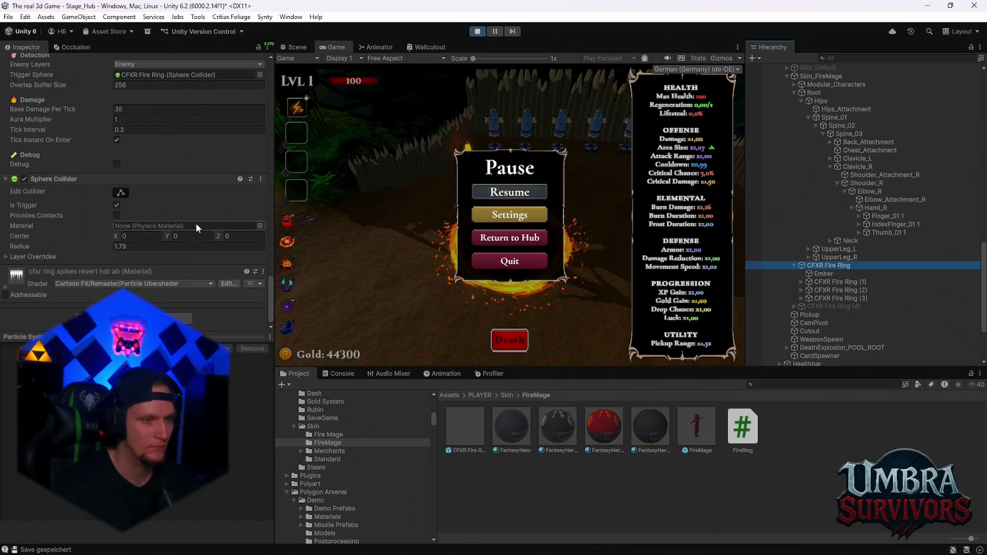
scroll(125, 219, up, 5)
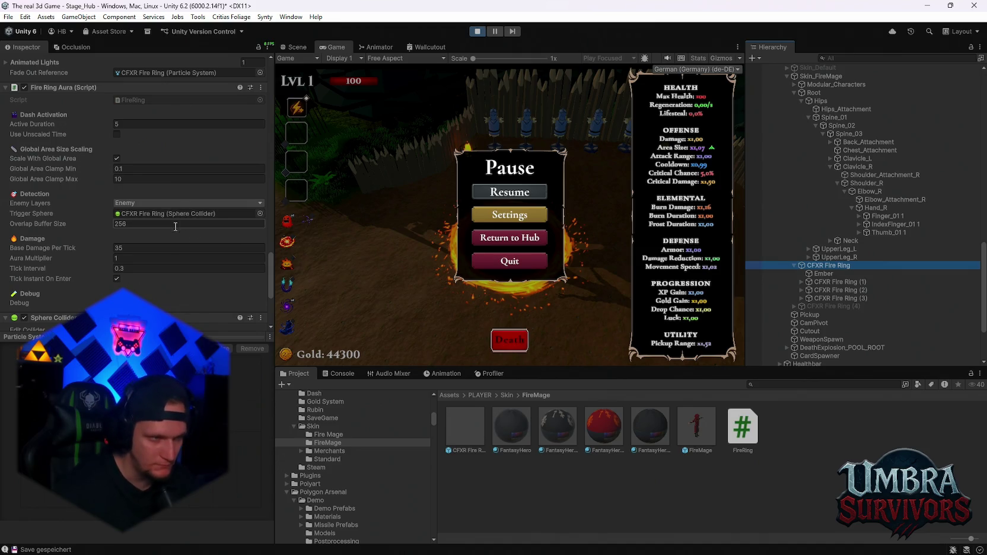
scroll(174, 230, down, 15)
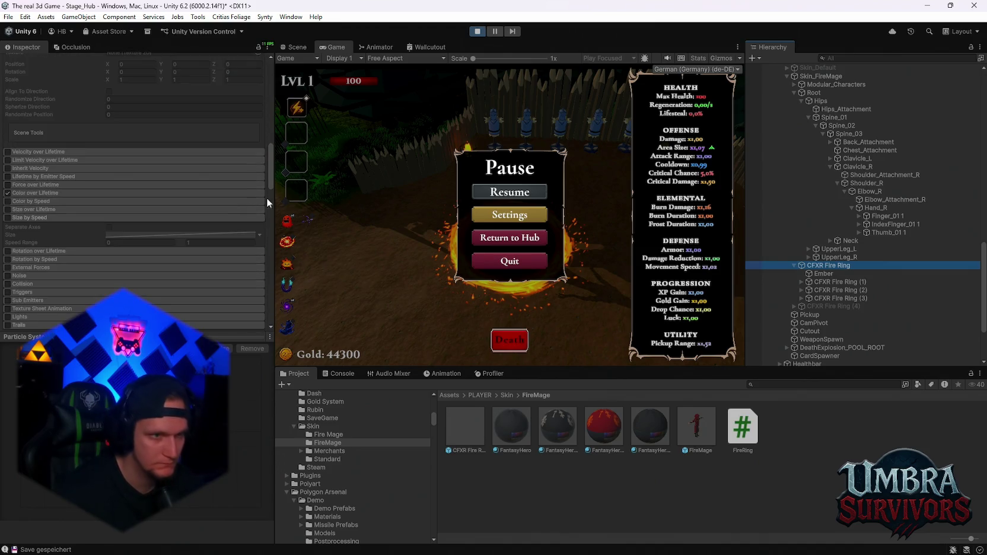
drag(268, 169, 281, 81)
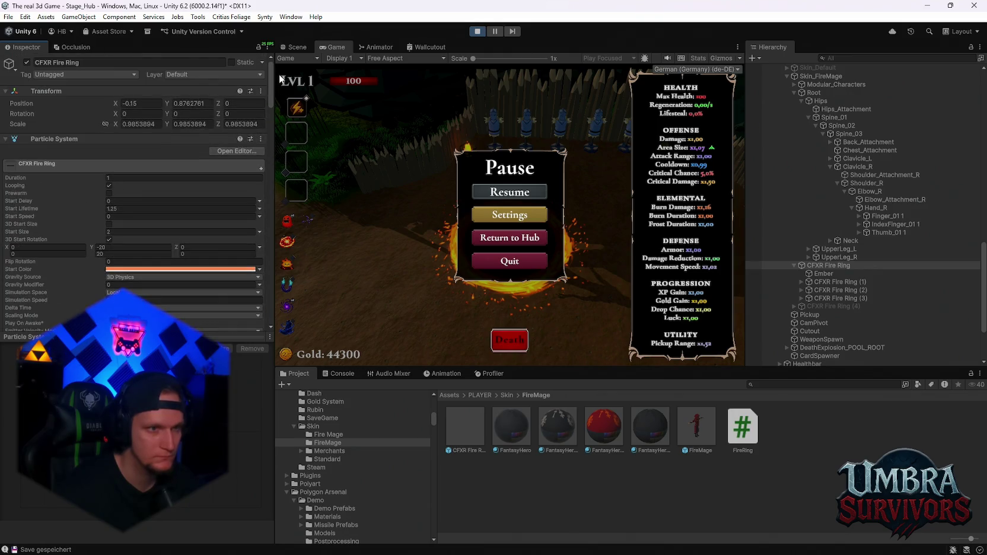
scroll(133, 190, down, 15)
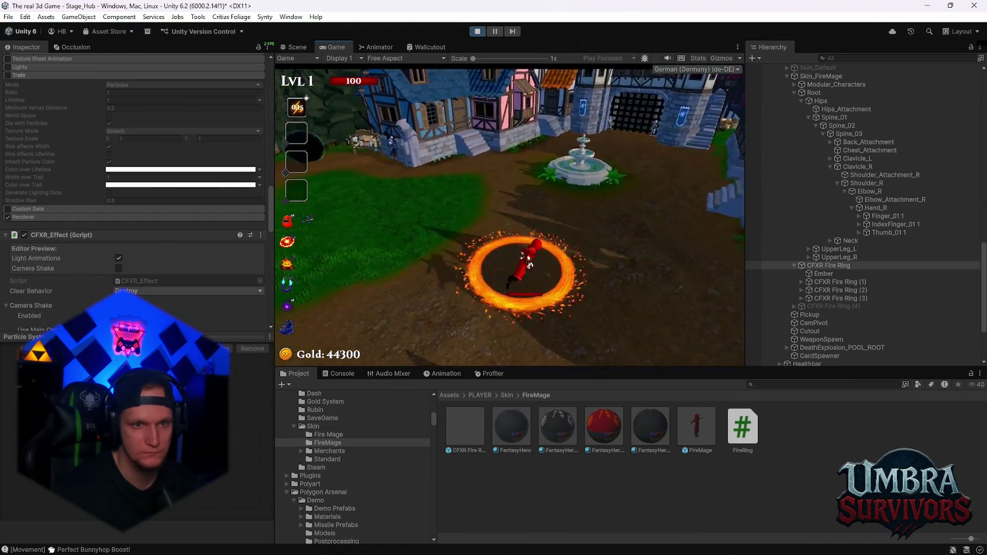
Step: Walk the mage right toward the fountain, then left toward the gate, and pause
key(d)
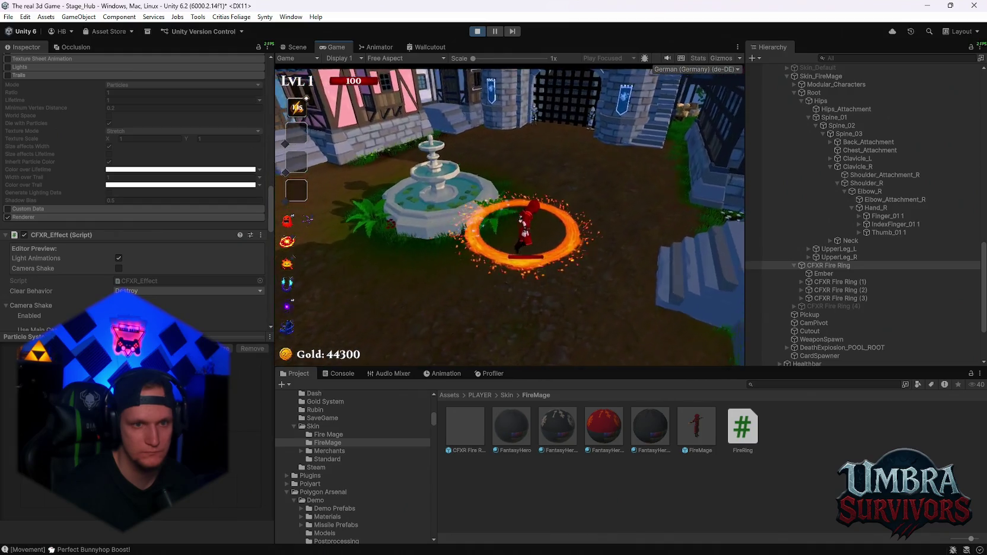
key(d)
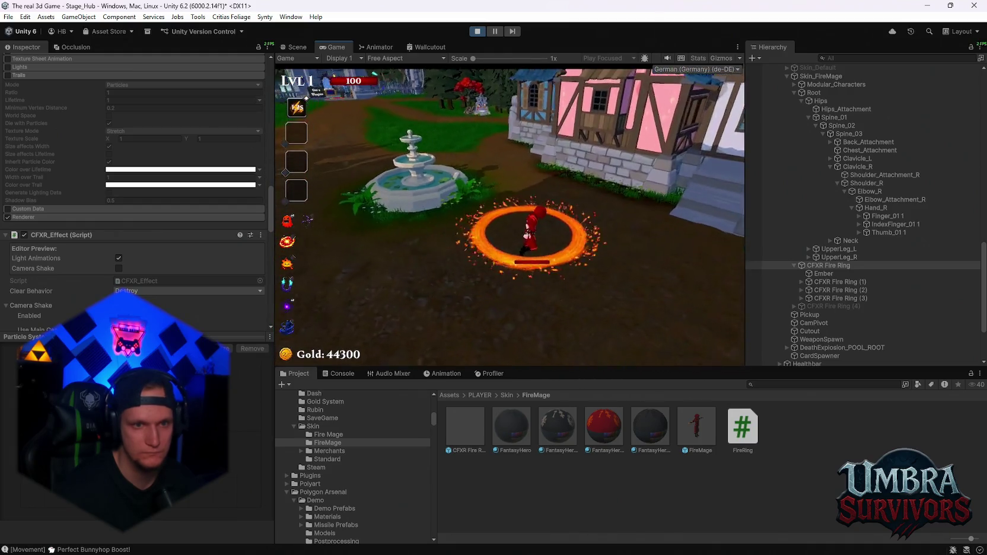
key(a)
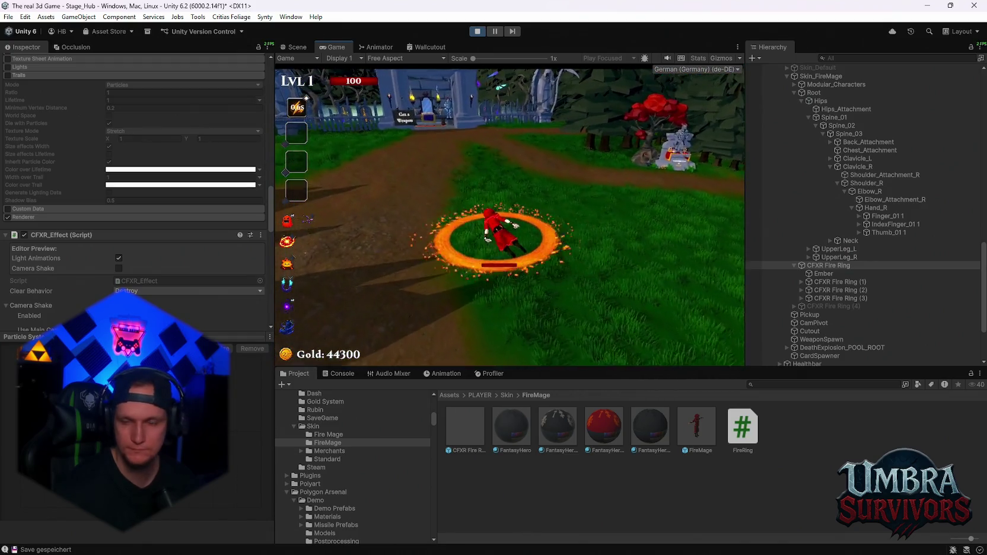
key(Escape)
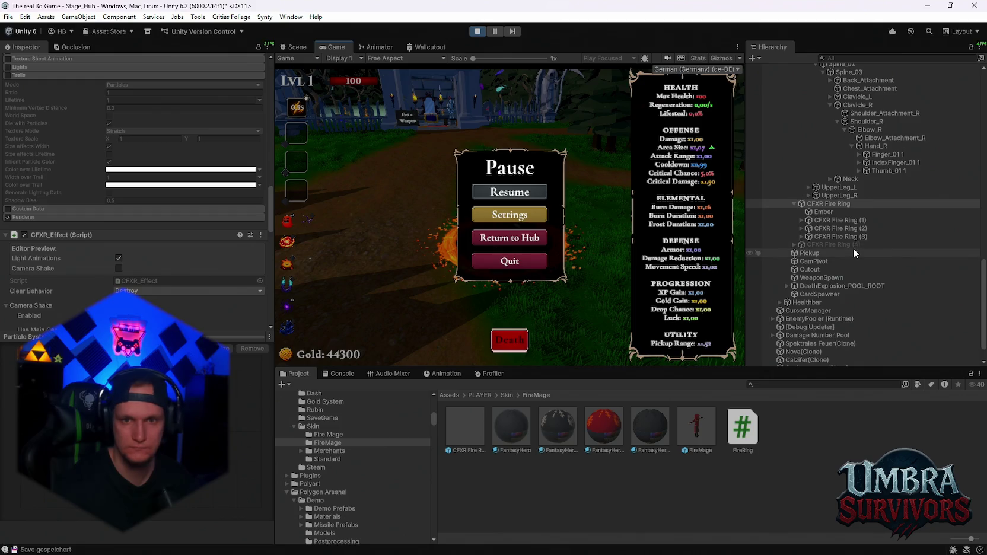
Step: Select CFXR Fire Ring and scroll through its Inspector components
scroll(851, 242, down, 2)
click(828, 235)
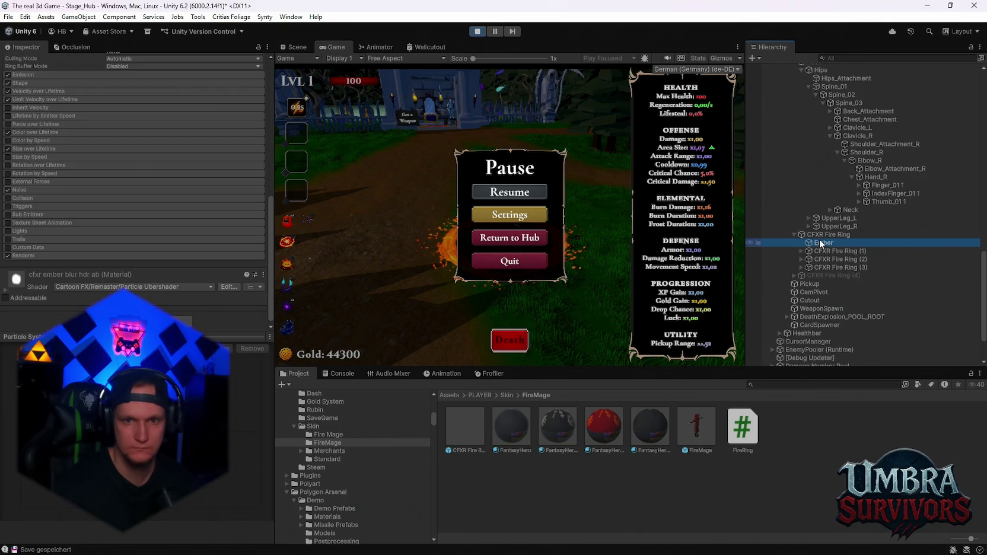
scroll(165, 172, down, 2)
scroll(165, 169, down, 5)
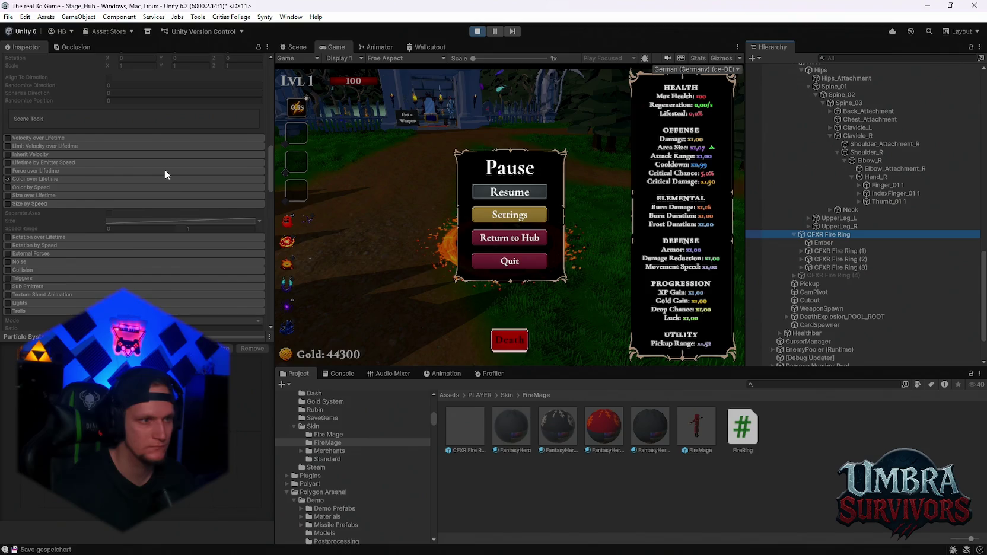
scroll(166, 169, down, 5)
scroll(166, 169, down, 1)
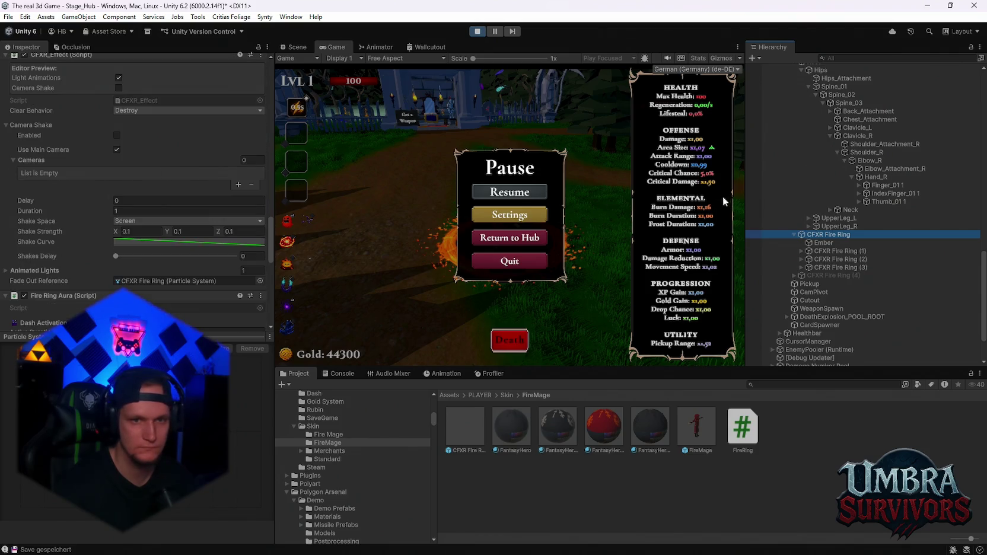
Step: Stop play mode and bring the Problem MONTAG.txt notes to the front
click(476, 34)
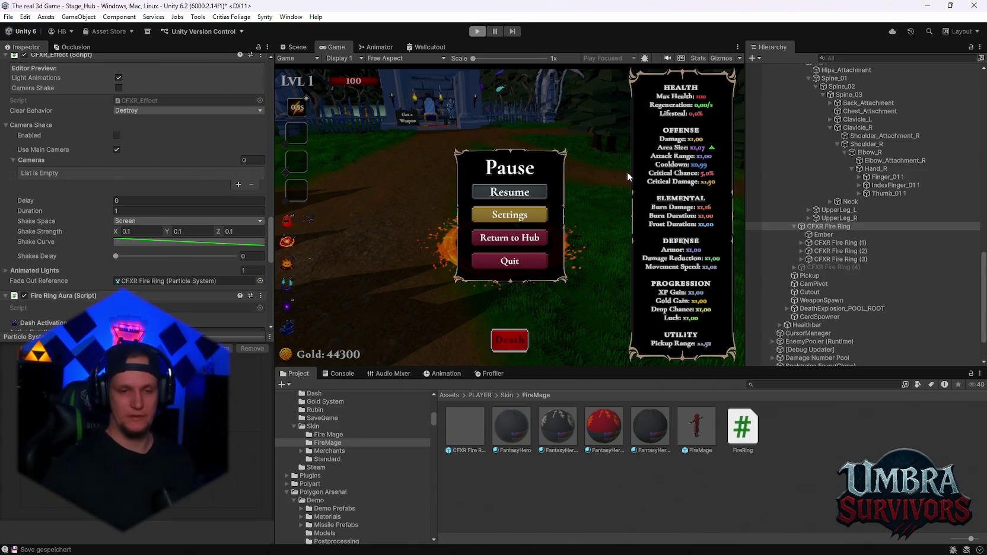
mouse_move(629, 553)
click(655, 542)
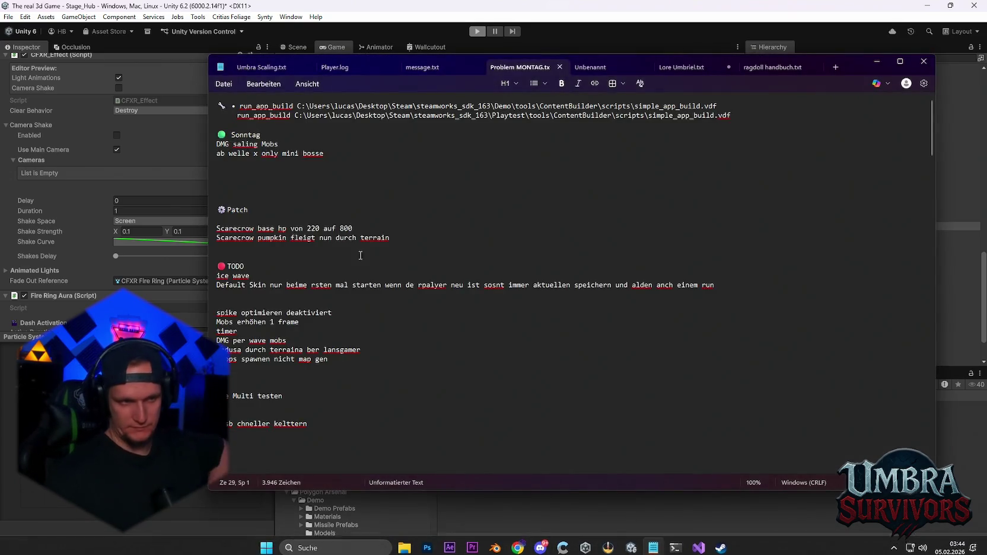
Step: Add 'fire mage aoe ring plus tick dmg' under the TODO heading and minimize Notepad
click(251, 268)
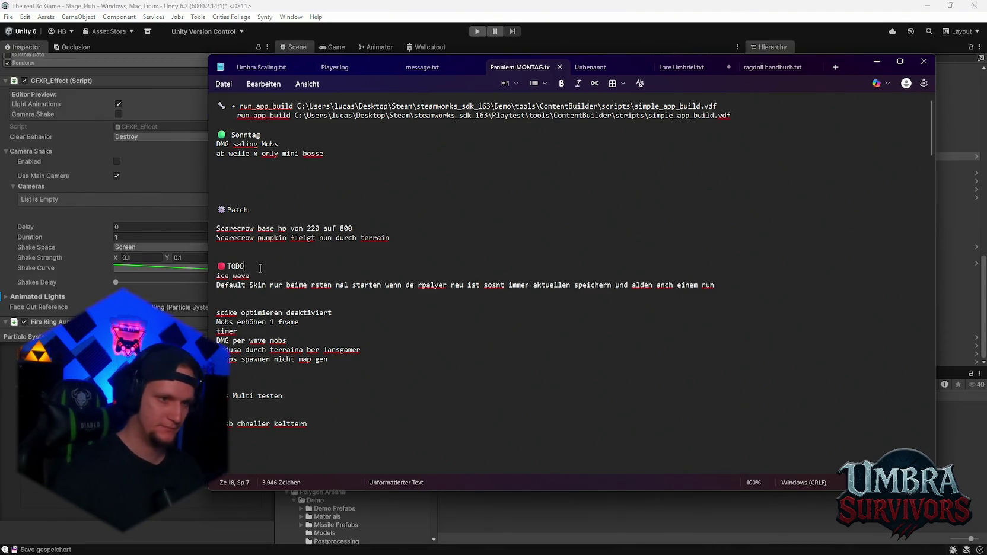
key(Return)
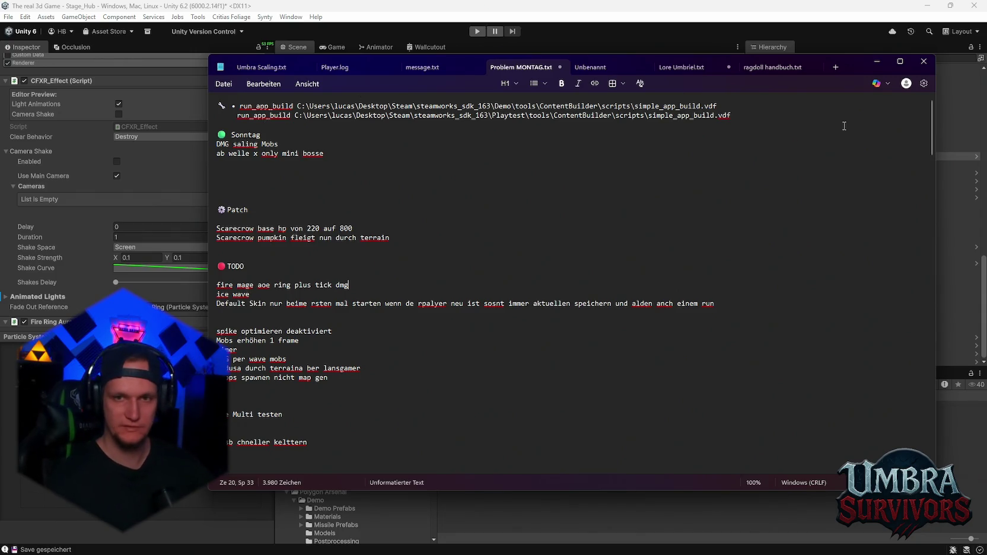
click(877, 63)
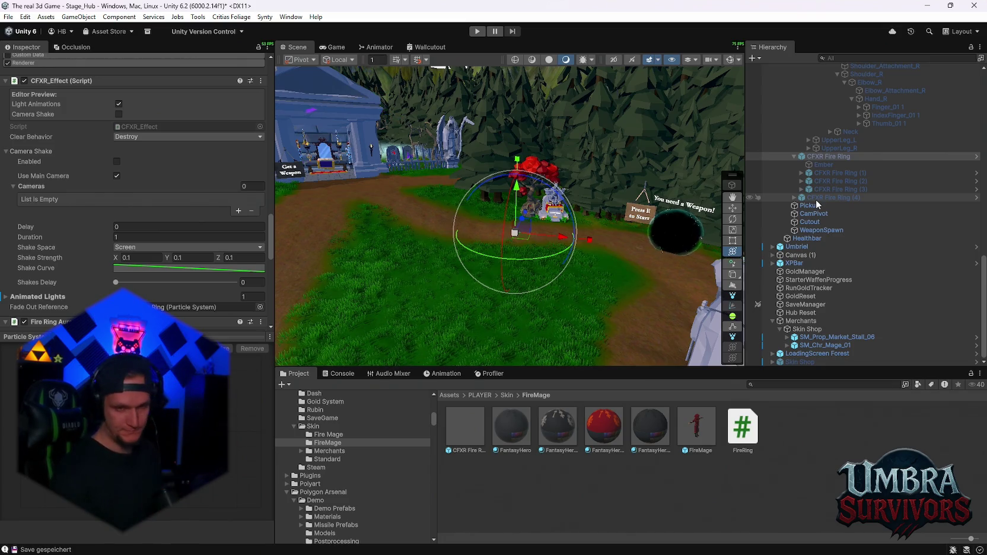
Step: Open the FireMage prefab and orbit the Scene view to frame the mage inside its fire ring
double_click(697, 433)
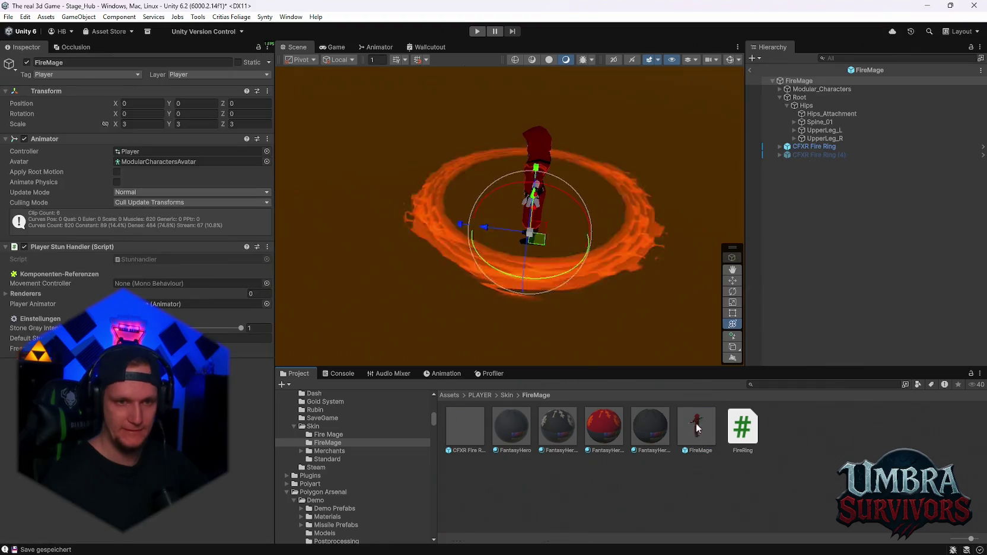
drag(492, 204, 525, 209)
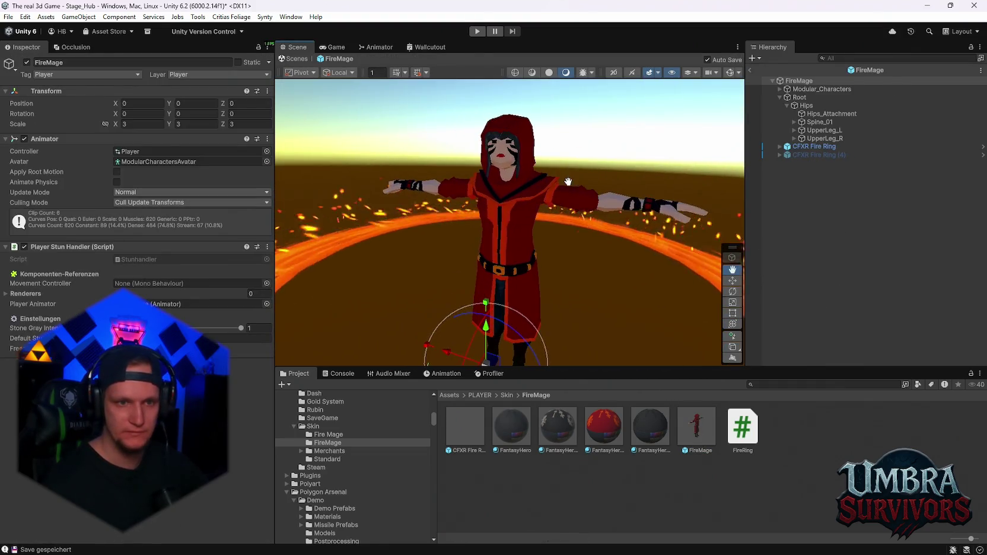
scroll(529, 220, up, 5)
mouse_move(607, 220)
mouse_down()
mouse_move(488, 219)
mouse_move(519, 225)
mouse_move(525, 191)
mouse_move(516, 198)
mouse_move(543, 226)
mouse_move(561, 271)
mouse_move(561, 206)
mouse_up()
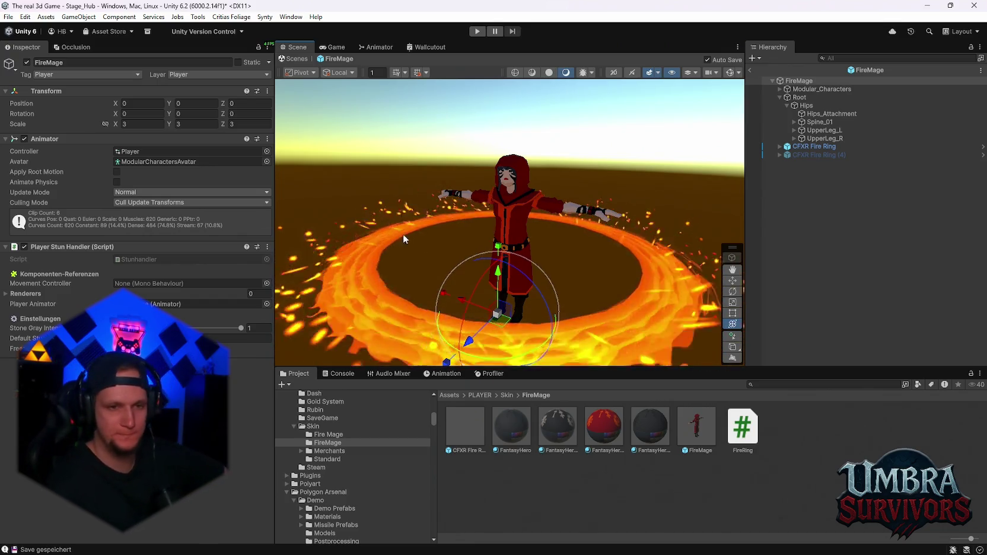
Step: Delete CFXR Fire Ring (1) through (4), leaving one fire ring with its Ember
click(780, 146)
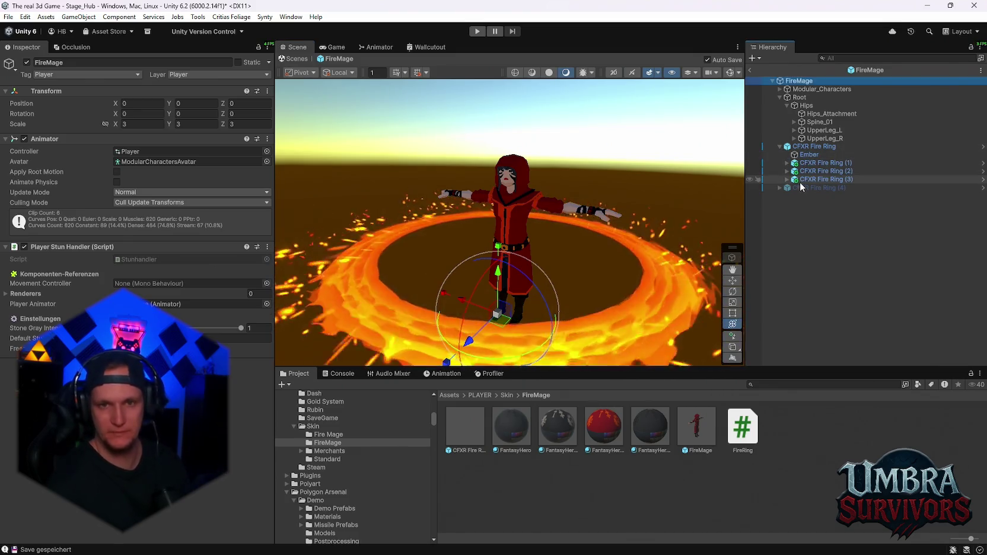
click(811, 178)
shift+click(807, 164)
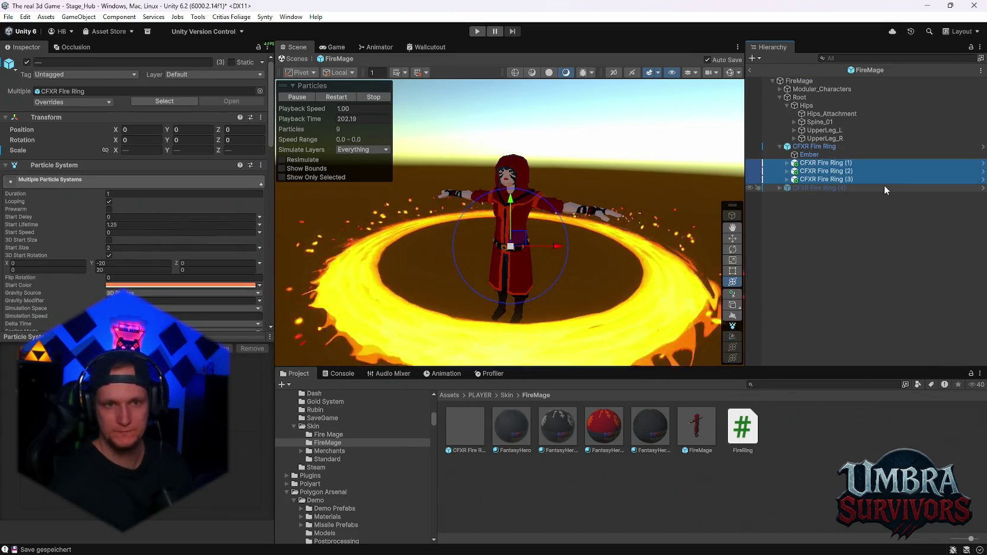
key(Delete)
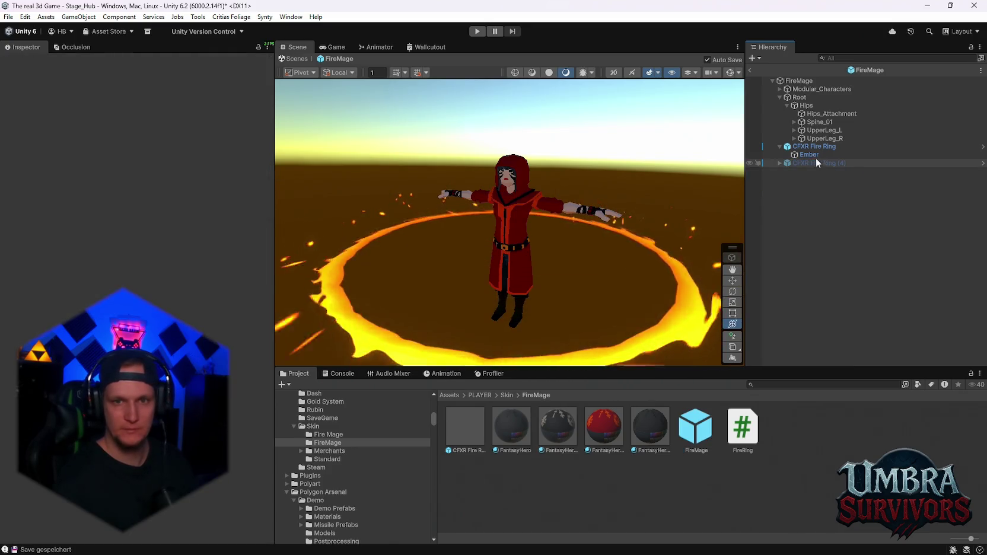
scroll(547, 183, down, 3)
mouse_move(547, 183)
mouse_down()
mouse_move(473, 204)
mouse_move(492, 195)
mouse_move(472, 173)
mouse_up()
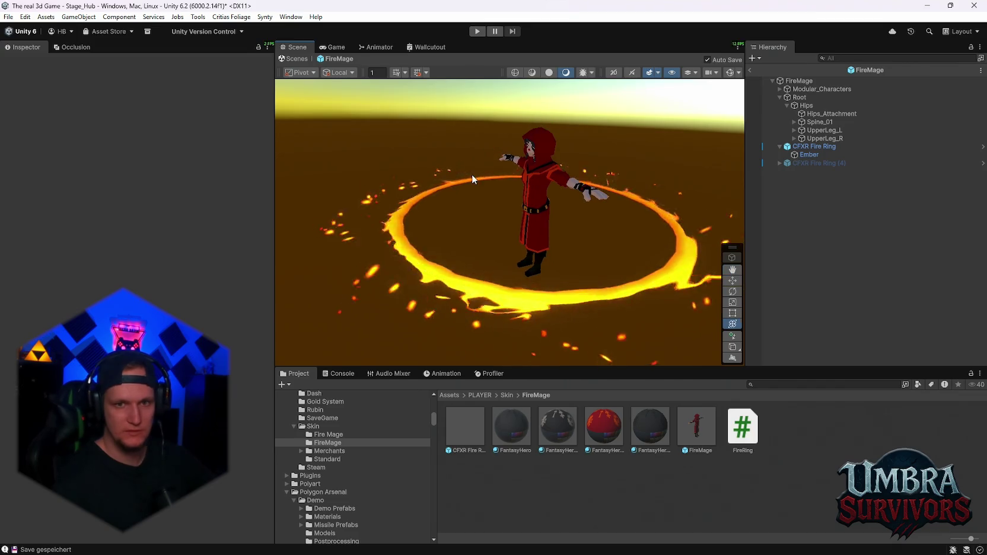
click(815, 163)
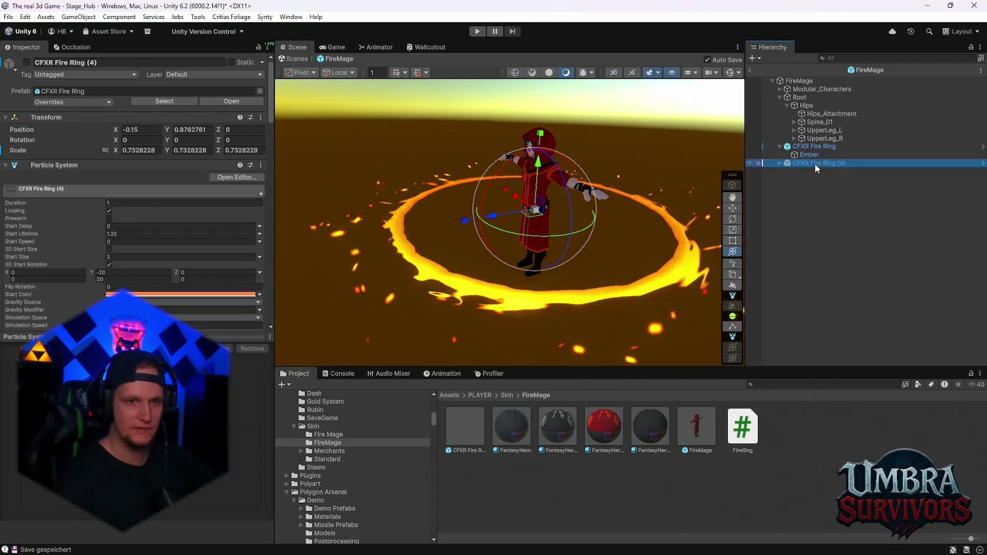
key(Delete)
Step: Check the mage in the Game view, then exit Prefab Mode back to Stage_Hub
mouse_move(406, 158)
mouse_down()
mouse_move(585, 108)
mouse_move(789, 174)
mouse_up()
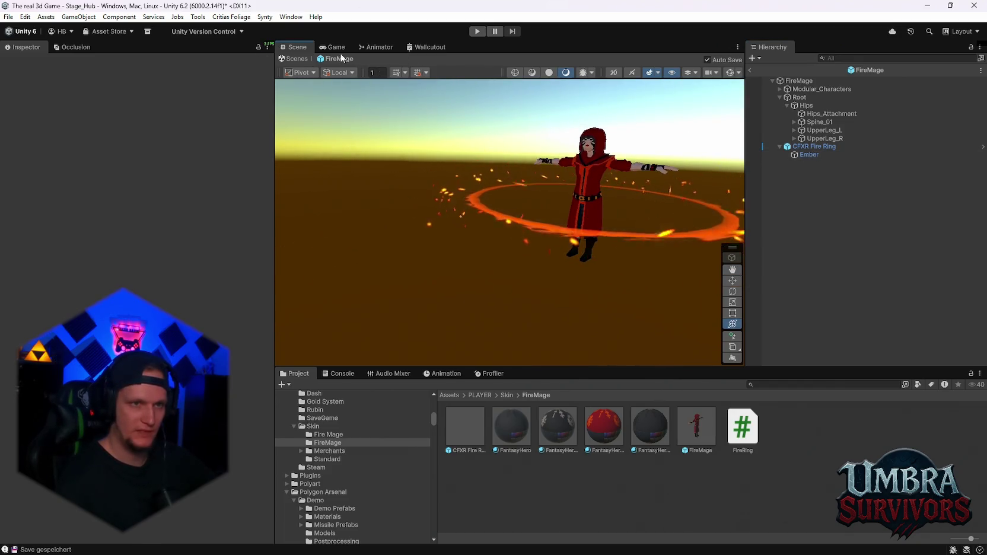
click(333, 47)
key(ctrl+1)
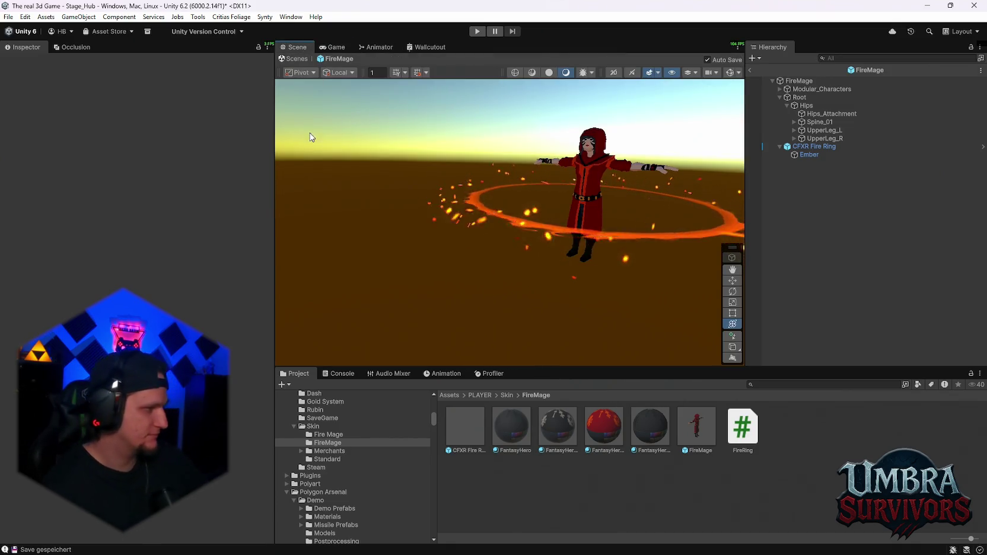
click(751, 71)
scroll(556, 214, up, 3)
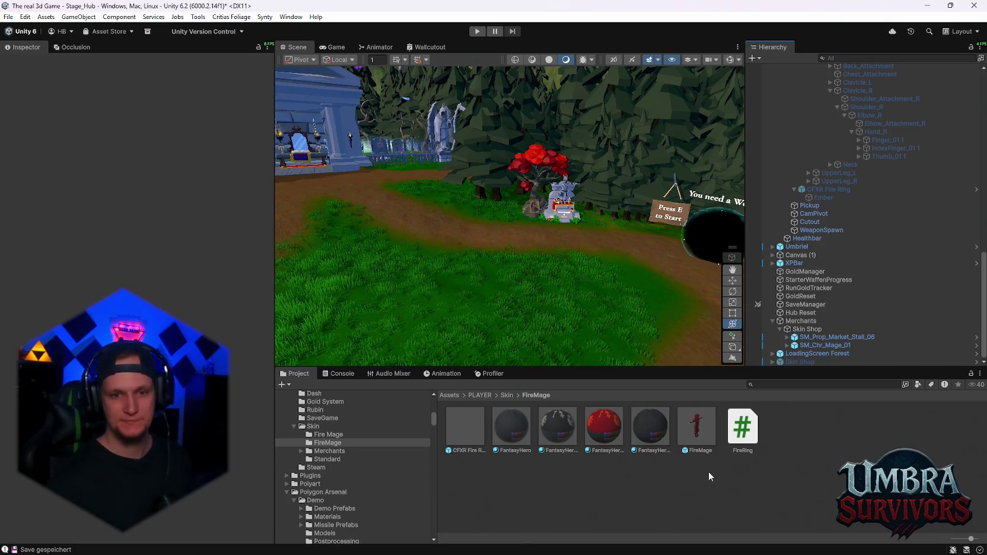
Step: Reopen the FireMage prefab and show the Skin > FireMage folder contents in the Project window
double_click(684, 434)
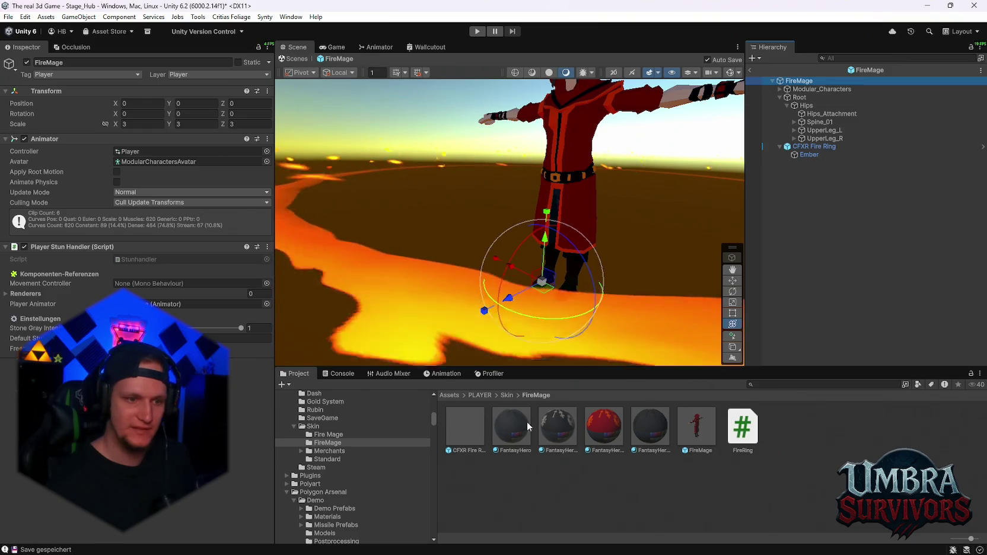
click(332, 450)
key(Up)
key(Up)
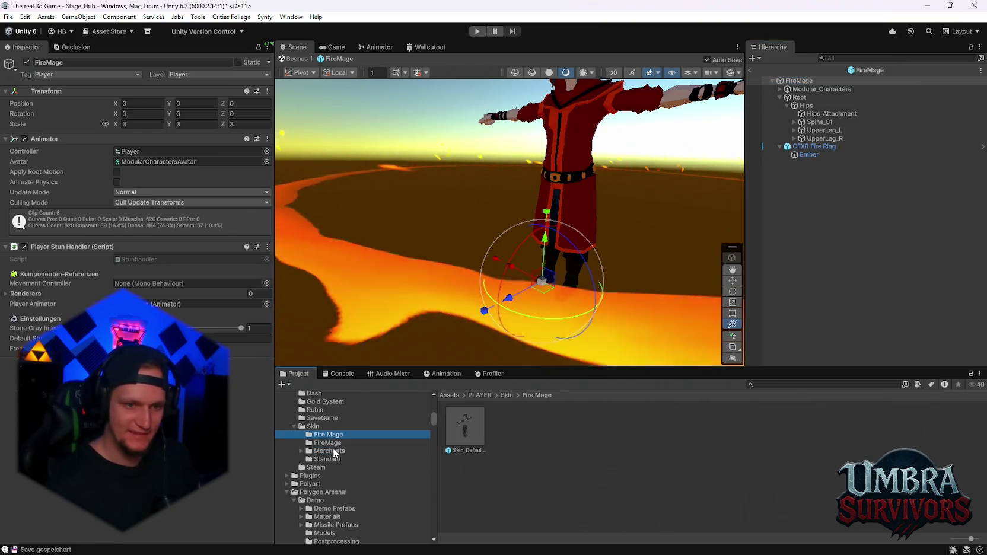
key(Down)
key(Down)
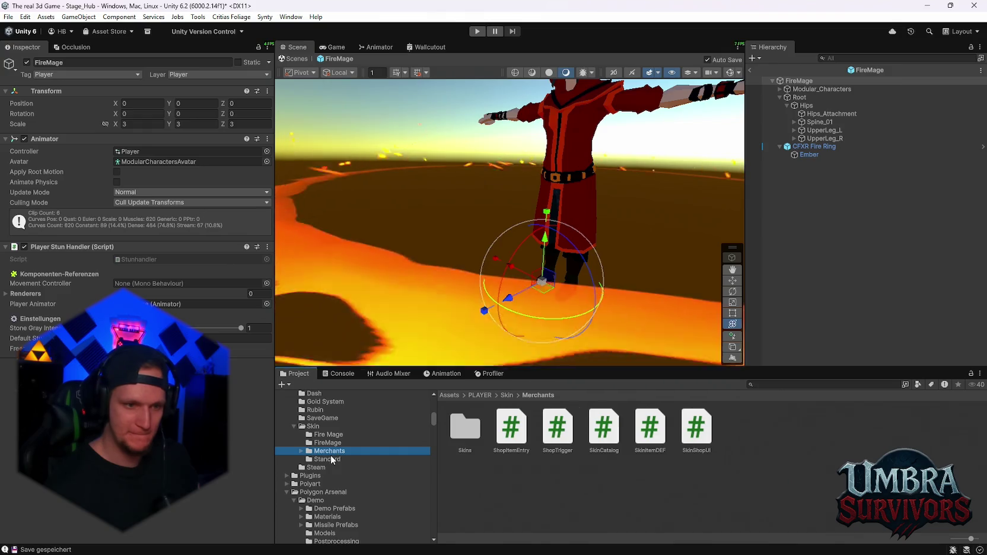
click(332, 460)
click(333, 449)
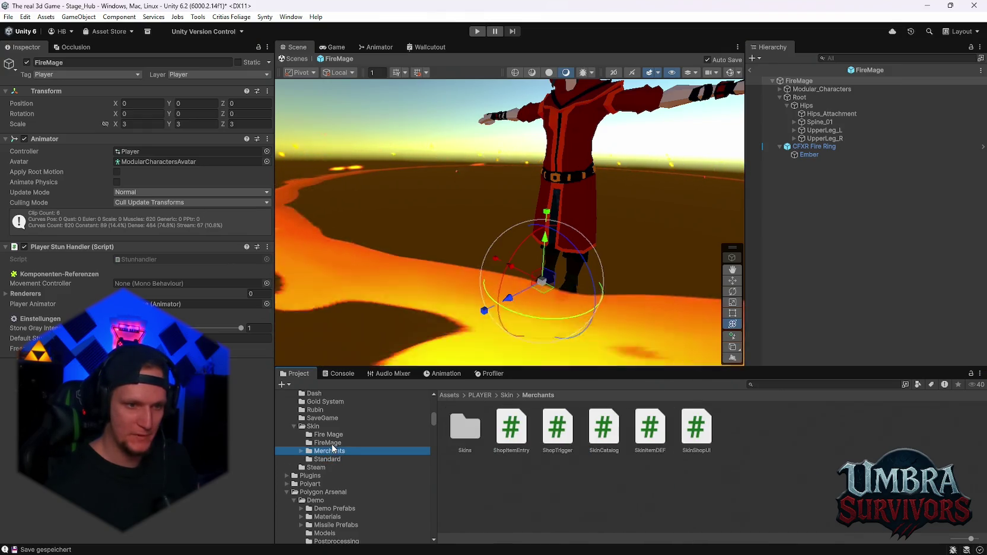
click(334, 442)
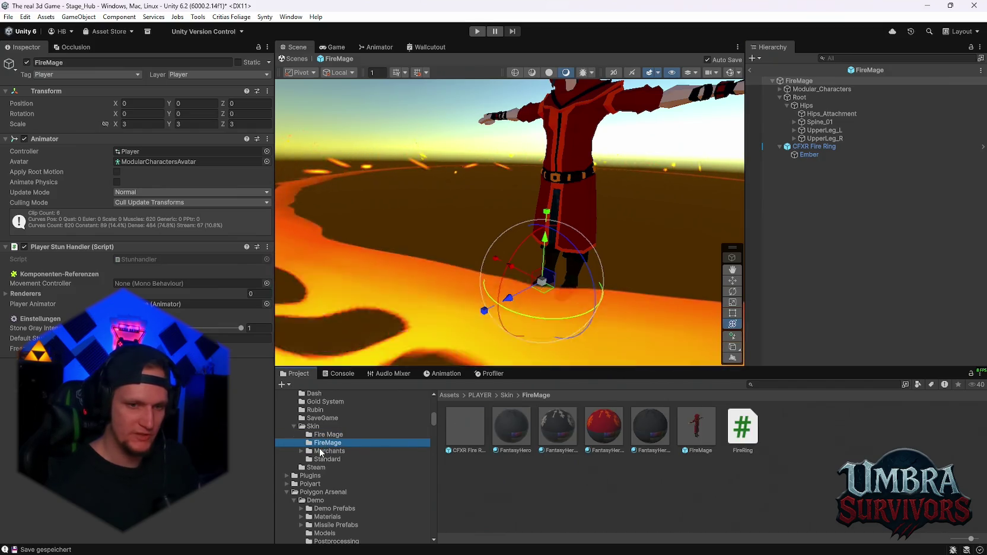
scroll(606, 270, down, 5)
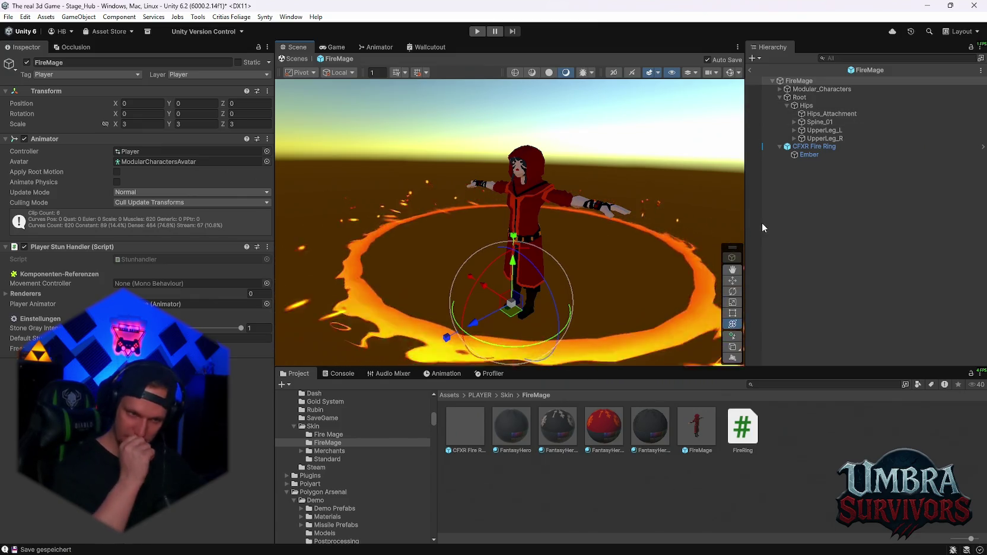
Step: Expand Modular_Characters > All_Gender_Parts > All_04_Back_Attachment in the FireMage hierarchy
click(779, 89)
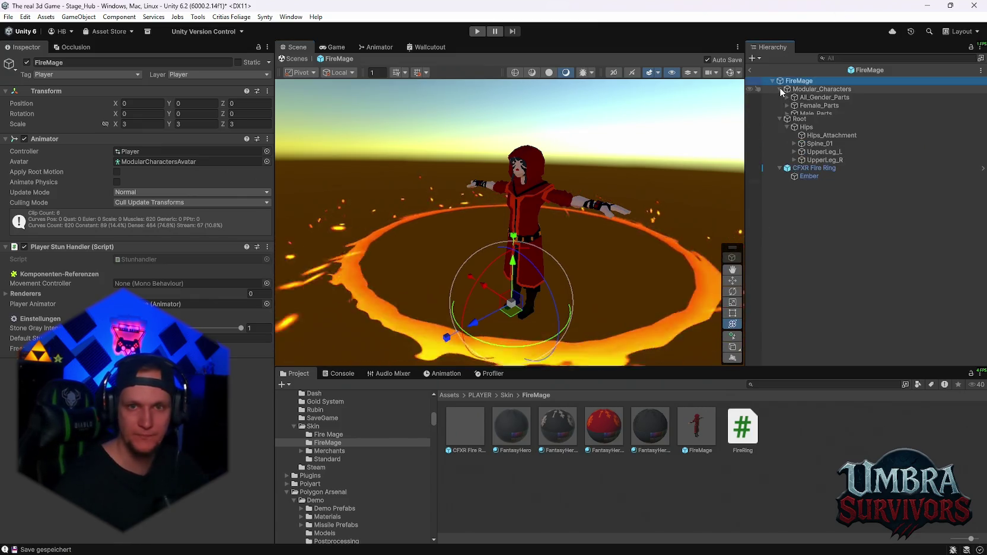
click(786, 106)
click(787, 106)
click(787, 97)
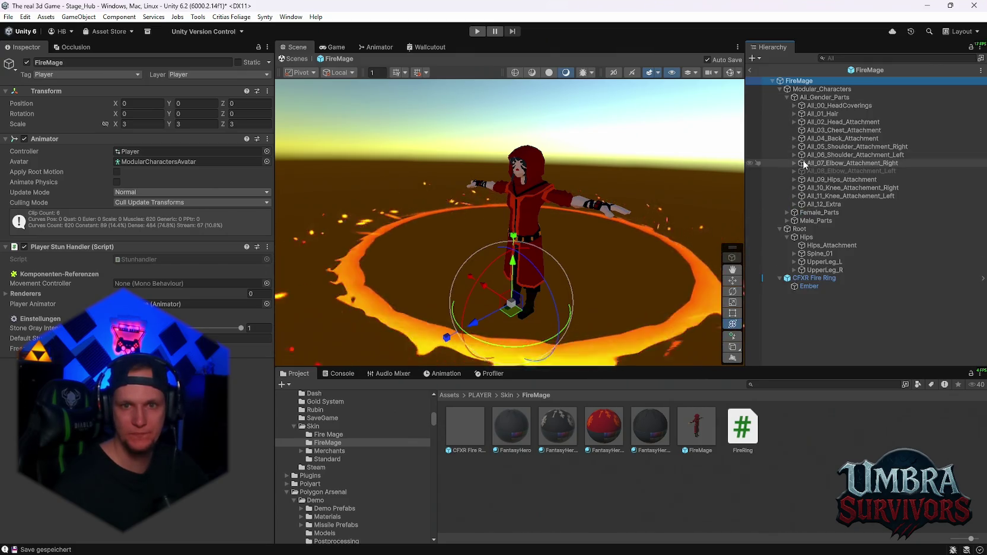
click(794, 138)
scroll(608, 206, up, 3)
mouse_move(608, 206)
mouse_down()
mouse_move(520, 242)
mouse_move(415, 196)
mouse_up()
Step: Toggle the active checkbox on Chr_BackAttachment_04, _09 and _12 to preview back pieces
click(848, 171)
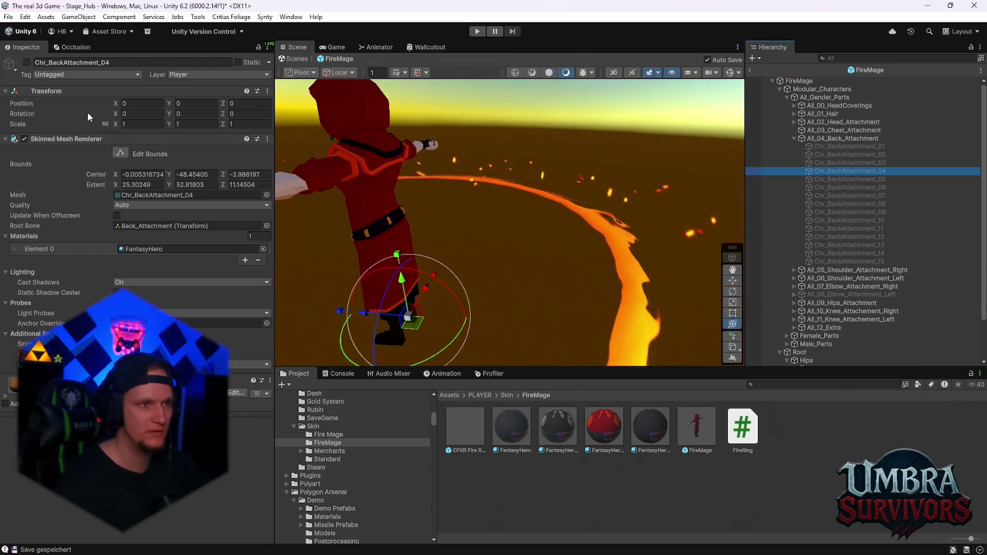
click(27, 62)
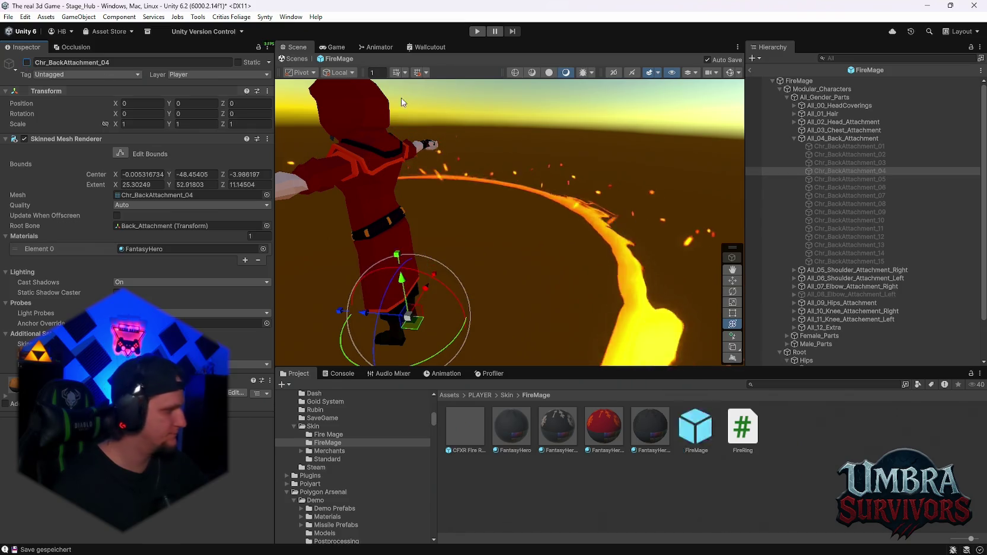
click(847, 211)
click(26, 63)
click(27, 62)
click(848, 237)
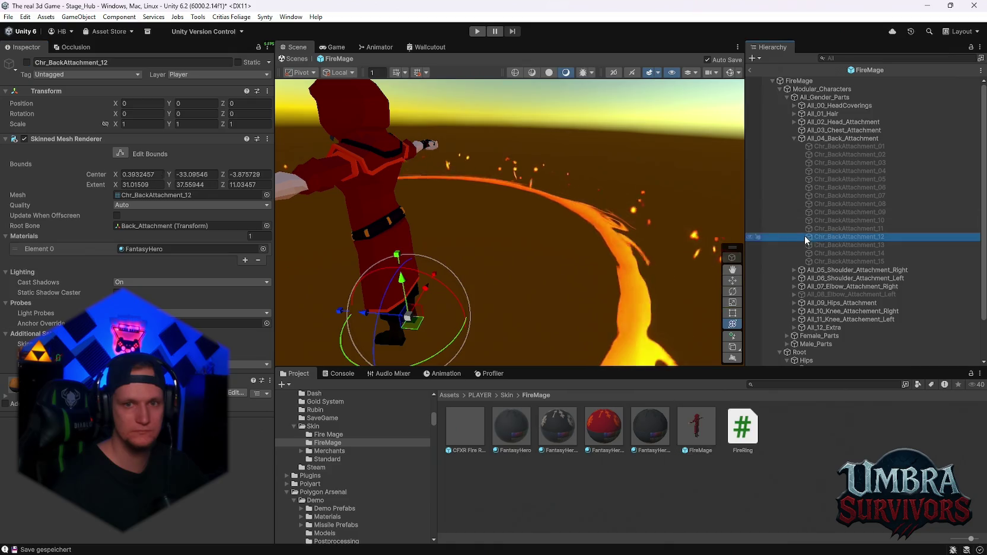
click(27, 63)
click(27, 62)
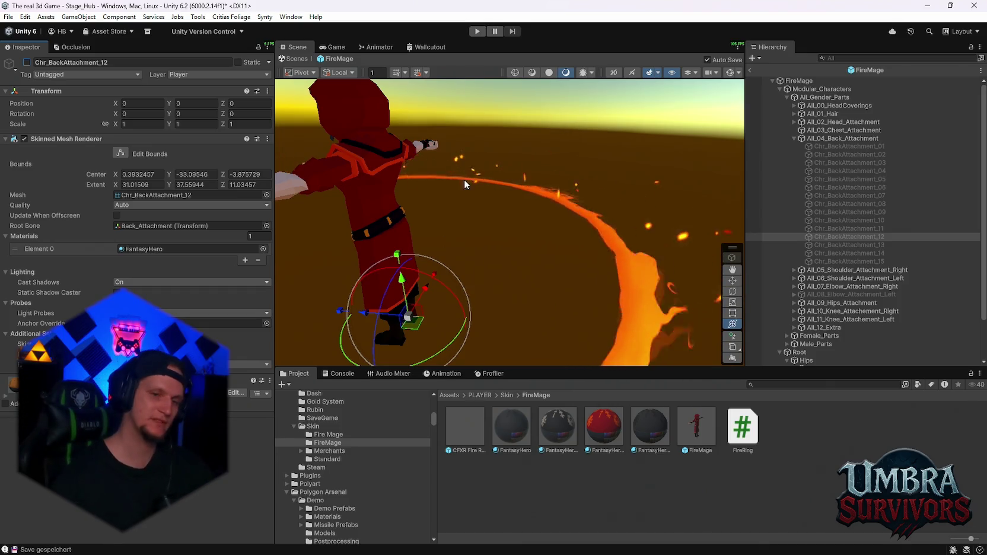
scroll(376, 449, down, 5)
drag(434, 428, 429, 548)
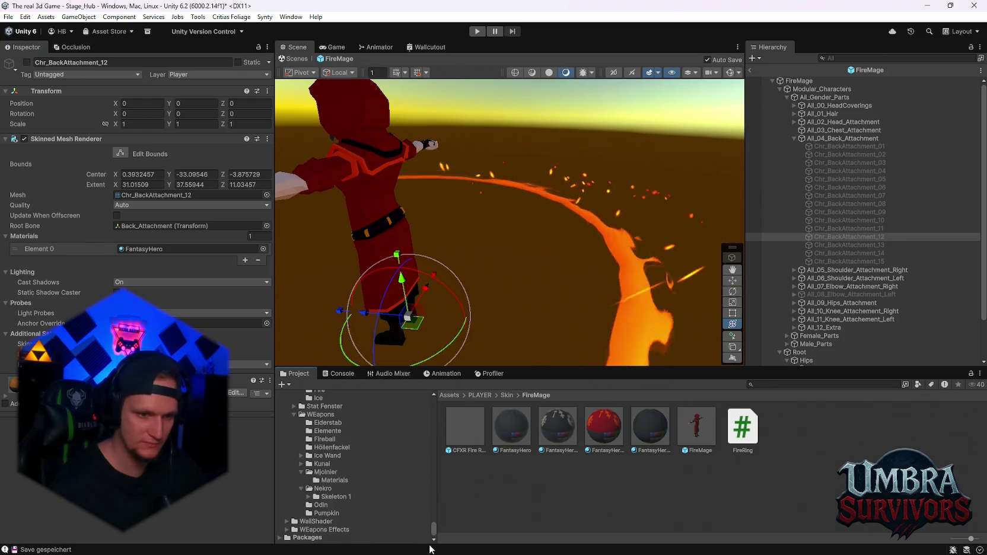
Step: Preview the Ethereal Lance prefab from the Odin weapon folder, then return to the hub scene
click(339, 503)
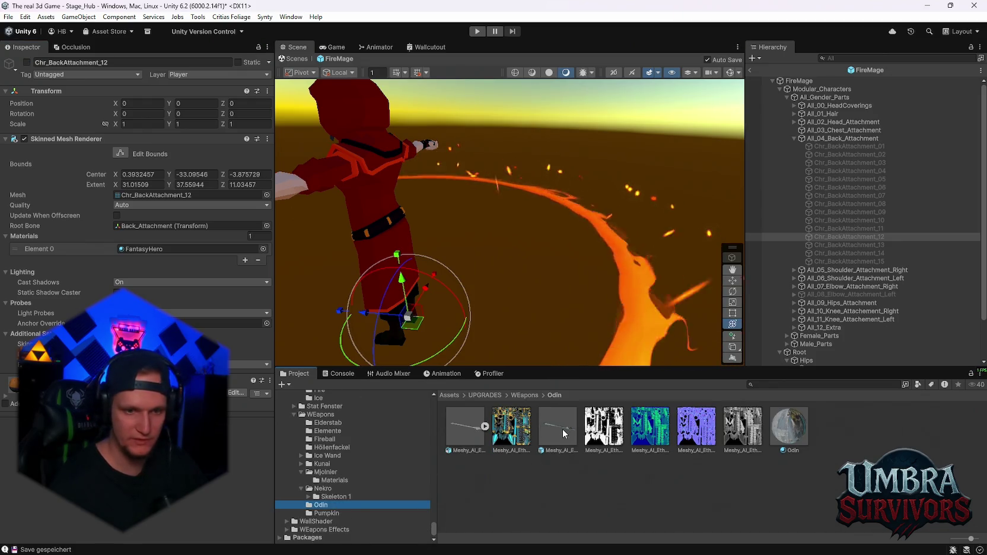
double_click(560, 428)
drag(544, 242, 419, 157)
click(566, 72)
mouse_move(543, 195)
mouse_down()
mouse_move(535, 216)
mouse_move(523, 214)
mouse_up()
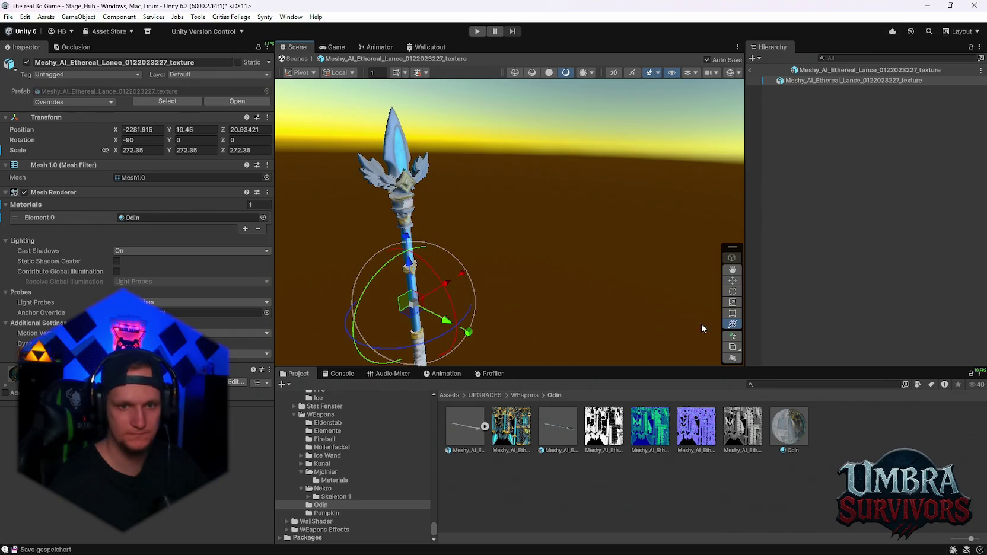
click(324, 48)
key(ctrl+1)
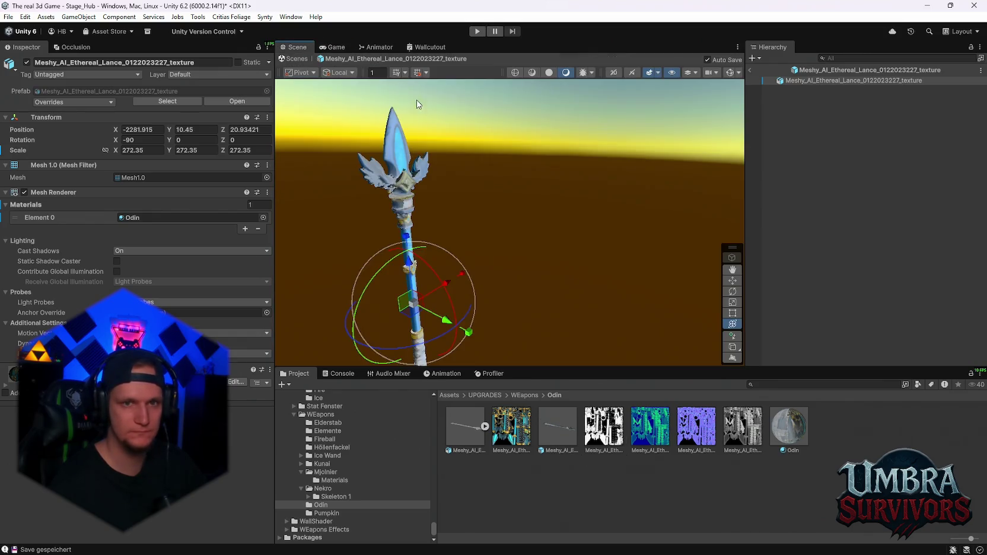
click(752, 70)
Step: Place the Ethereal Lance in the hub scene beside the Press E to Start sign and frame it
mouse_move(610, 220)
mouse_down()
mouse_move(537, 203)
mouse_move(583, 229)
mouse_move(593, 208)
mouse_up()
drag(543, 342, 543, 342)
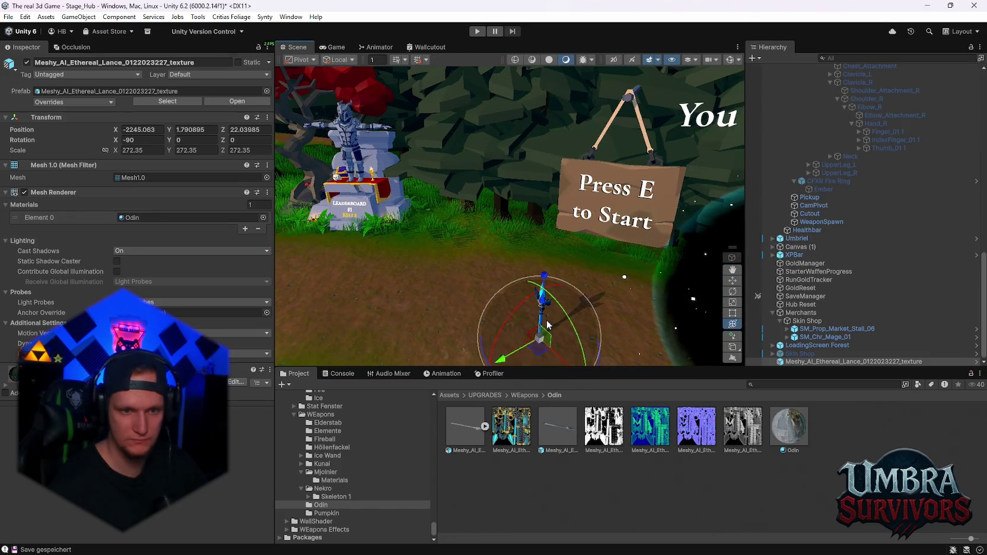
key(f)
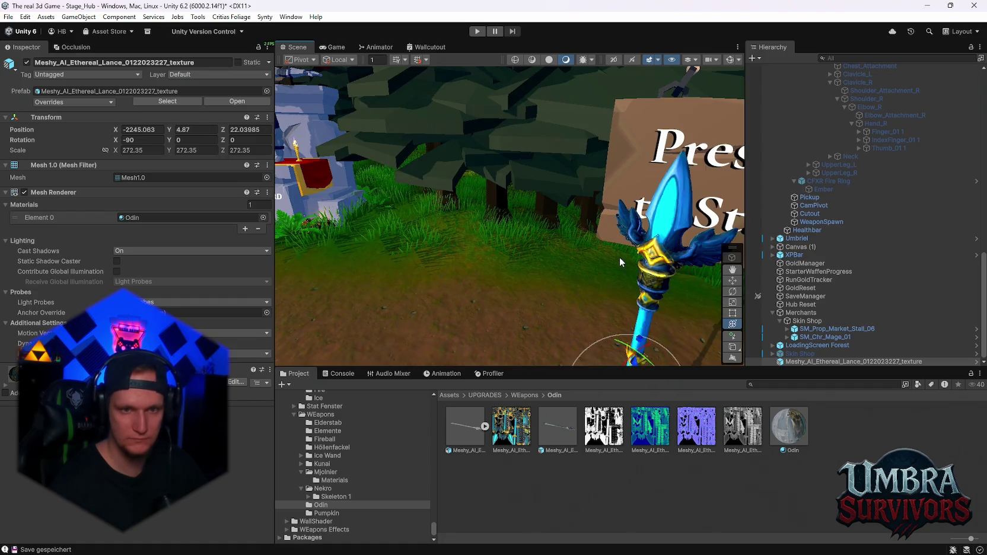
drag(569, 298, 540, 295)
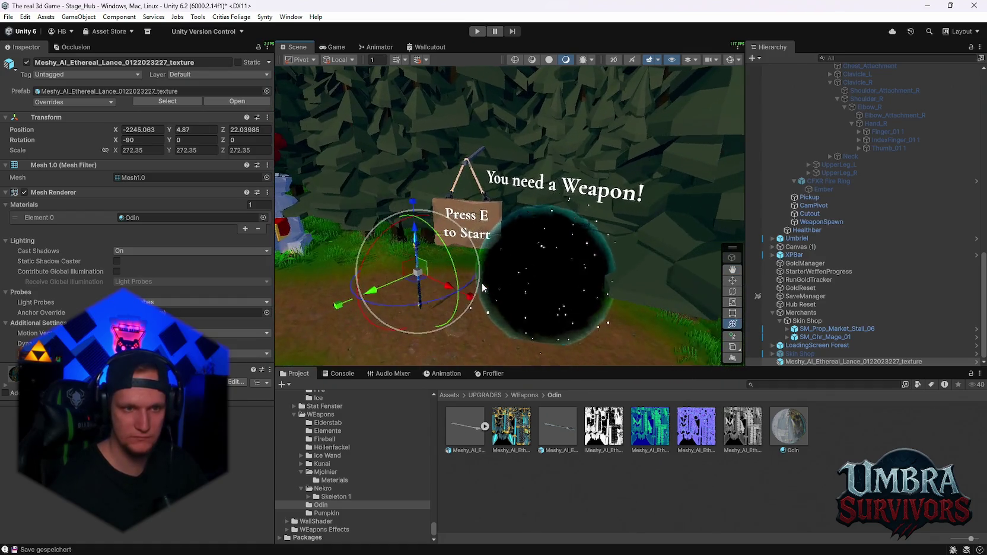
scroll(525, 293, up, 3)
scroll(525, 293, up, 5)
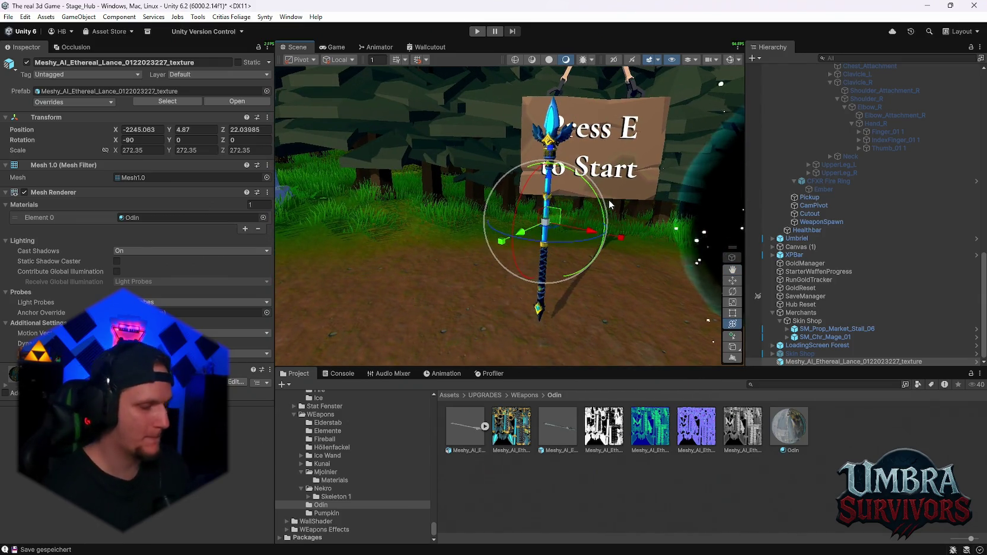
scroll(610, 203, down, 5)
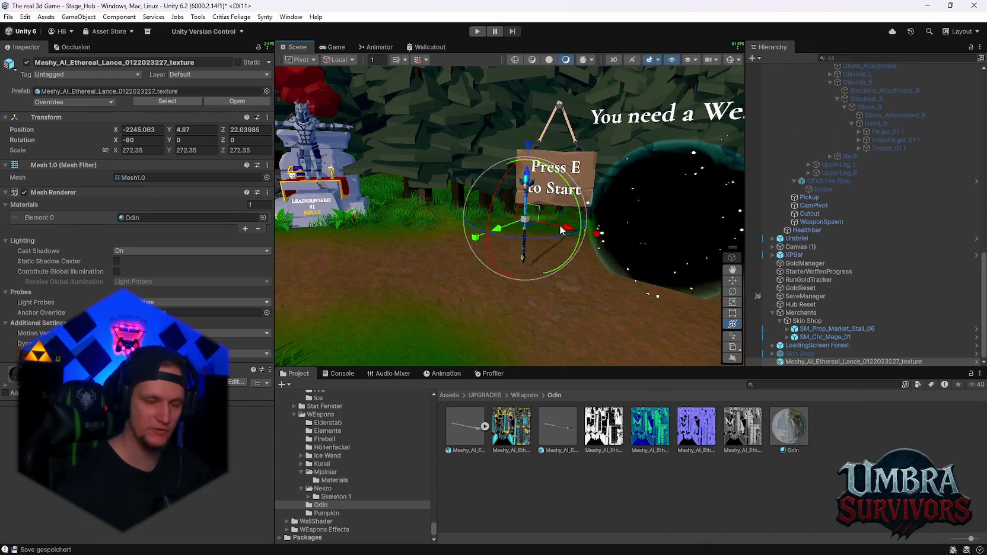
Step: Deselect the lance, collapse the MainPlayer hierarchy, and bring up the Problem MONTAG.txt TODO notes
click(649, 258)
scroll(826, 122, up, 10)
scroll(842, 213, up, 2)
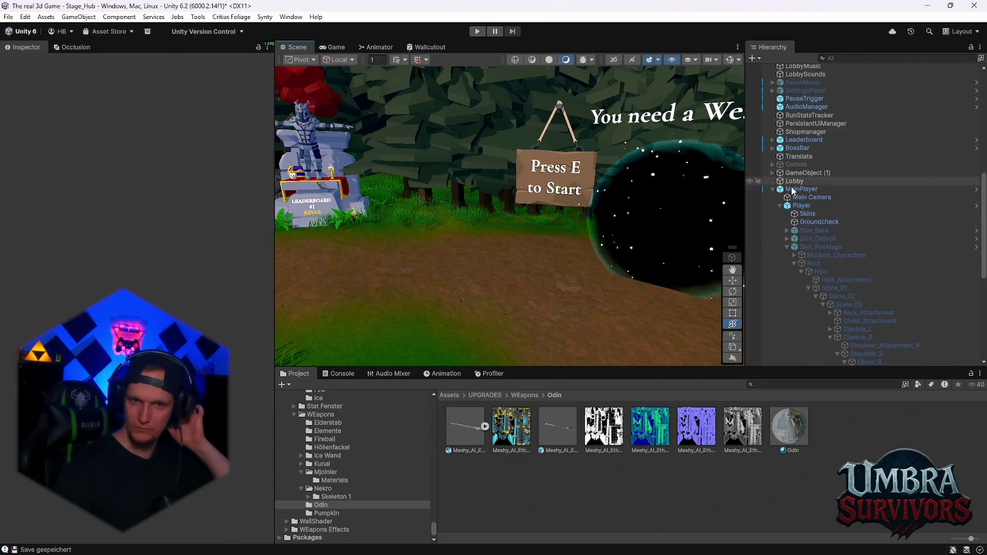
click(771, 189)
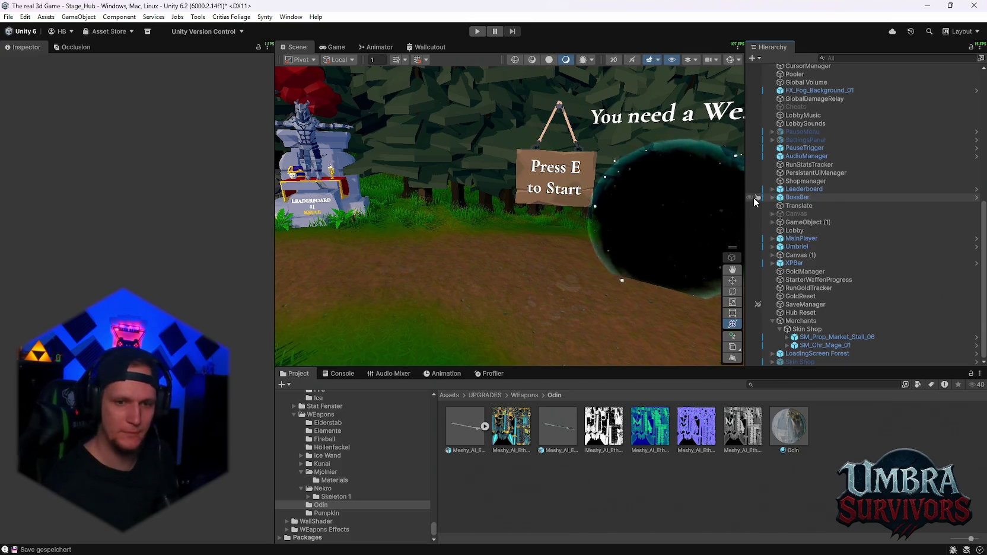
mouse_move(593, 208)
mouse_down()
mouse_move(471, 176)
mouse_move(577, 256)
mouse_move(584, 279)
mouse_up()
click(654, 542)
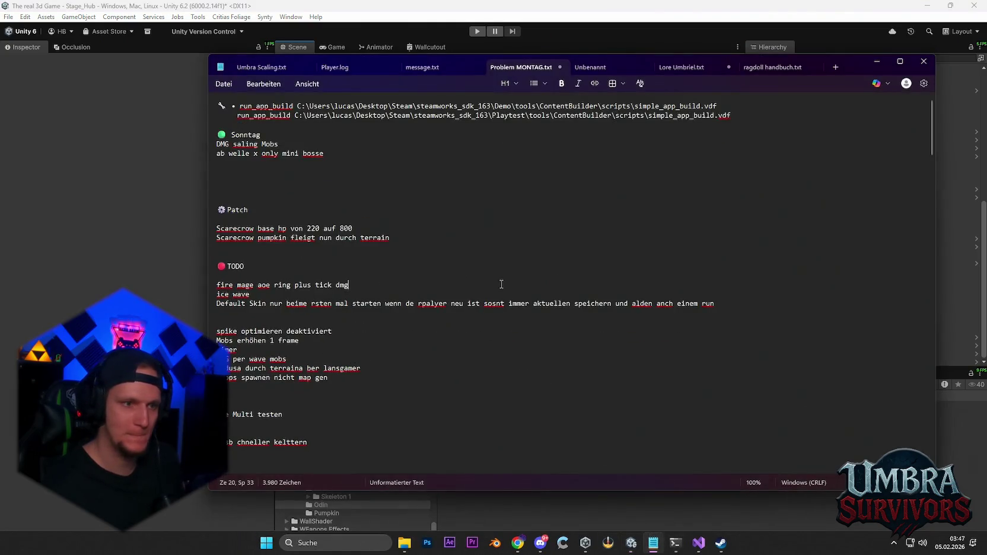
click(654, 542)
drag(520, 225, 580, 157)
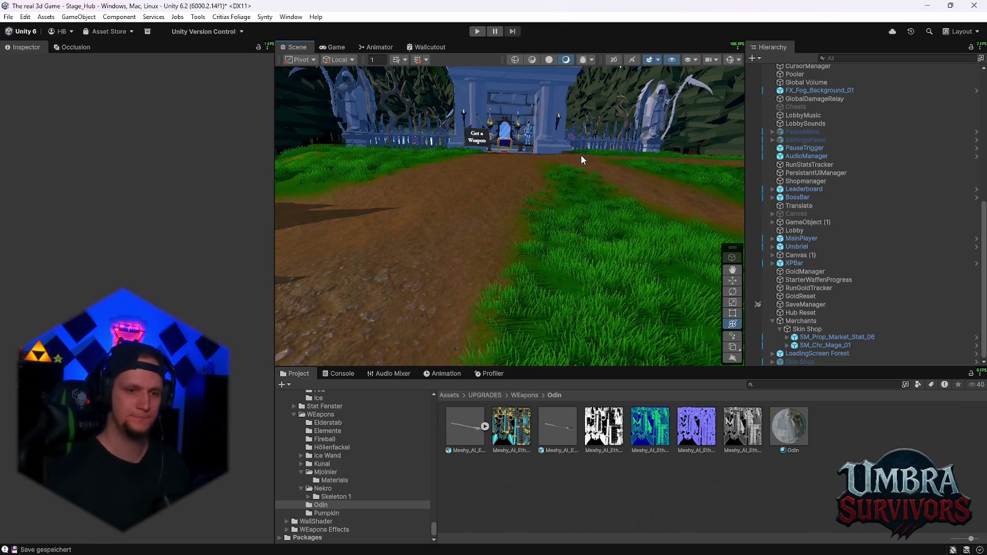
mouse_move(629, 543)
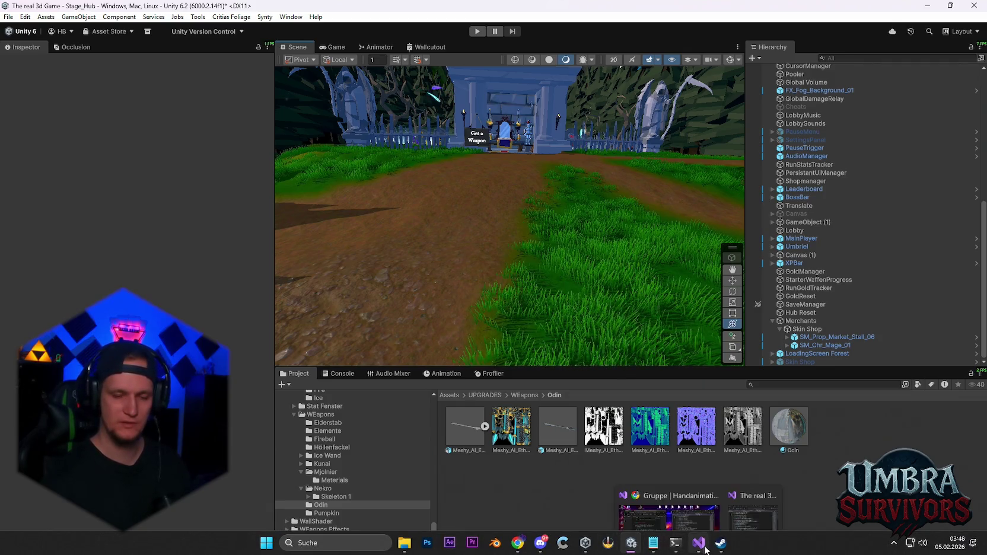
click(655, 545)
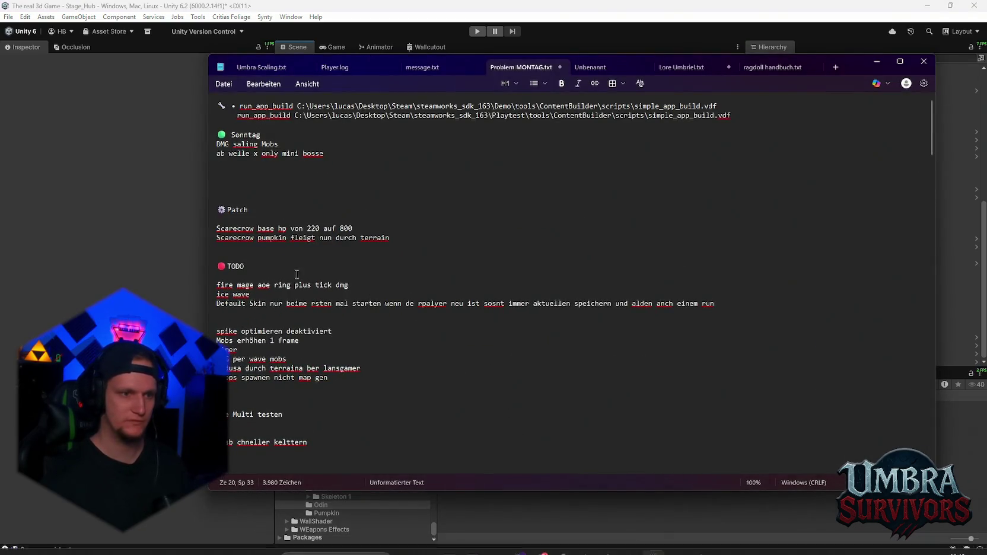
Step: Add a 'Krug der gier' line under TODO and delete the Default Skin line
key(Return)
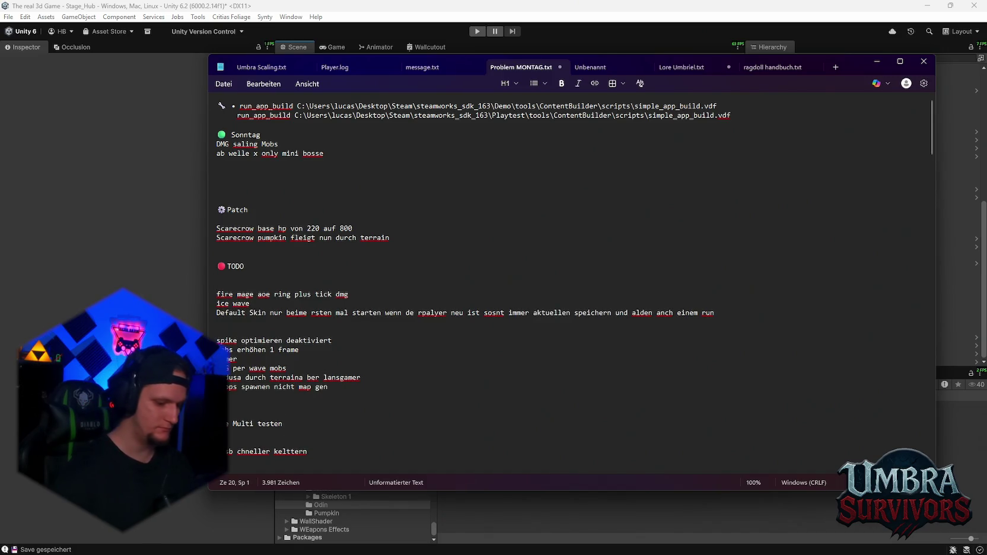
text(kruggier)
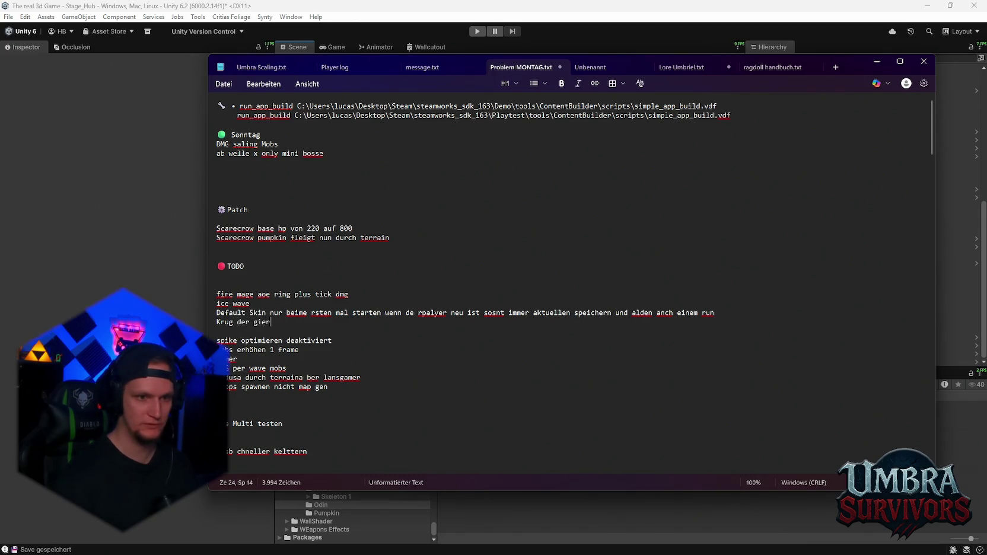
click(720, 313)
drag(705, 314, 217, 313)
key(BackSpace)
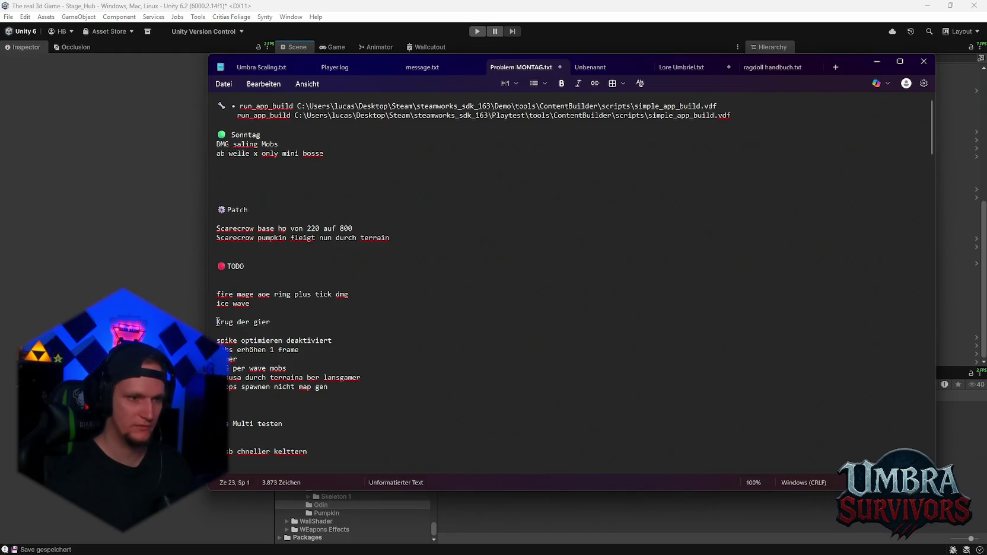
key(Delete)
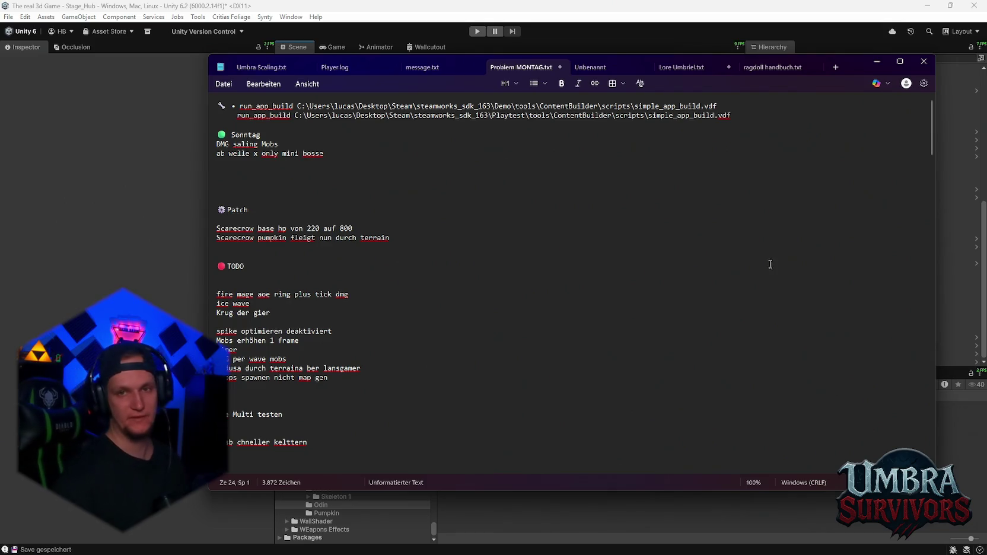
Step: Save and close the notes file, then save the current scene in Unity
key(ctrl+z)
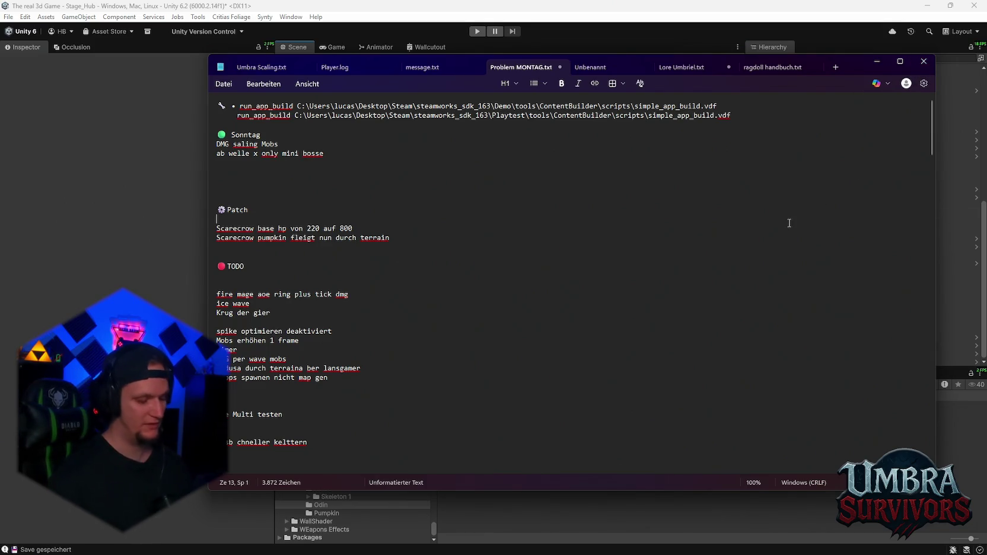
click(923, 61)
click(8, 17)
click(23, 72)
click(15, 16)
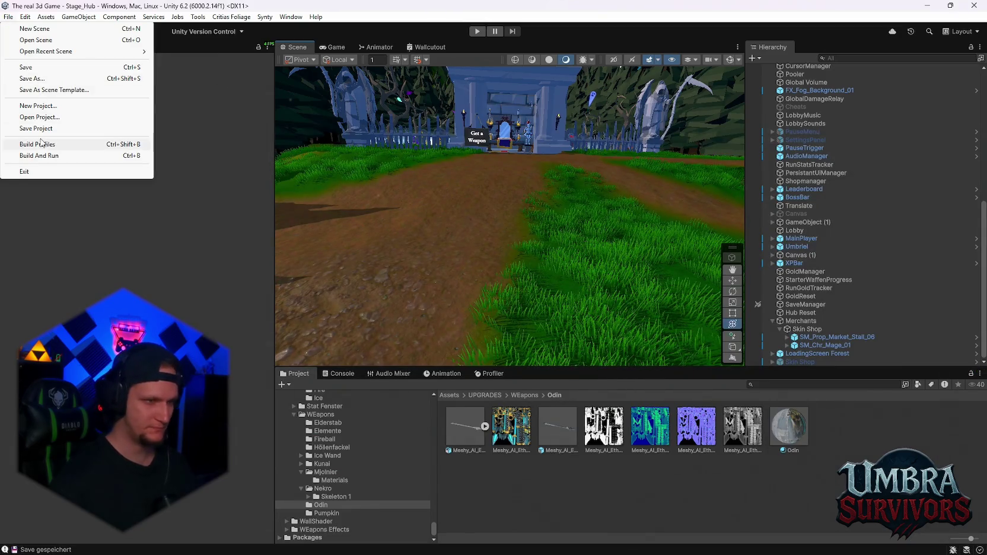